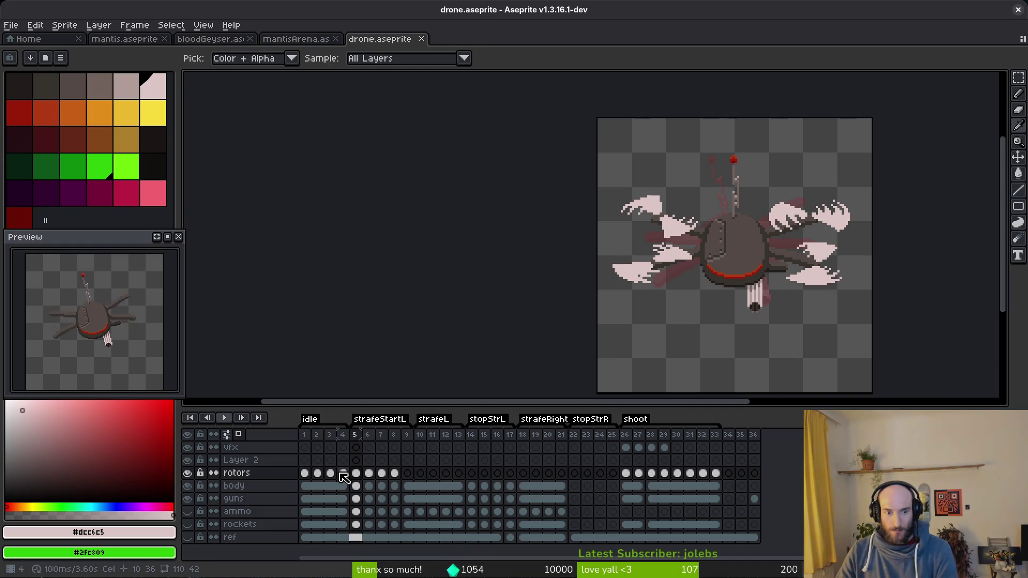
# - Check frame 4's rotor pose, then select frames 5 through 8 across all layers
pyautogui.click(343, 477)
pyautogui.click(356, 476)
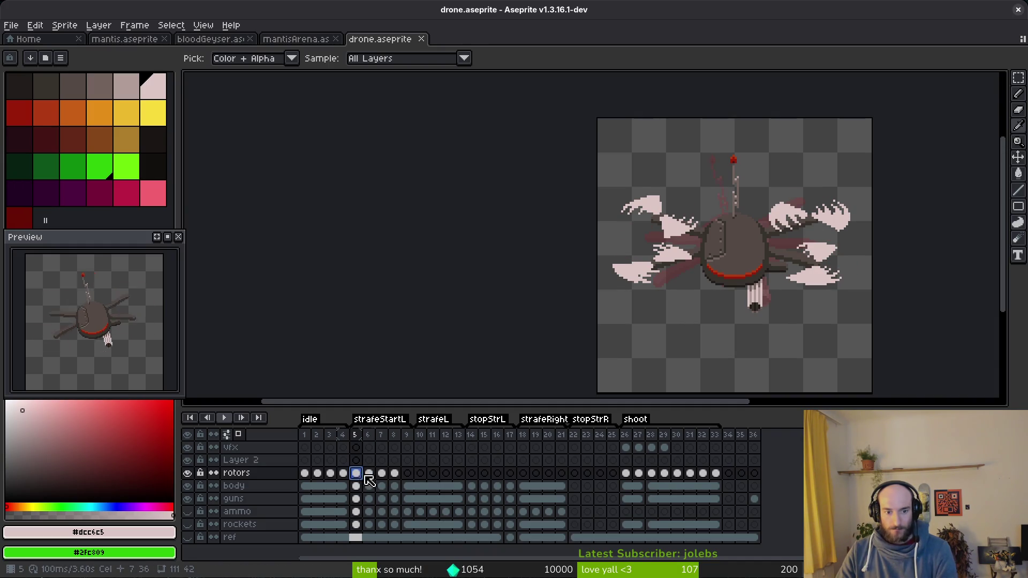
pyautogui.moveTo(369, 481); pyautogui.dragTo(410, 477)
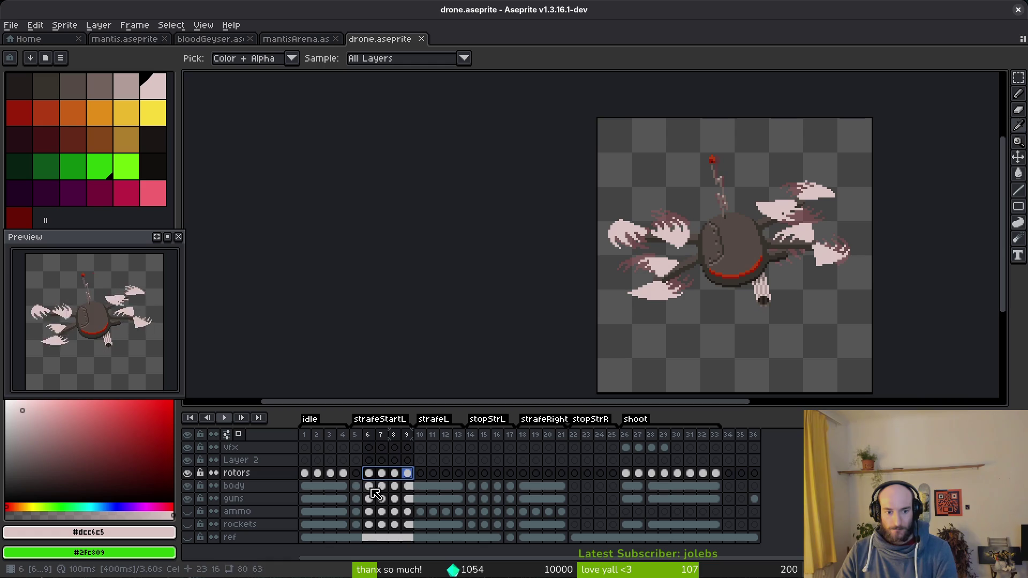
pyautogui.click(356, 435)
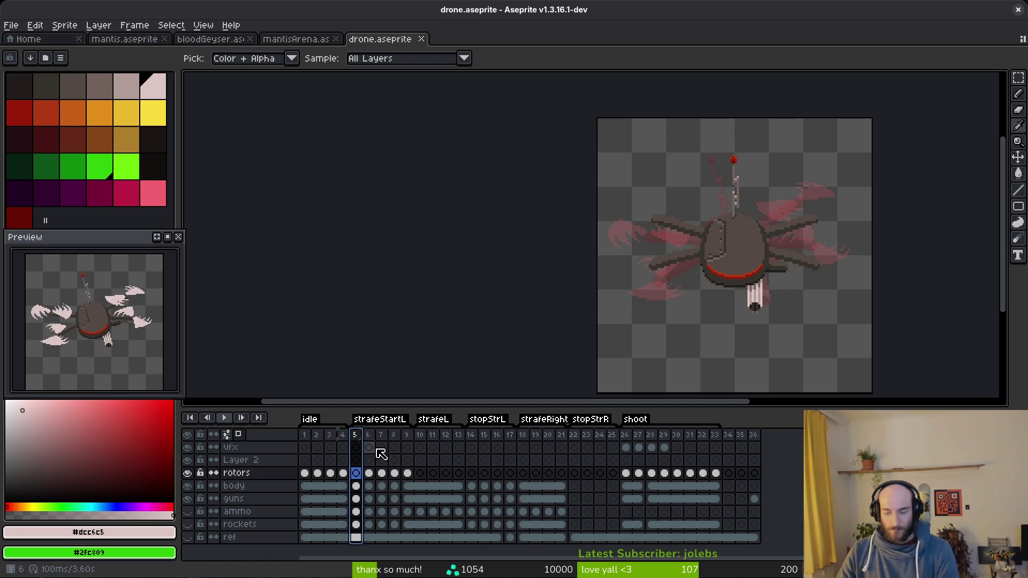
pyautogui.press('m')
# - Show the ammo and rockets layers and step through the strafeStartL frames to check them
pyautogui.click(188, 512)
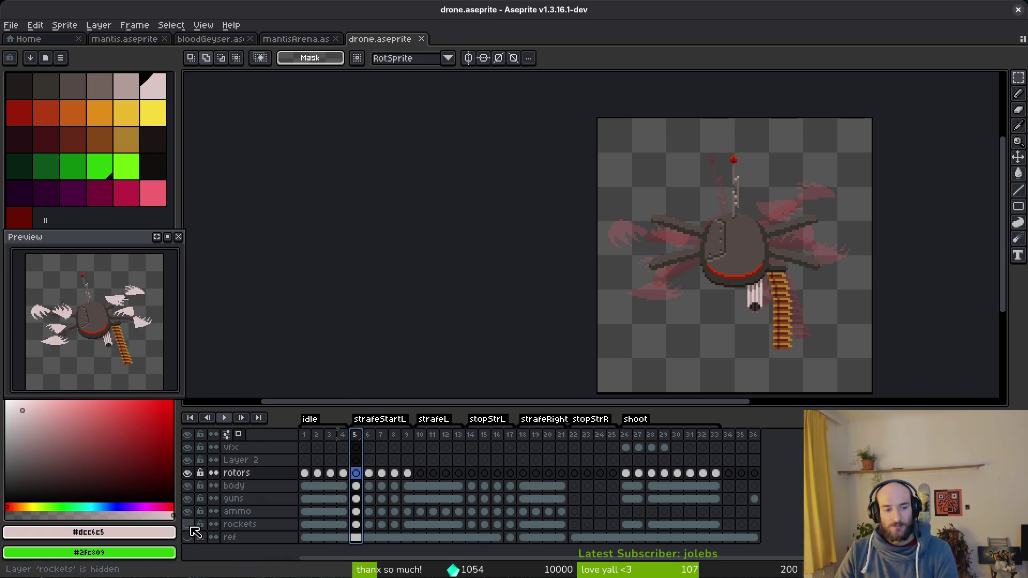
pyautogui.click(188, 525)
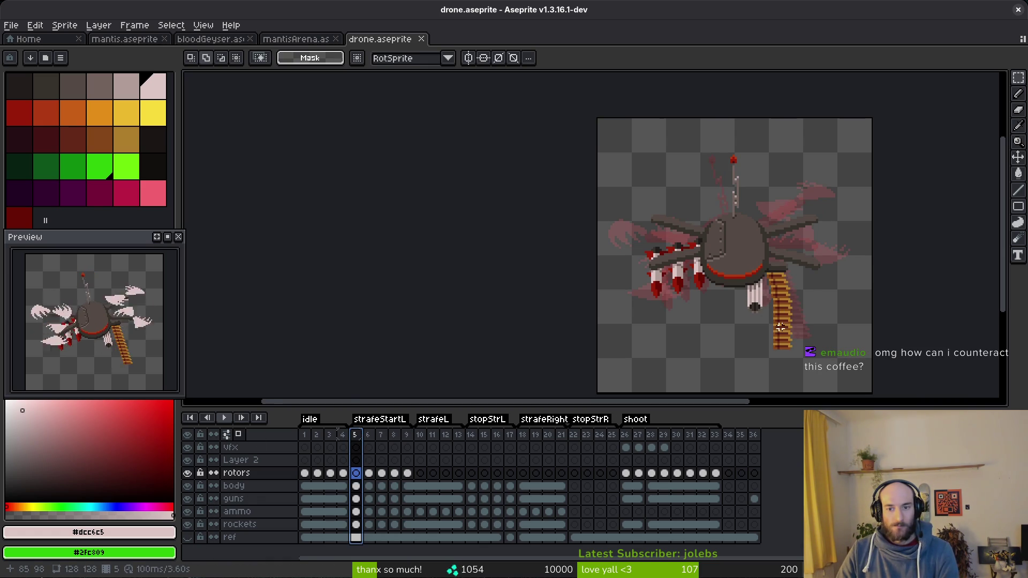
pyautogui.press('i')
pyautogui.press('Right')
pyautogui.press('Right')
pyautogui.press('Right')
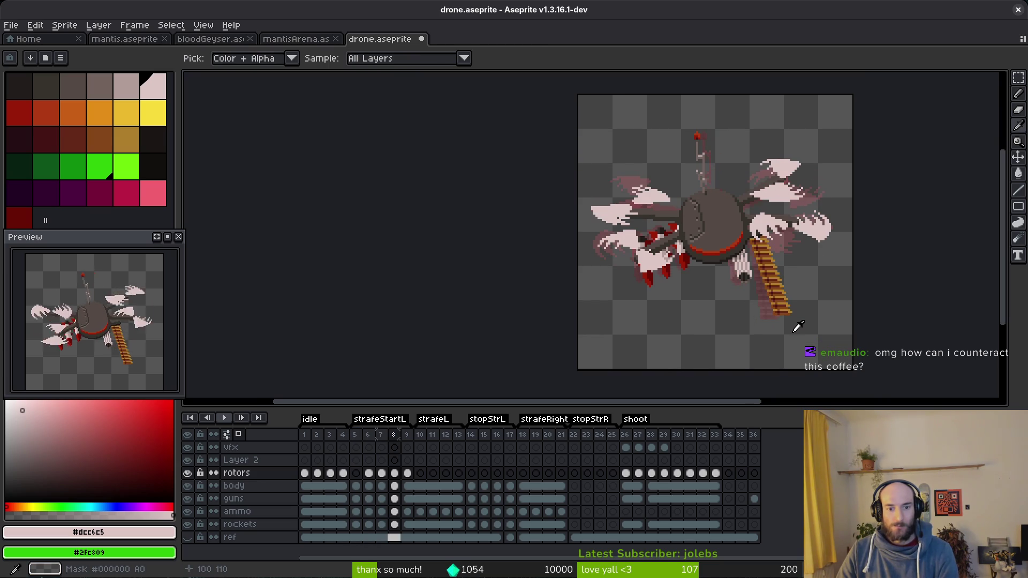
pyautogui.press('Right')
pyautogui.press('Left')
pyautogui.press('Left')
pyautogui.press('Left')
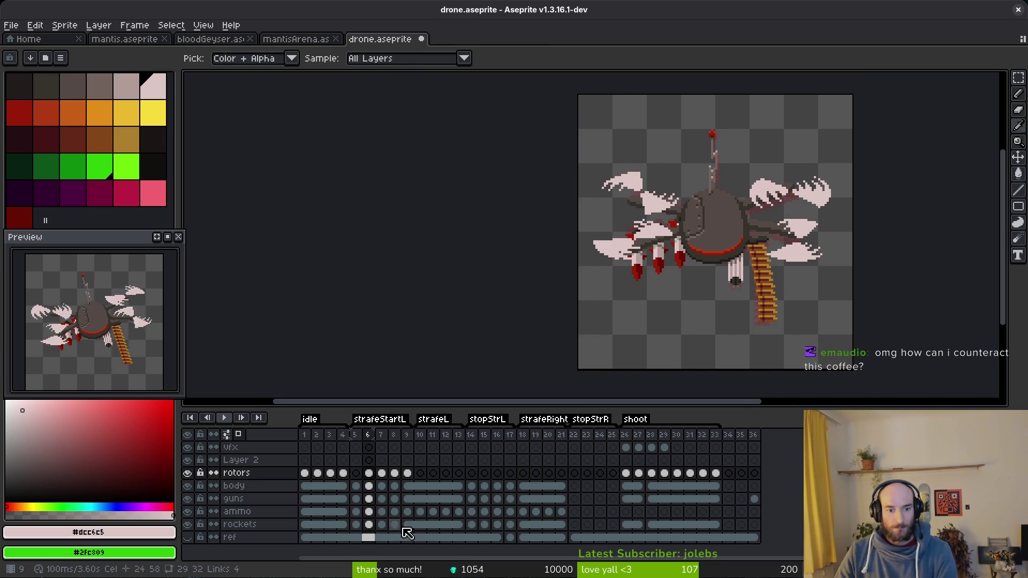
pyautogui.press('Right')
pyautogui.press('Left')
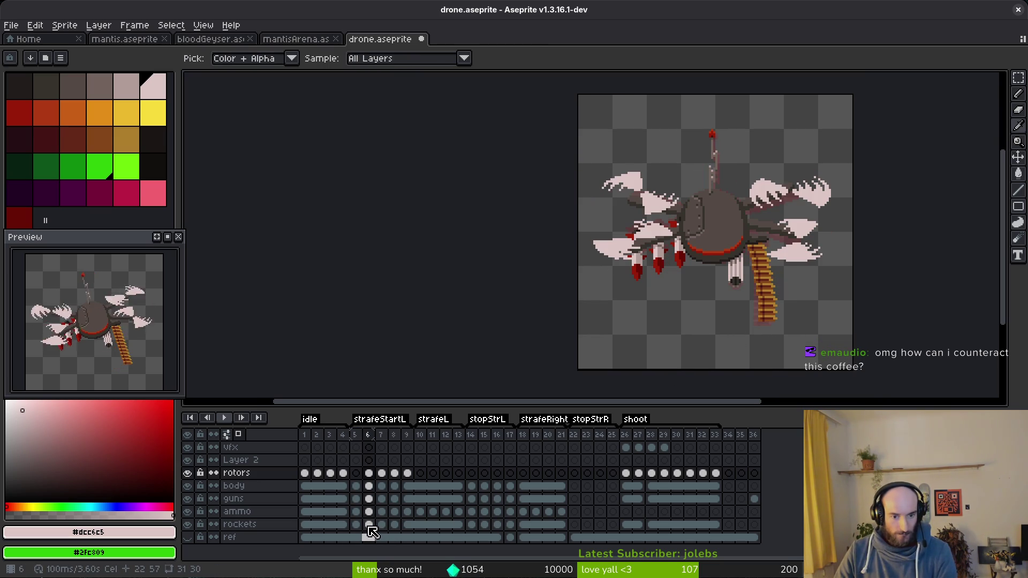
# - Try shifting the rockets cels in frames 5–8 one frame later, then undo it
pyautogui.moveTo(356, 525); pyautogui.dragTo(409, 532)
pyautogui.click(369, 526)
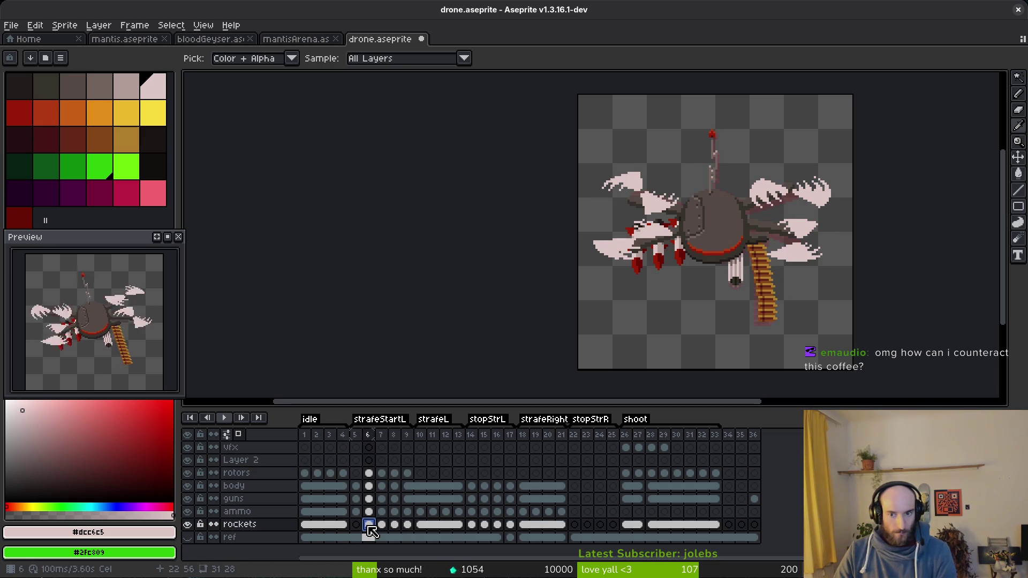
pyautogui.press('Left')
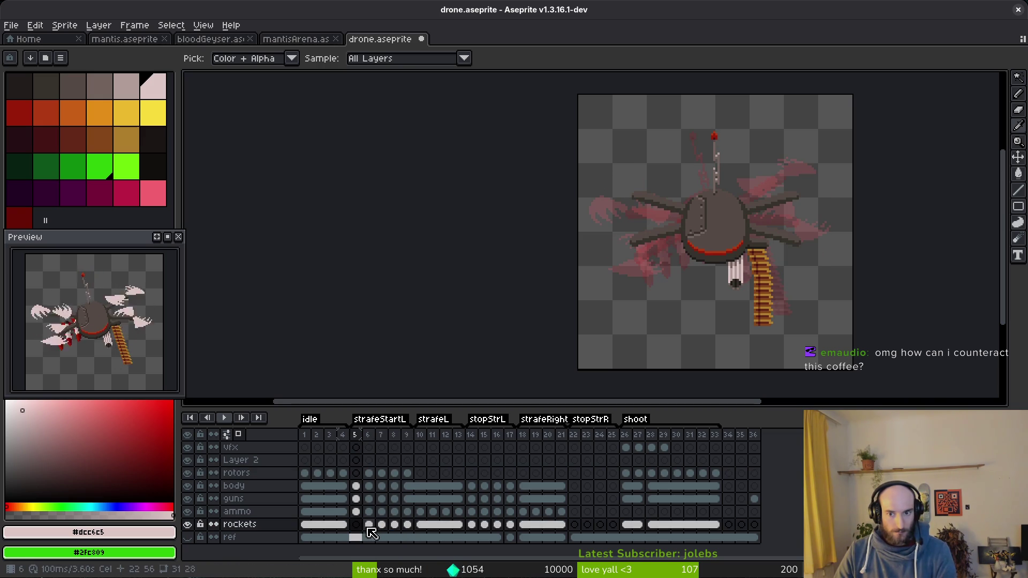
pyautogui.hotkey('ctrl', 'z')
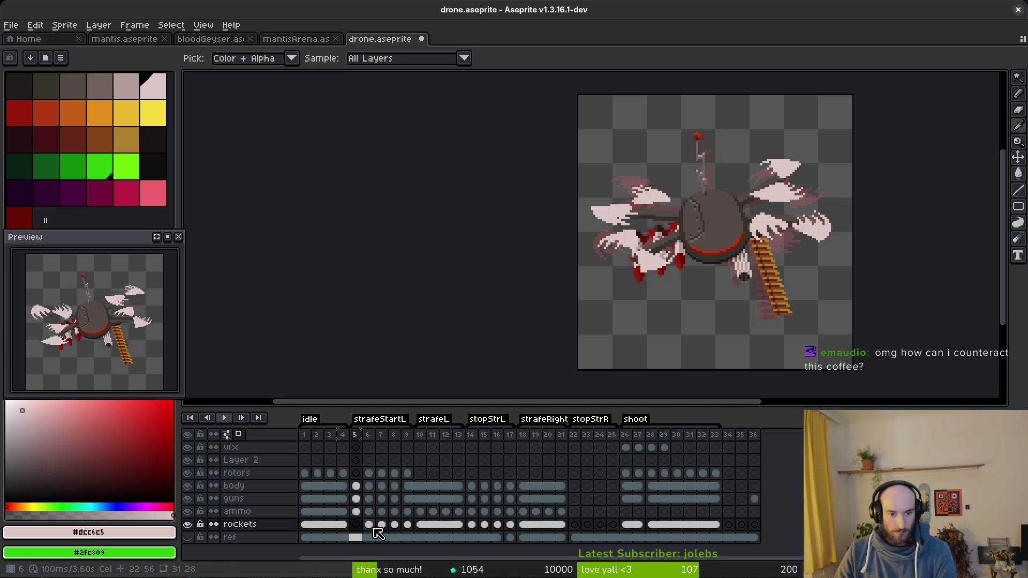
# - Delete the ammo belt cel from frame 5 so the belt starts at frame 6
pyautogui.moveTo(357, 513); pyautogui.dragTo(395, 514)
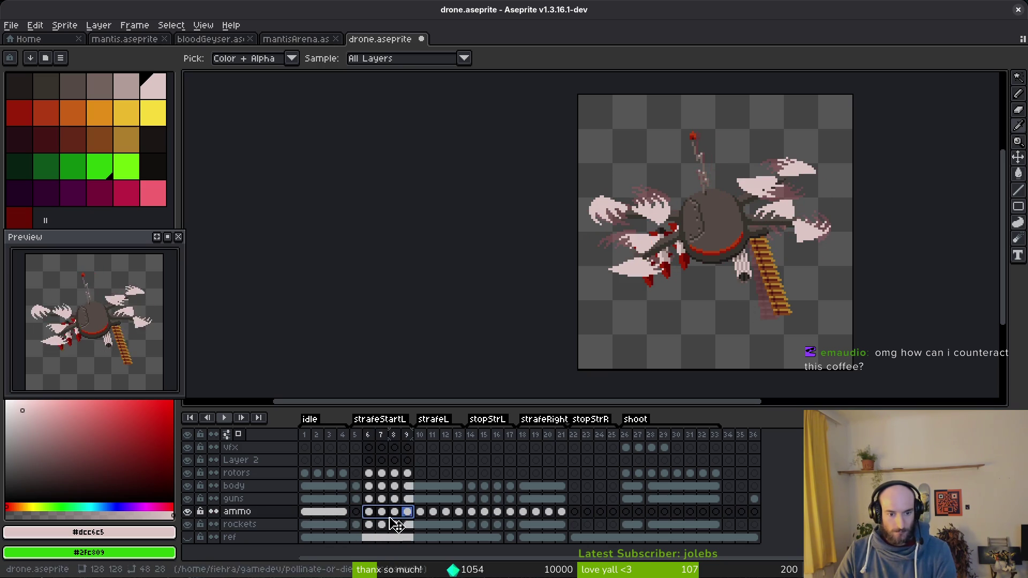
pyautogui.click(356, 513)
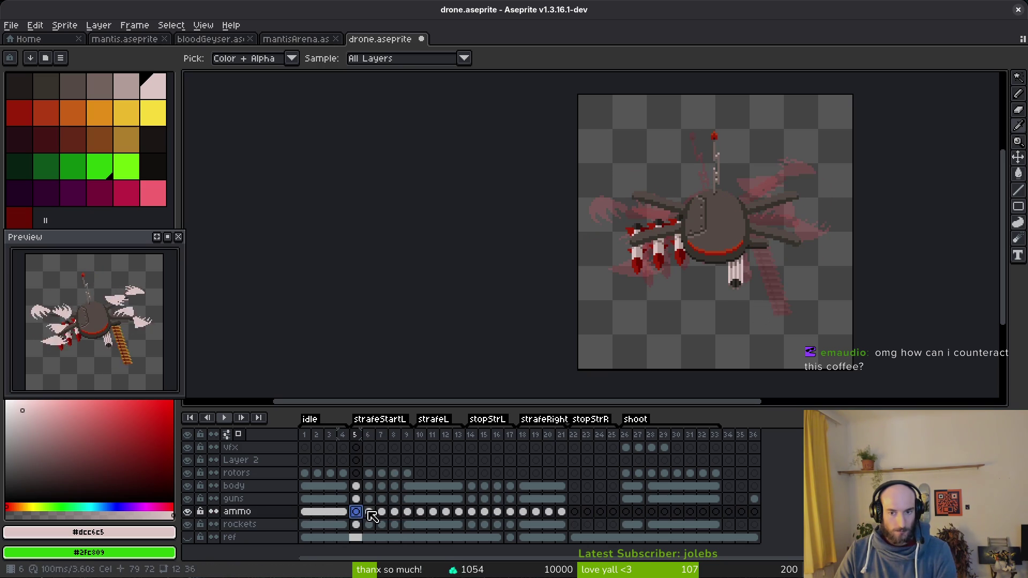
pyautogui.press('Delete')
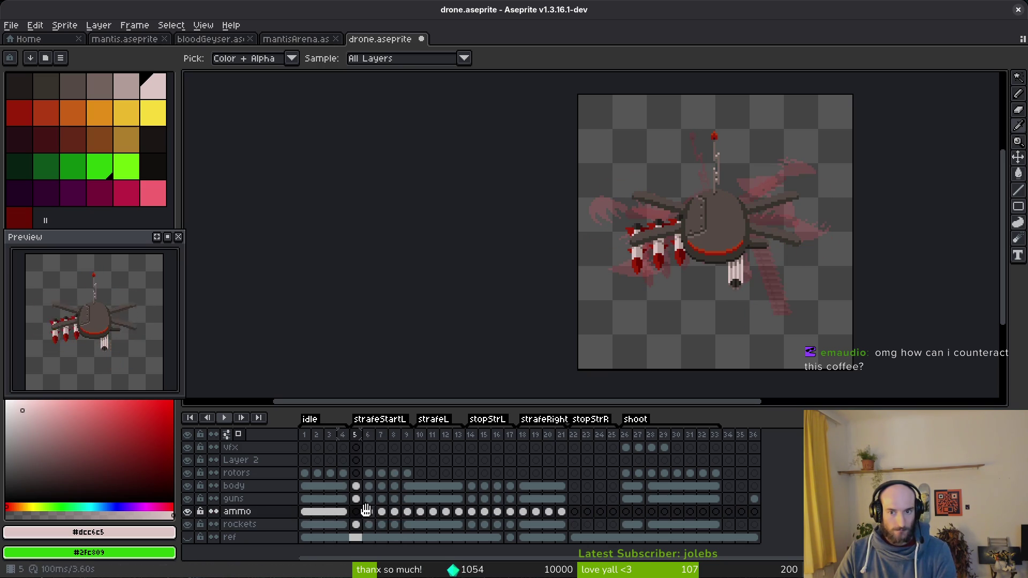
pyautogui.click(373, 515)
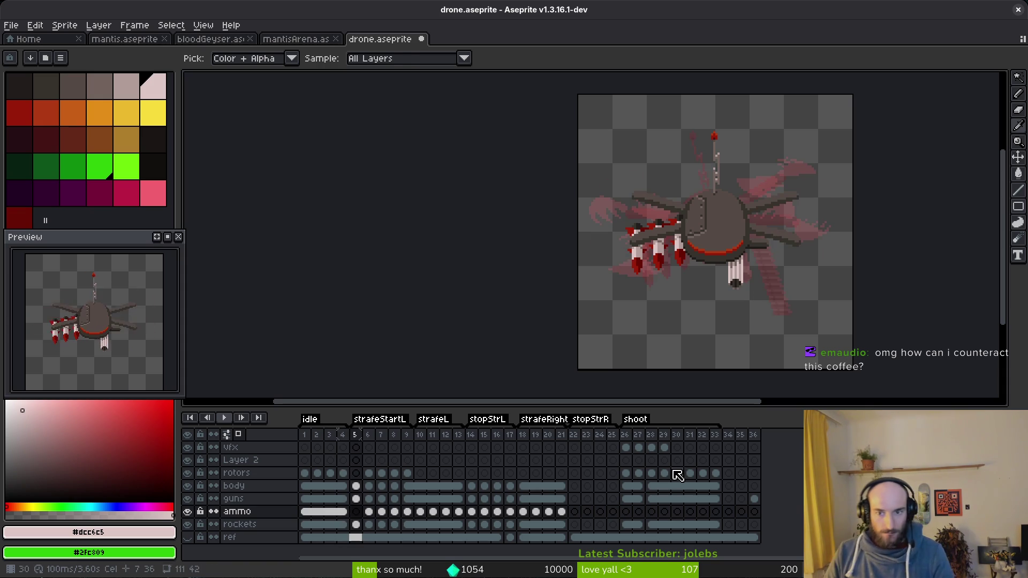
# - Move frame 6's ammo belt up a few pixels beneath the drone body
pyautogui.press('w')
pyautogui.scroll(2, 740, 253)
pyautogui.moveTo(740, 253)
pyautogui.mouseDown()
pyautogui.moveTo(651, 112)
pyautogui.moveTo(690, 150)
pyautogui.moveTo(747, 325)
pyautogui.mouseUp()
pyautogui.press('m')
pyautogui.moveTo(711, 264); pyautogui.dragTo(713, 236)
pyautogui.scroll(2, 705, 192)
pyautogui.press('b')
pyautogui.keyDown('alt'); pyautogui.click(692, 150); pyautogui.keyUp('alt')
pyautogui.scroll(1, 692, 150)
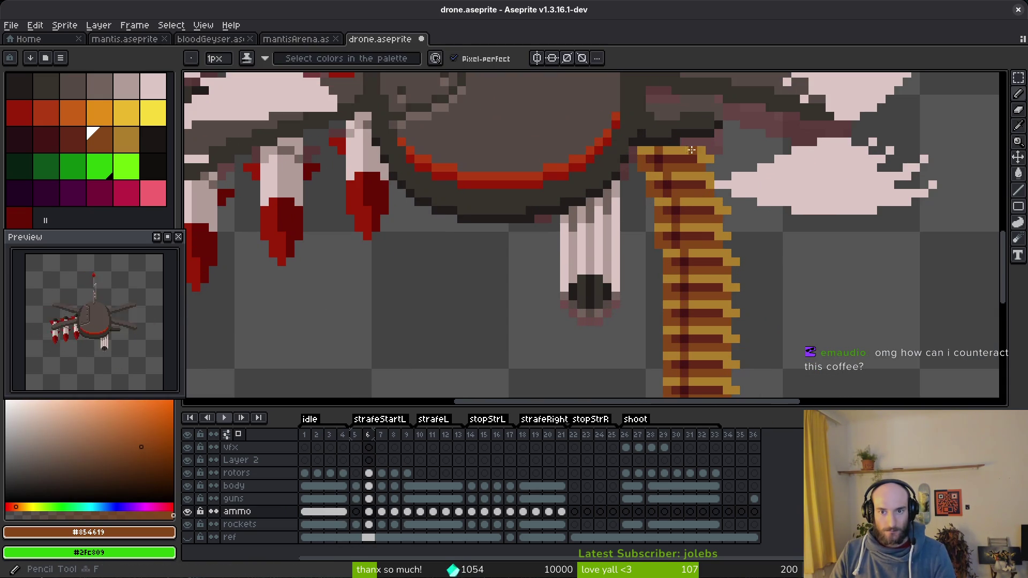
pyautogui.scroll(-1, 693, 141)
# - Reposition the ammo belt in frame 7 and hide the rotors layer
pyautogui.press('m')
pyautogui.press('Right')
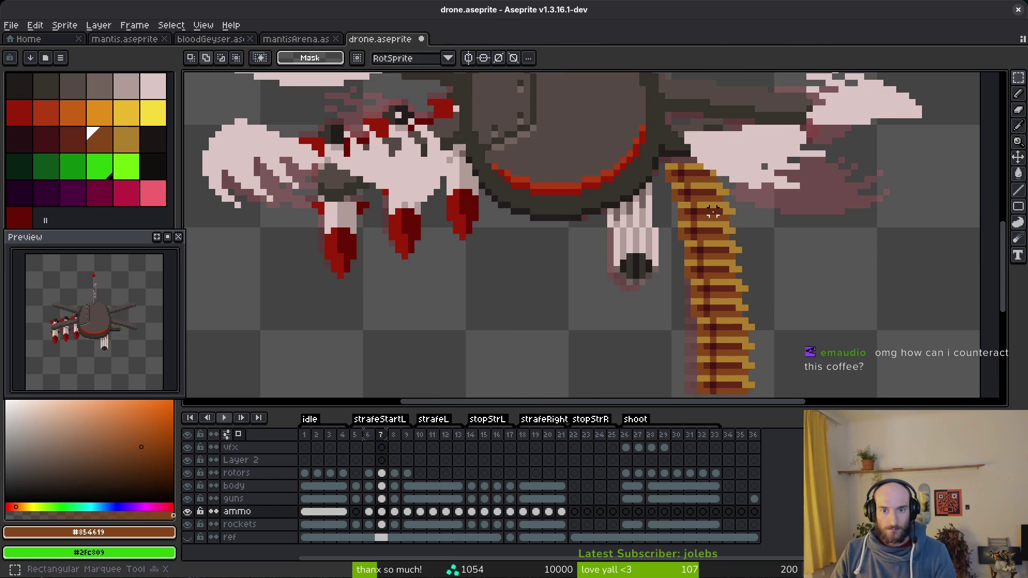
pyautogui.moveTo(674, 154)
pyautogui.mouseDown()
pyautogui.moveTo(748, 322)
pyautogui.moveTo(795, 396)
pyautogui.mouseUp()
pyautogui.scroll(-2, 794, 397)
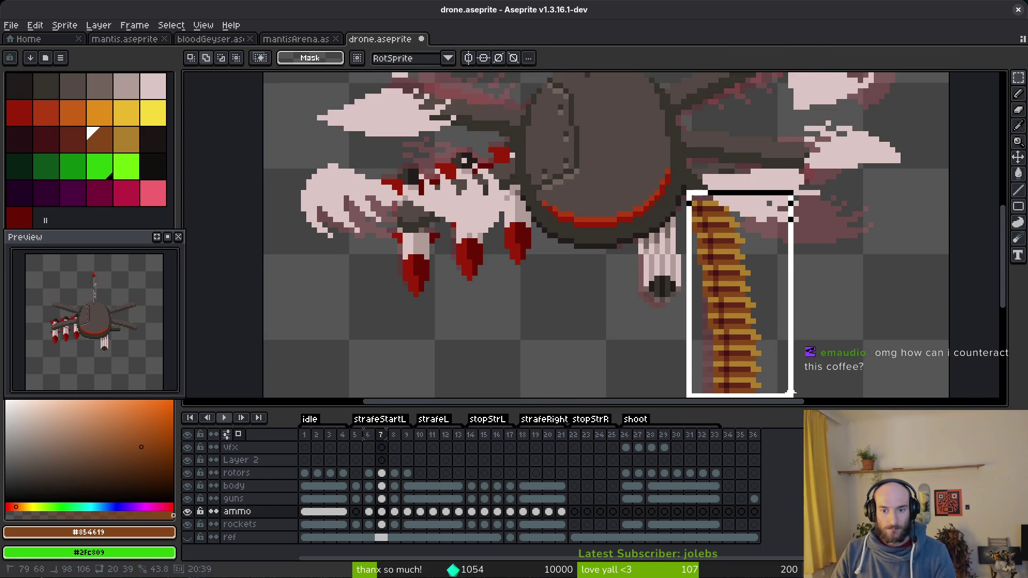
pyautogui.click(186, 473)
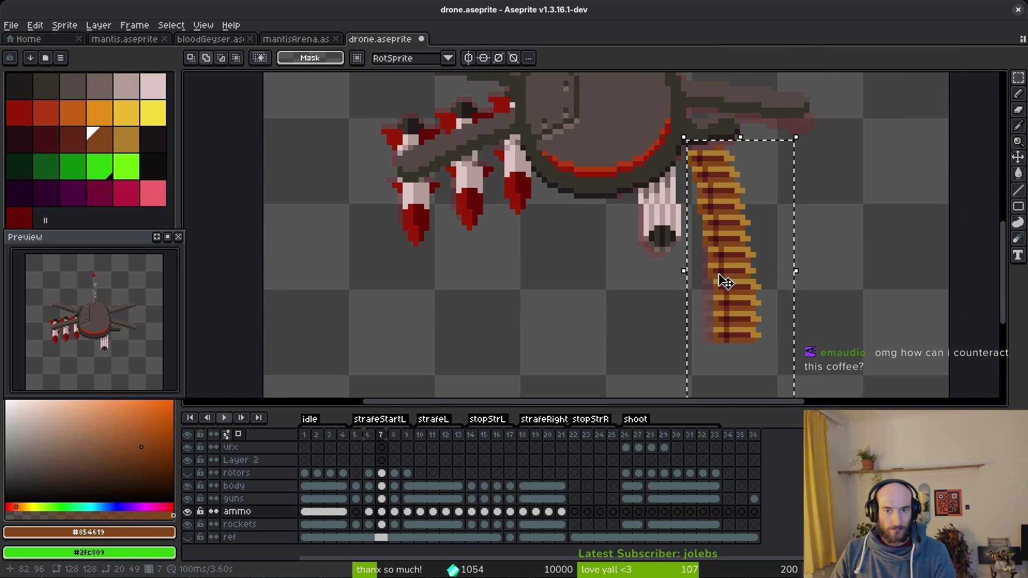
pyautogui.scroll(1, 744, 331)
pyautogui.hotkey('ctrl', 'd')
pyautogui.press('i')
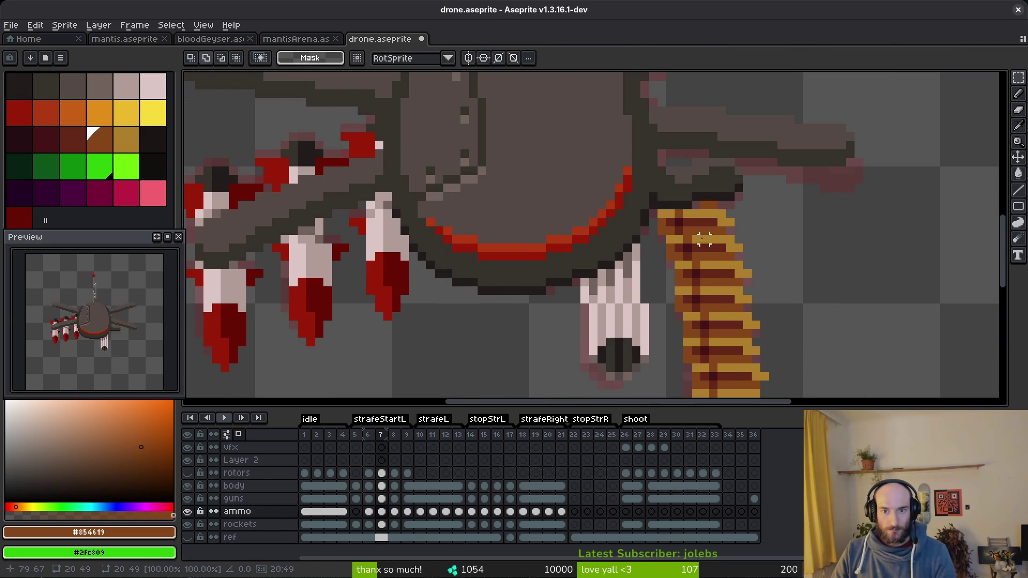
pyautogui.scroll(-2, 713, 211)
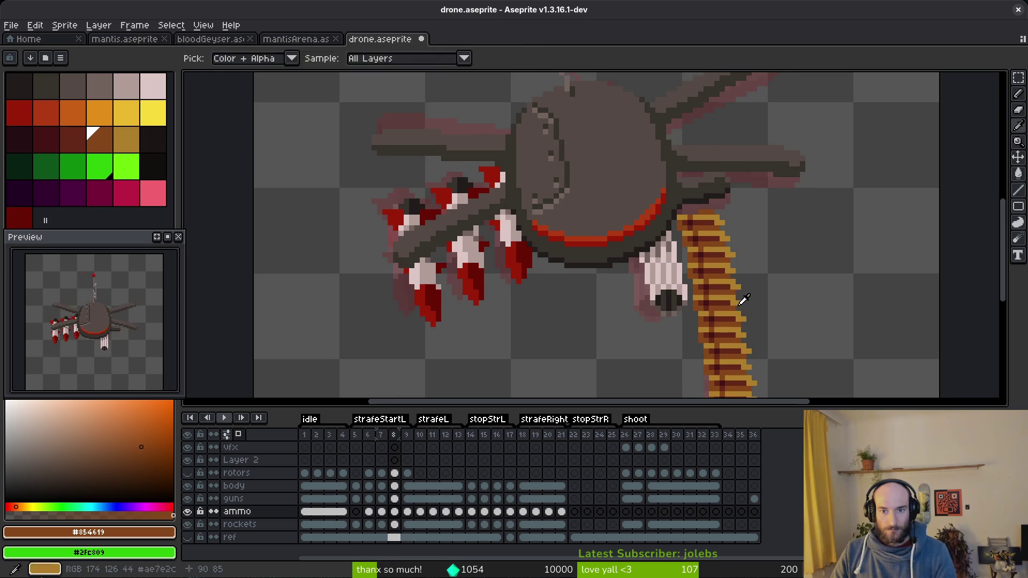
# - Move frame 8's ammo belt into place, compare it against frame 9, and save drone.aseprite
pyautogui.press('Right')
pyautogui.press('q')
pyautogui.moveTo(697, 155)
pyautogui.mouseDown()
pyautogui.moveTo(651, 132)
pyautogui.moveTo(592, 252)
pyautogui.moveTo(743, 171)
pyautogui.mouseUp()
pyautogui.scroll(3, 726, 385)
pyautogui.moveTo(691, 340); pyautogui.dragTo(708, 323)
pyautogui.scroll(-2, 709, 323)
pyautogui.press('i')
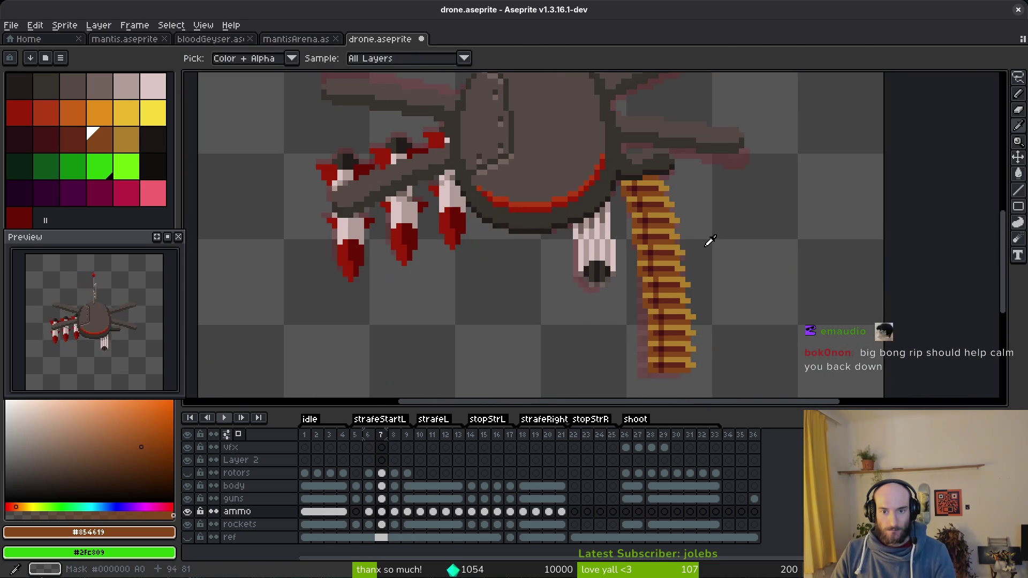
pyautogui.press('.')
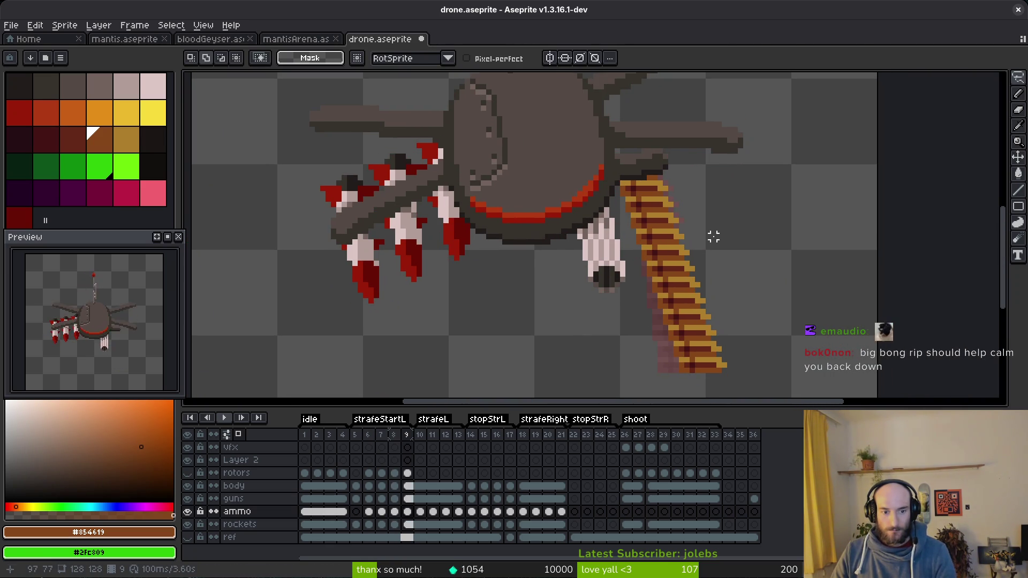
pyautogui.press(',')
pyautogui.press('.')
pyautogui.press(',')
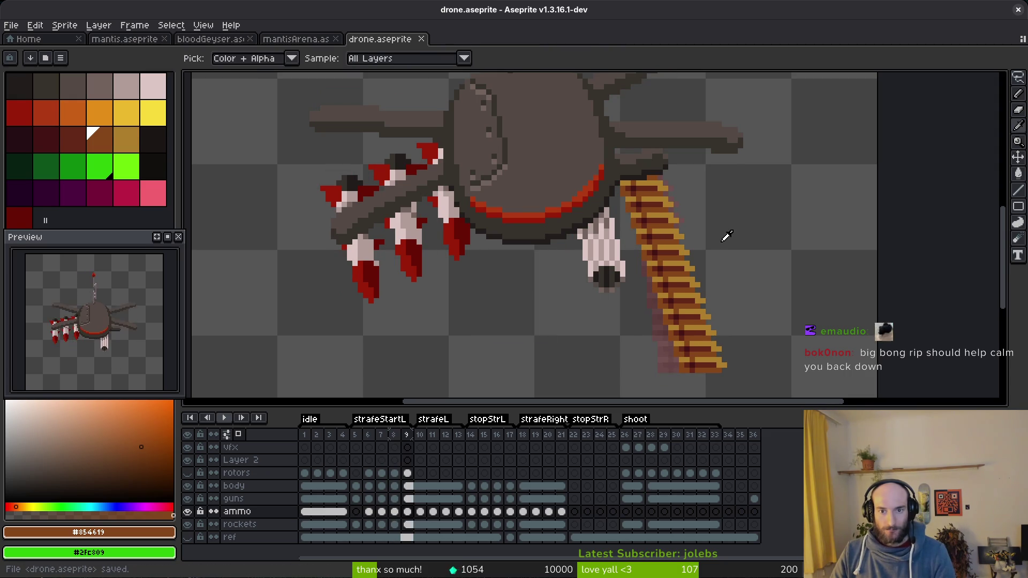
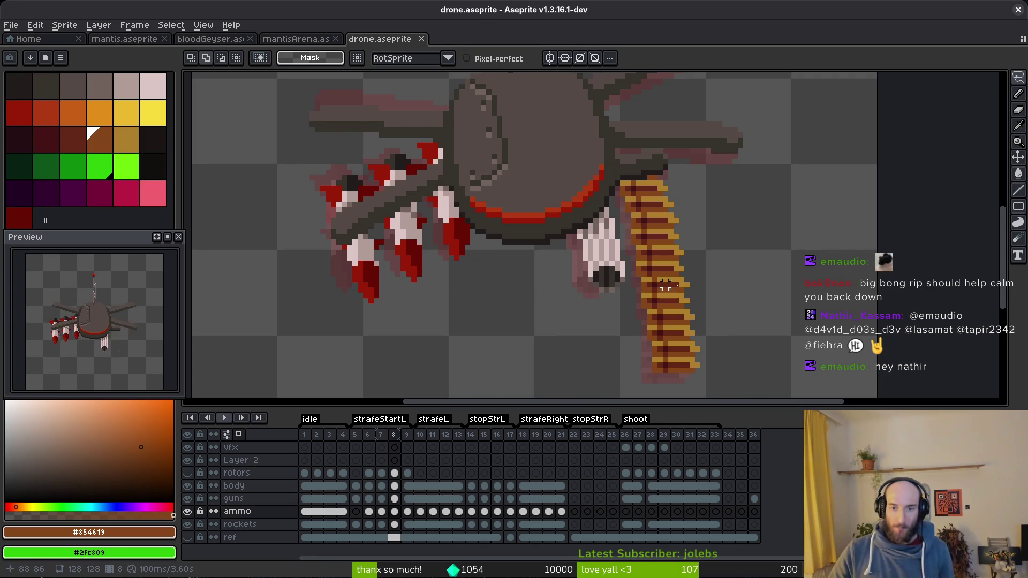
# - Delete frame 5 from the drone animation's timeline
pyautogui.moveTo(638, 360); pyautogui.dragTo(611, 333)
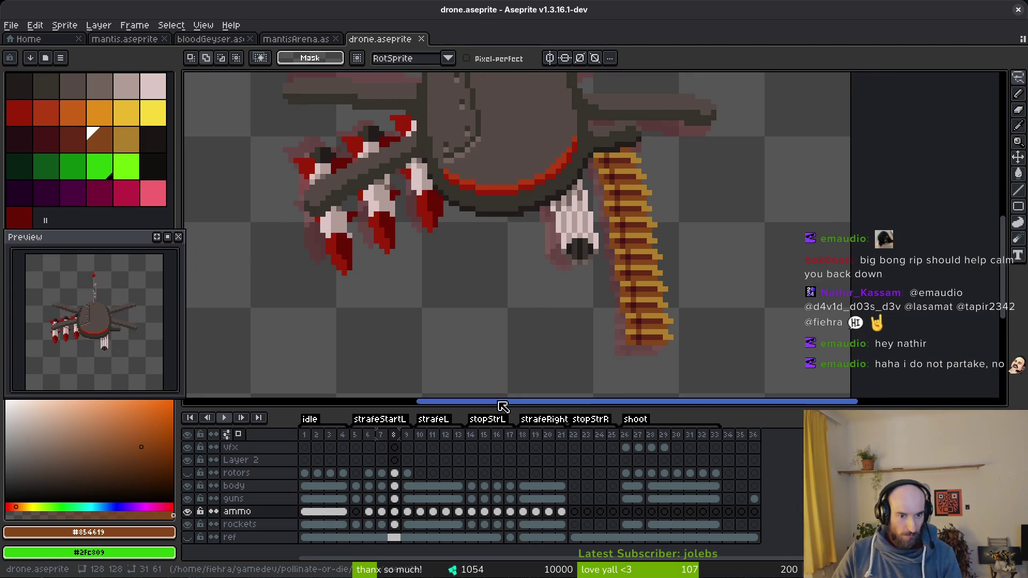
pyautogui.click(358, 436)
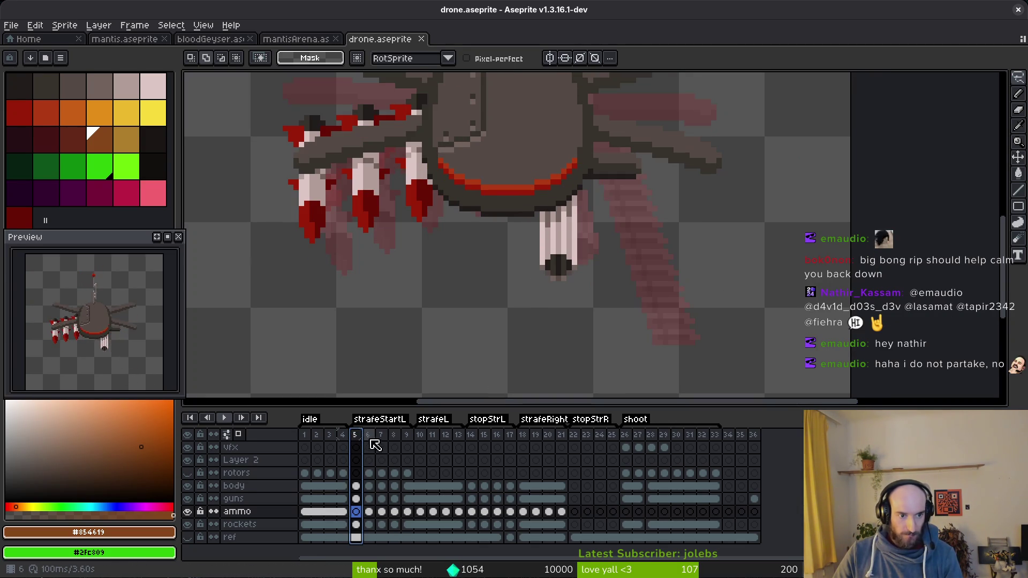
pyautogui.hotkey('alt', 'c')
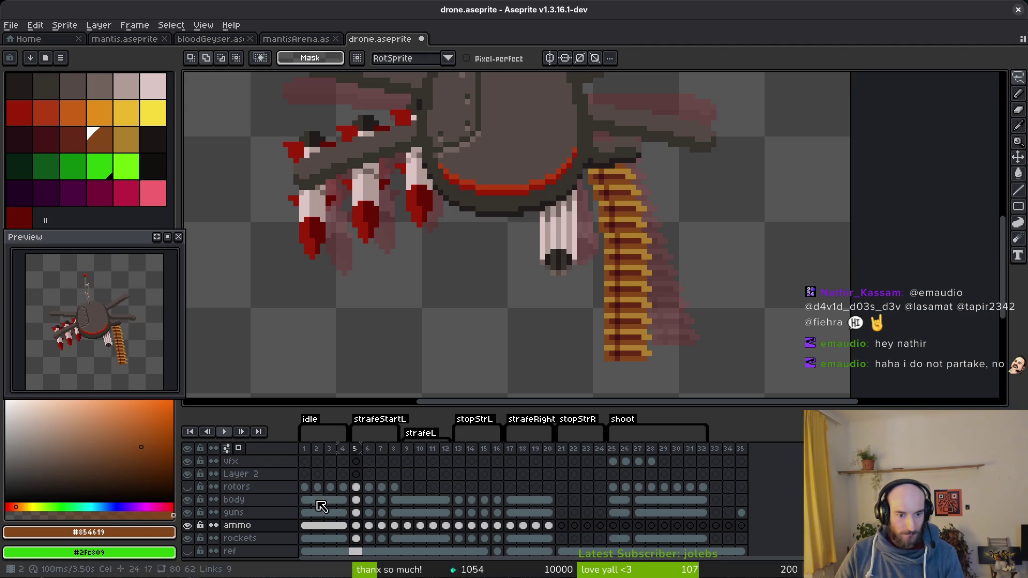
# - Toggle the rotors layer's visibility and step back to the new frame 5 to check the blades
pyautogui.click(188, 487)
pyautogui.click(188, 487)
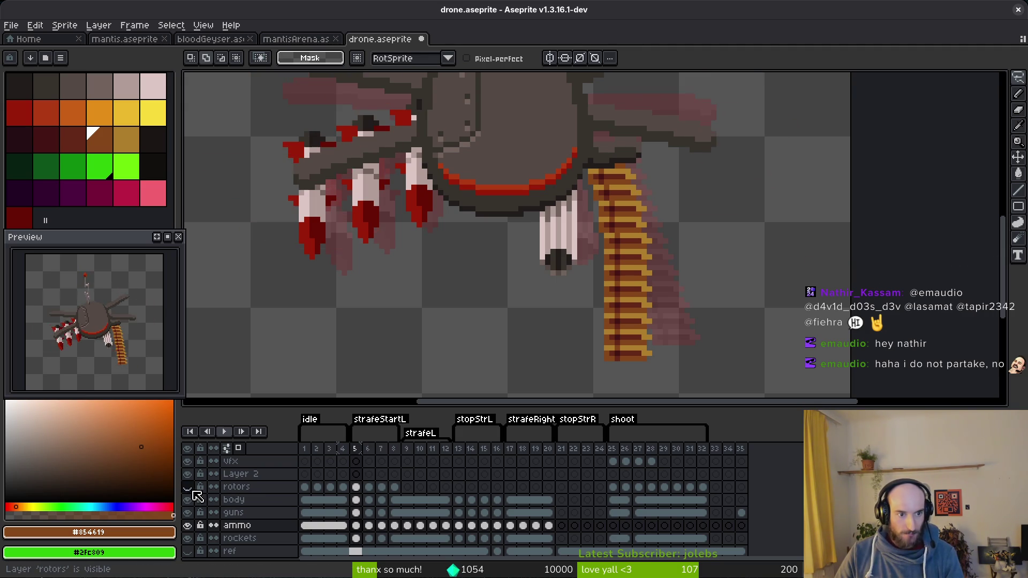
pyautogui.press('Left')
pyautogui.scroll(-2, 621, 274)
pyautogui.press('Right')
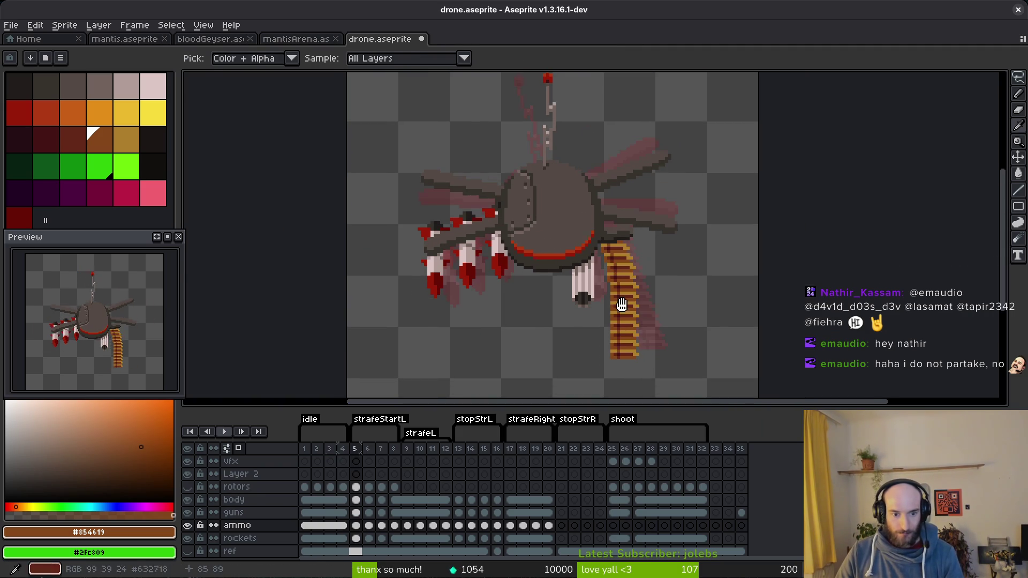
# - Show the rotors layer on frame 5 and move a marquee-selected part of the drone
pyautogui.press('m')
pyautogui.click(187, 487)
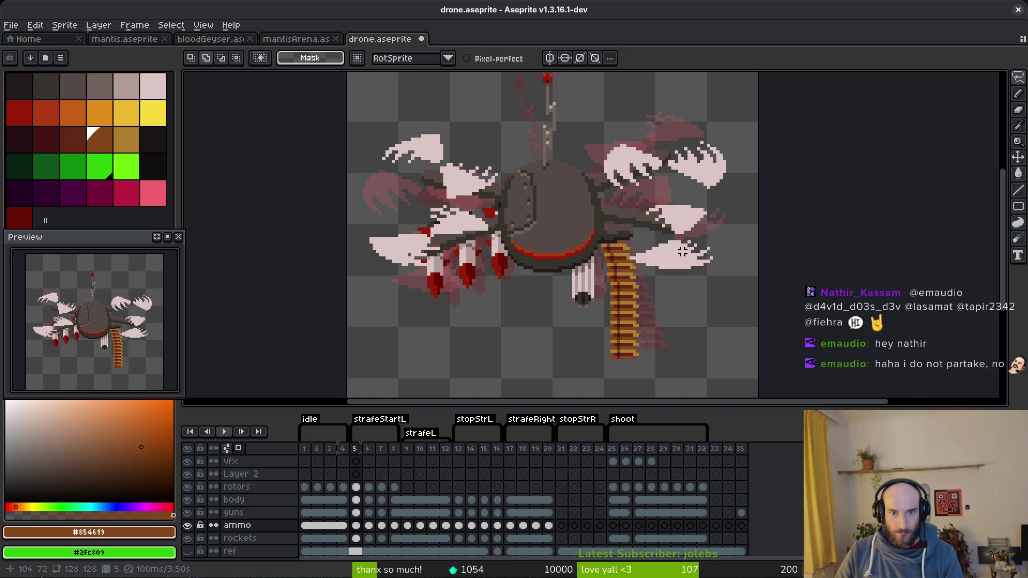
pyautogui.scroll(1, 658, 281)
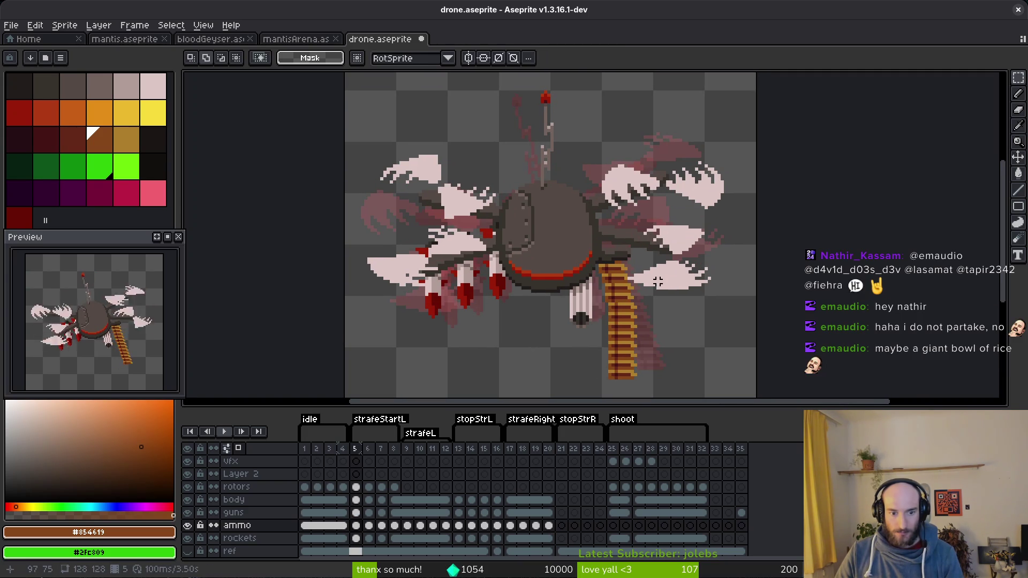
pyautogui.press('Right')
pyautogui.press('Left')
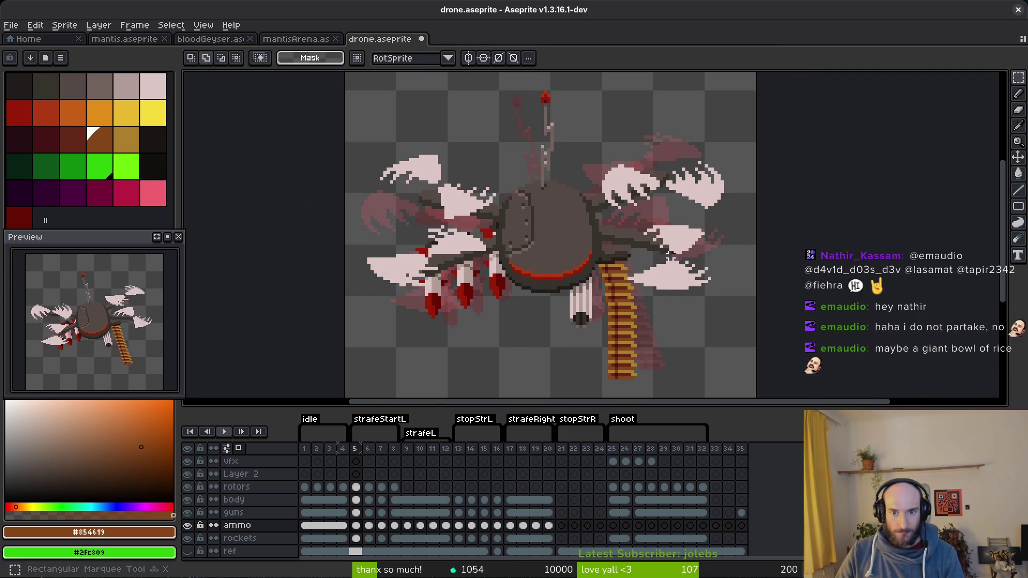
pyautogui.scroll(1, 642, 252)
pyautogui.moveTo(586, 199); pyautogui.dragTo(802, 346)
pyautogui.moveTo(719, 285)
pyautogui.mouseDown()
pyautogui.moveTo(661, 298)
pyautogui.moveTo(683, 296)
pyautogui.moveTo(662, 413)
pyautogui.mouseUp()
pyautogui.press('Return')
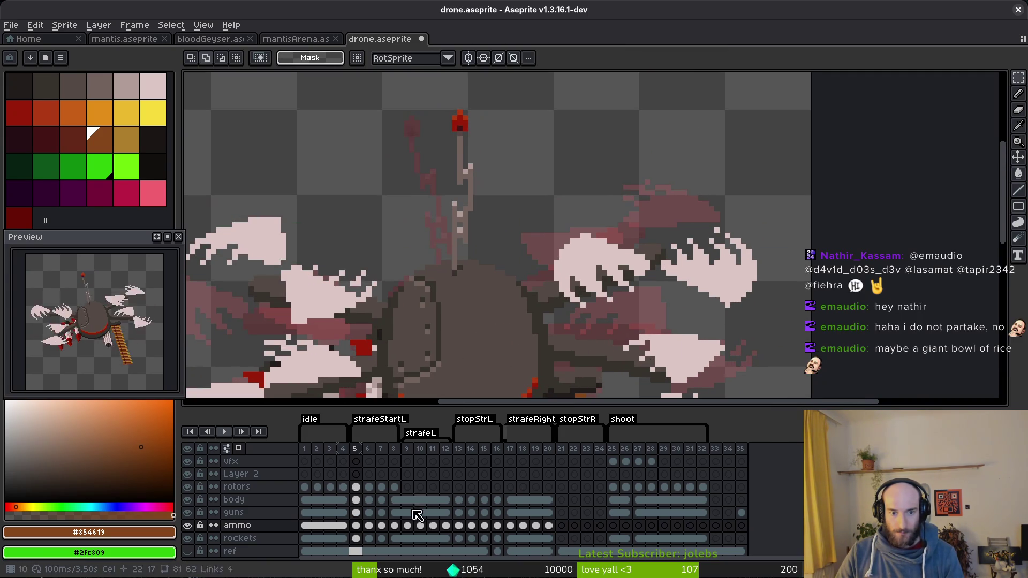
# - On the frame 5 rotors cel, move the right-hand rotor blades upward in two moves
pyautogui.click(356, 487)
pyautogui.moveTo(533, 190)
pyautogui.mouseDown()
pyautogui.moveTo(798, 287)
pyautogui.moveTo(816, 333)
pyautogui.mouseUp()
pyautogui.moveTo(734, 299)
pyautogui.mouseDown()
pyautogui.moveTo(742, 251)
pyautogui.moveTo(720, 274)
pyautogui.mouseUp()
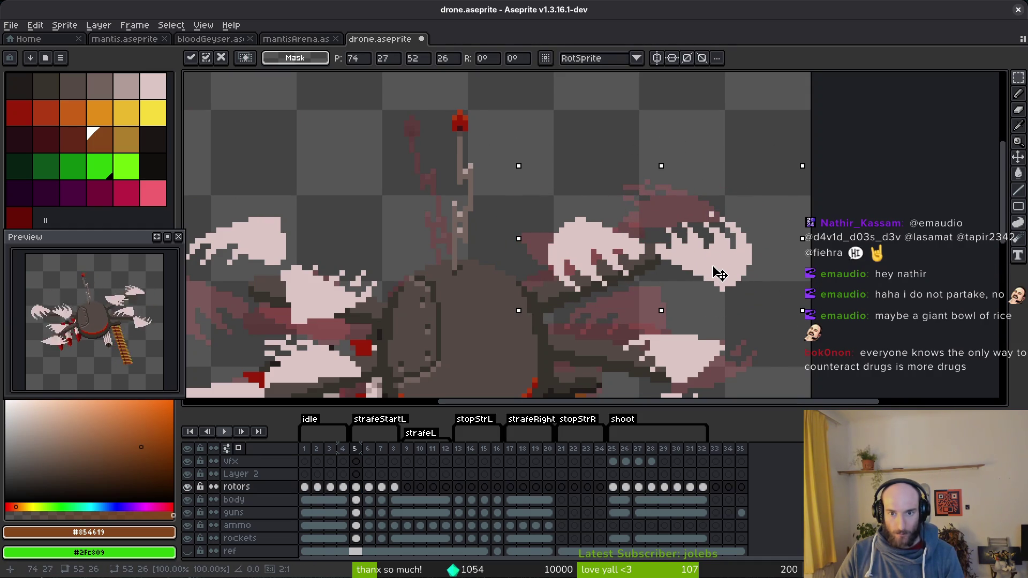
pyautogui.press('Return')
pyautogui.moveTo(740, 310); pyautogui.dragTo(699, 209)
pyautogui.moveTo(543, 203); pyautogui.dragTo(744, 330)
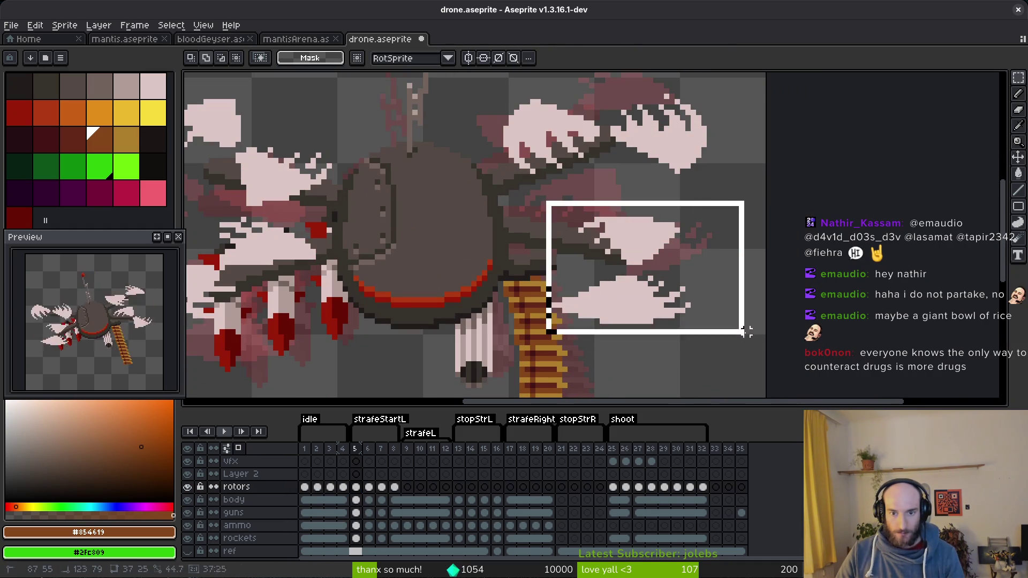
pyautogui.moveTo(643, 292)
pyautogui.mouseDown()
pyautogui.moveTo(650, 271)
pyautogui.moveTo(631, 275)
pyautogui.mouseUp()
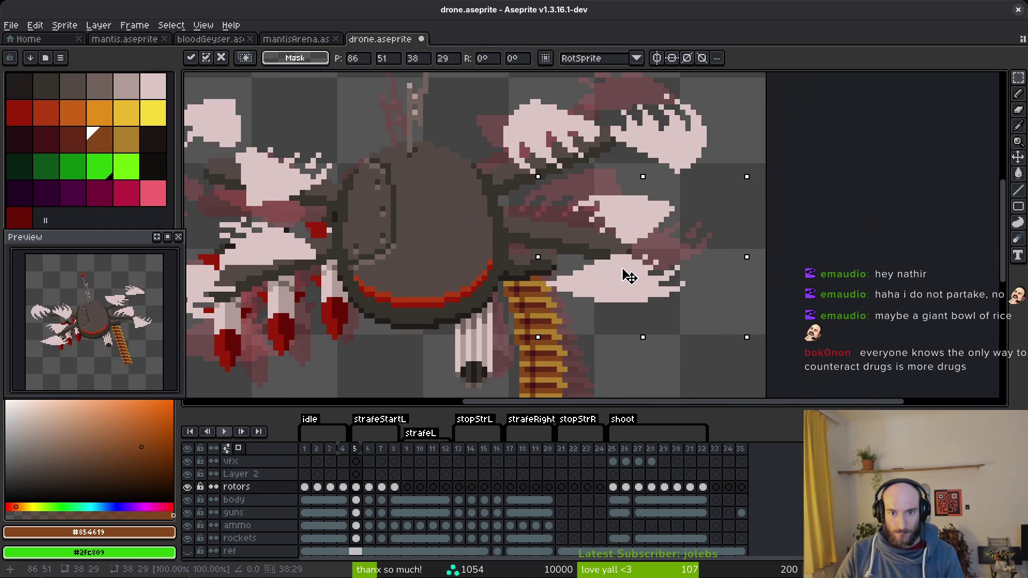
pyautogui.press('Return')
# - Reposition the left rotor blades, moving another group left and down
pyautogui.moveTo(285, 252)
pyautogui.mouseDown()
pyautogui.moveTo(644, 240)
pyautogui.moveTo(635, 232)
pyautogui.mouseUp()
pyautogui.moveTo(677, 202); pyautogui.dragTo(431, 367)
pyautogui.moveTo(572, 304)
pyautogui.mouseDown()
pyautogui.moveTo(619, 260)
pyautogui.moveTo(611, 313)
pyautogui.mouseUp()
pyautogui.press('Return')
pyautogui.moveTo(453, 114); pyautogui.dragTo(684, 259)
pyautogui.moveTo(636, 228); pyautogui.dragTo(611, 239)
pyautogui.press('Return')
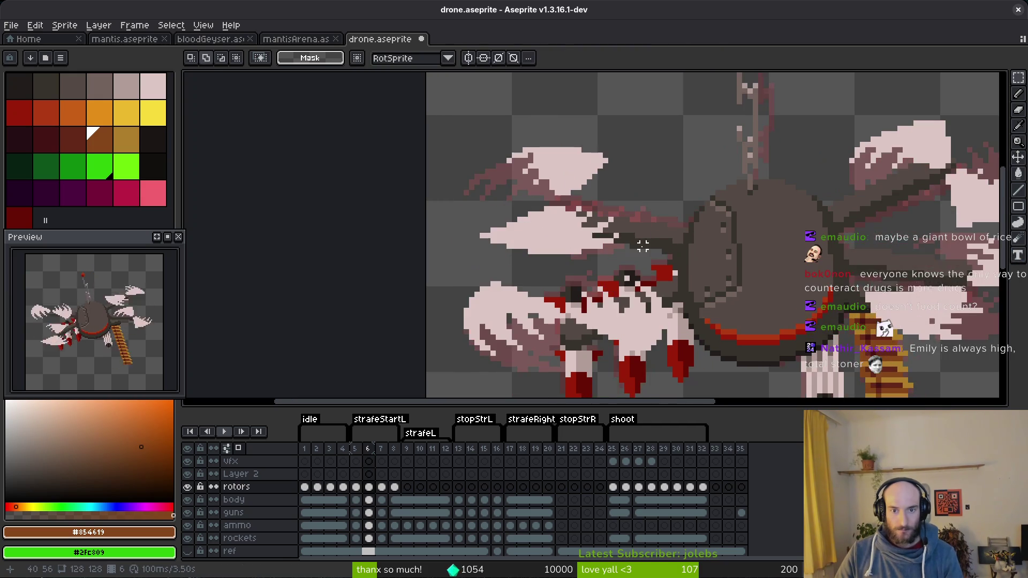
# - On frame 6, hide rockets, ammo and guns, then shift the lower-left and upper-left rotor blades
pyautogui.press('Right')
pyautogui.moveTo(405, 225); pyautogui.dragTo(680, 382)
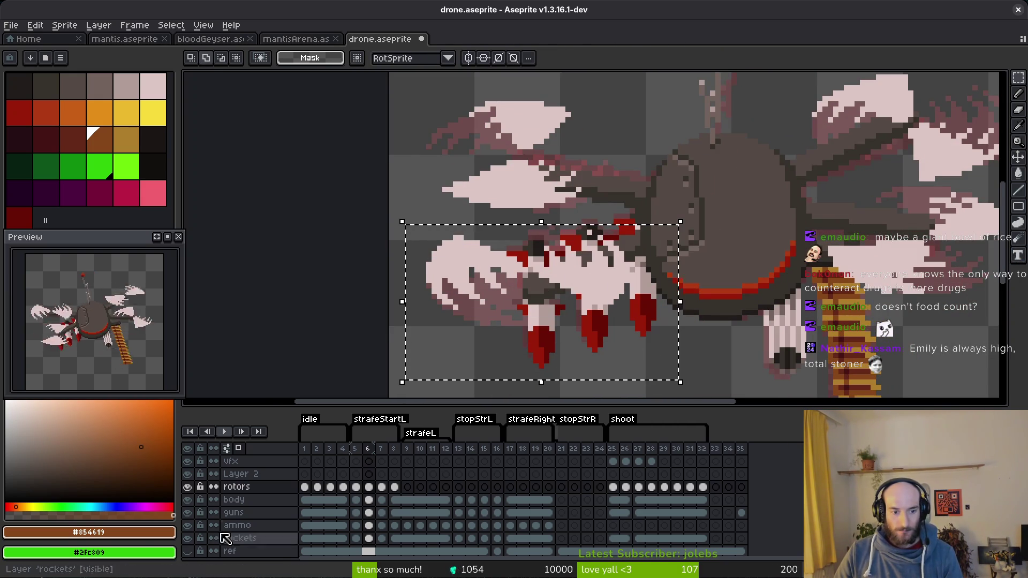
pyautogui.click(188, 538)
pyautogui.click(188, 525)
pyautogui.click(187, 512)
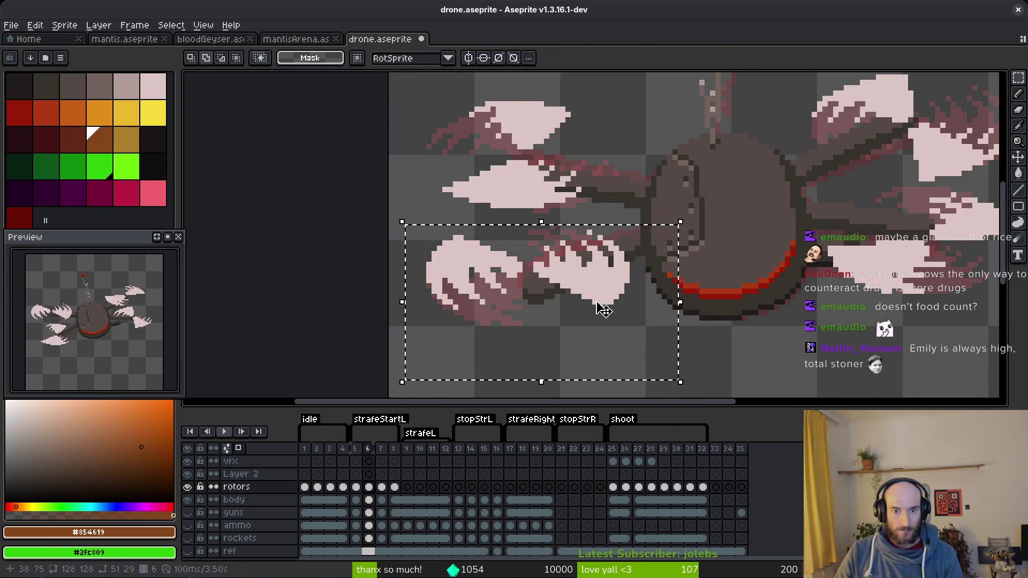
pyautogui.moveTo(606, 268)
pyautogui.mouseDown()
pyautogui.moveTo(630, 305)
pyautogui.moveTo(616, 284)
pyautogui.mouseUp()
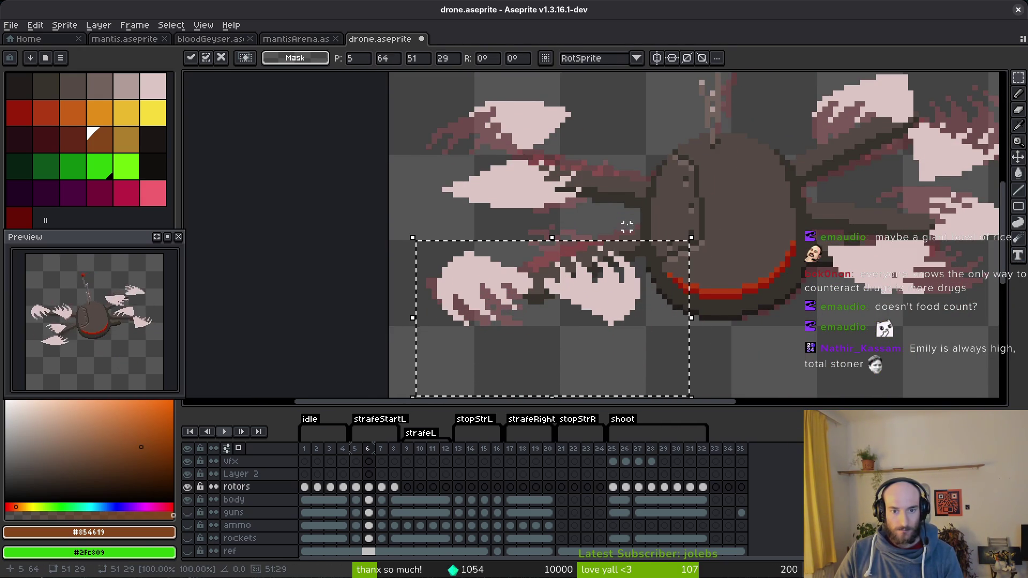
pyautogui.moveTo(375, 92)
pyautogui.mouseDown()
pyautogui.moveTo(589, 263)
pyautogui.moveTo(635, 283)
pyautogui.mouseUp()
pyautogui.moveTo(541, 252)
pyautogui.mouseDown()
pyautogui.moveTo(500, 244)
pyautogui.moveTo(507, 252)
pyautogui.mouseUp()
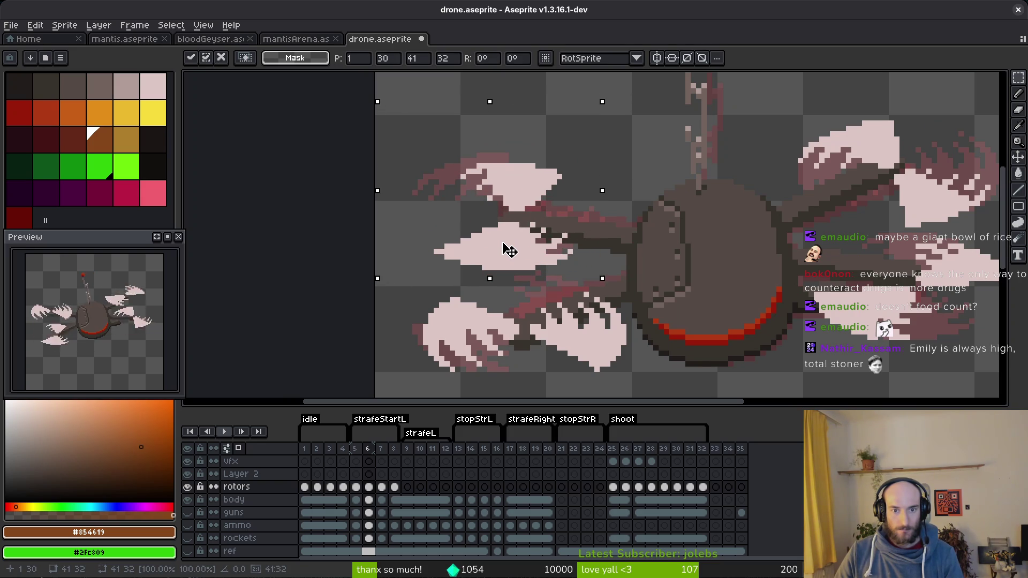
pyautogui.hotkey('ctrl', 'd')
# - Reposition the upper-right rotor and move the right rotor blades up and left
pyautogui.hscroll(5, 627, 273)
pyautogui.moveTo(717, 181); pyautogui.dragTo(482, 326)
pyautogui.scroll(2, 482, 326)
pyautogui.moveTo(482, 83)
pyautogui.mouseDown()
pyautogui.moveTo(616, 175)
pyautogui.moveTo(707, 214)
pyautogui.moveTo(616, 214)
pyautogui.moveTo(648, 185)
pyautogui.mouseUp()
pyautogui.hotkey('ctrl', 'd')
pyautogui.scroll(-2, 648, 187)
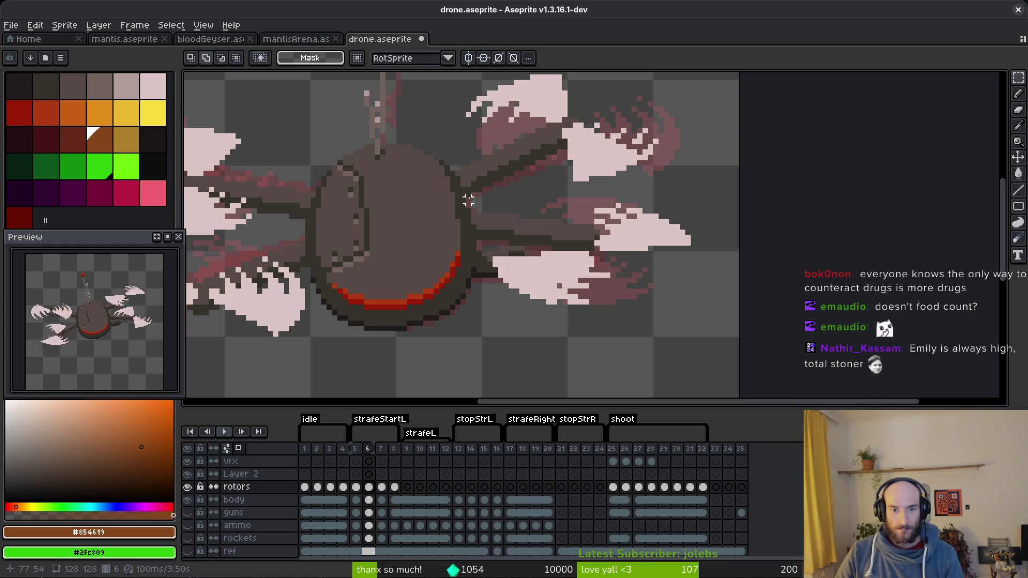
pyautogui.moveTo(468, 200); pyautogui.dragTo(739, 354)
pyautogui.moveTo(650, 236); pyautogui.dragTo(645, 220)
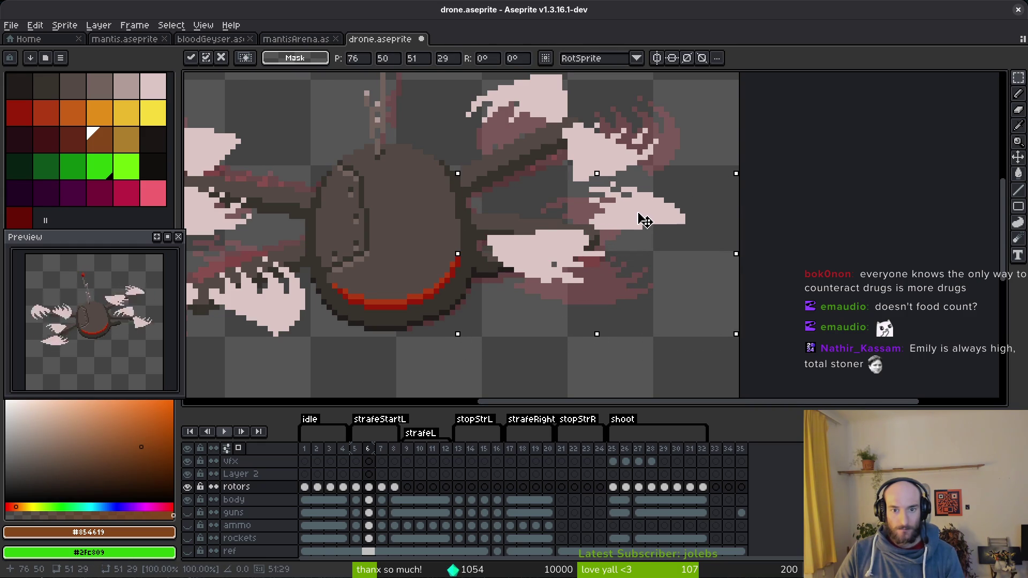
pyautogui.hotkey('ctrl', 'd')
# - Shift the right rotor blades slightly further left and deselect
pyautogui.scroll(-4, 613, 239)
pyautogui.scroll(3, 680, 229)
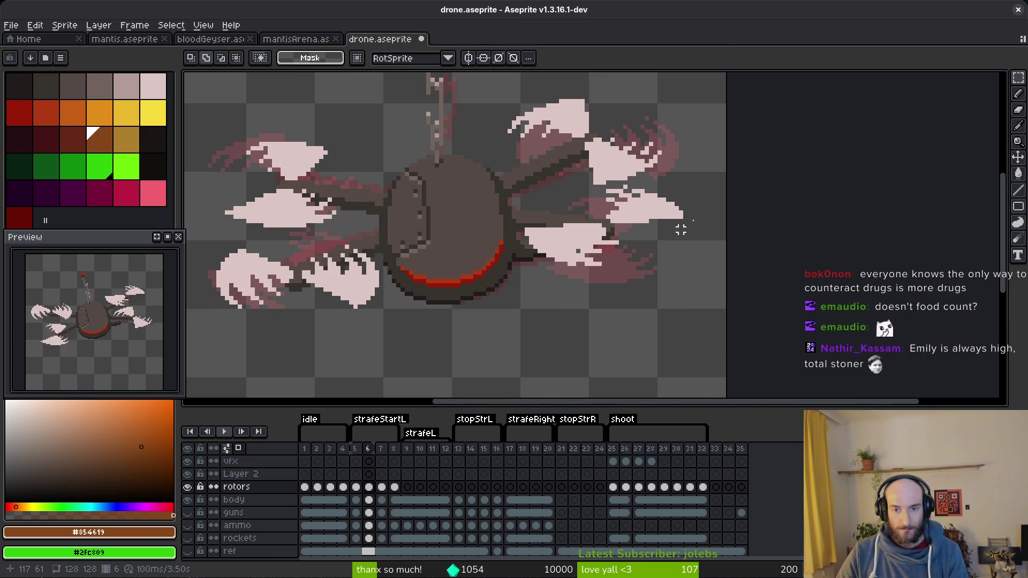
pyautogui.moveTo(691, 185)
pyautogui.mouseDown()
pyautogui.moveTo(609, 271)
pyautogui.moveTo(529, 303)
pyautogui.mouseUp()
pyautogui.scroll(1, 634, 190)
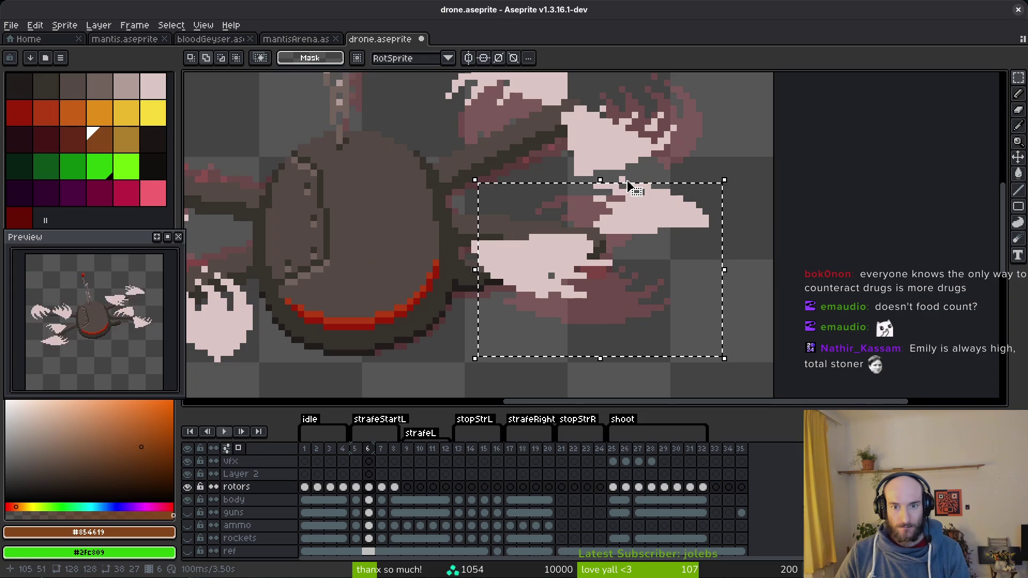
pyautogui.moveTo(629, 185); pyautogui.dragTo(608, 179)
pyautogui.hotkey('ctrl', 'd')
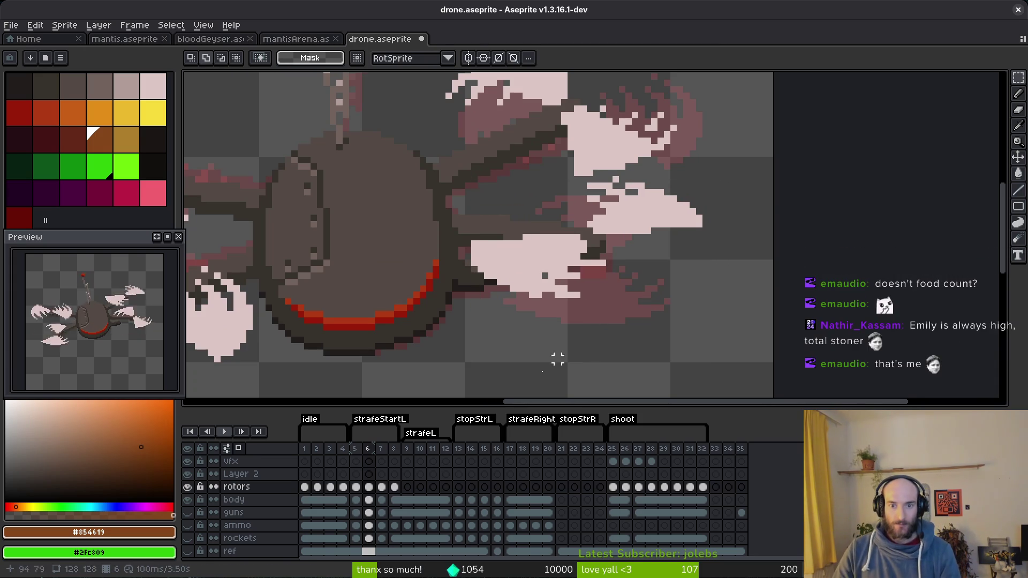
pyautogui.scroll(-2, 631, 275)
pyautogui.scroll(1, 641, 294)
# - On frame 7, move the upper-right rotor blades slightly right and the middle-right blade up
pyautogui.press('Right')
pyautogui.scroll(1, 641, 253)
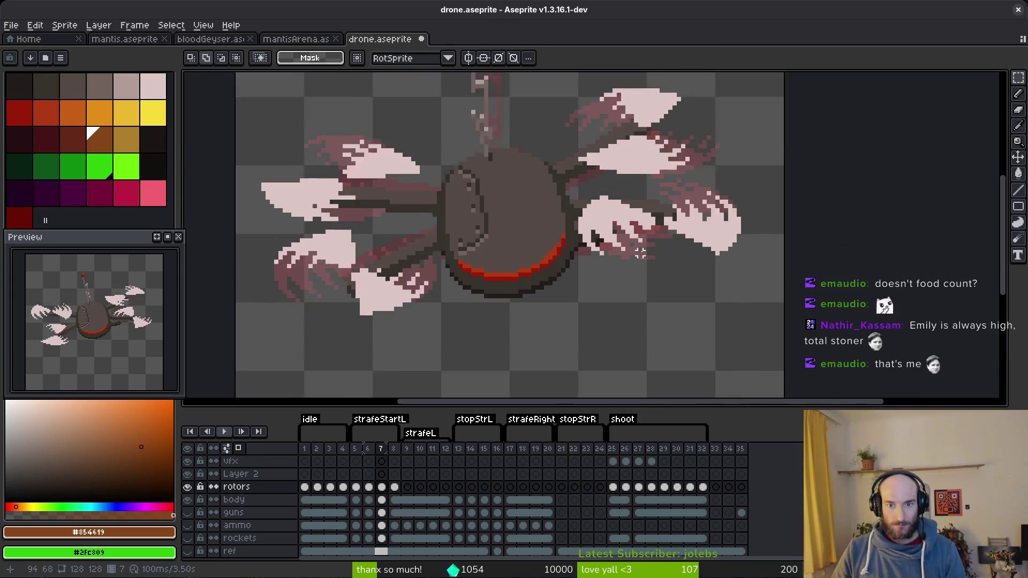
pyautogui.scroll(1, 641, 253)
pyautogui.moveTo(493, 151); pyautogui.dragTo(725, 294)
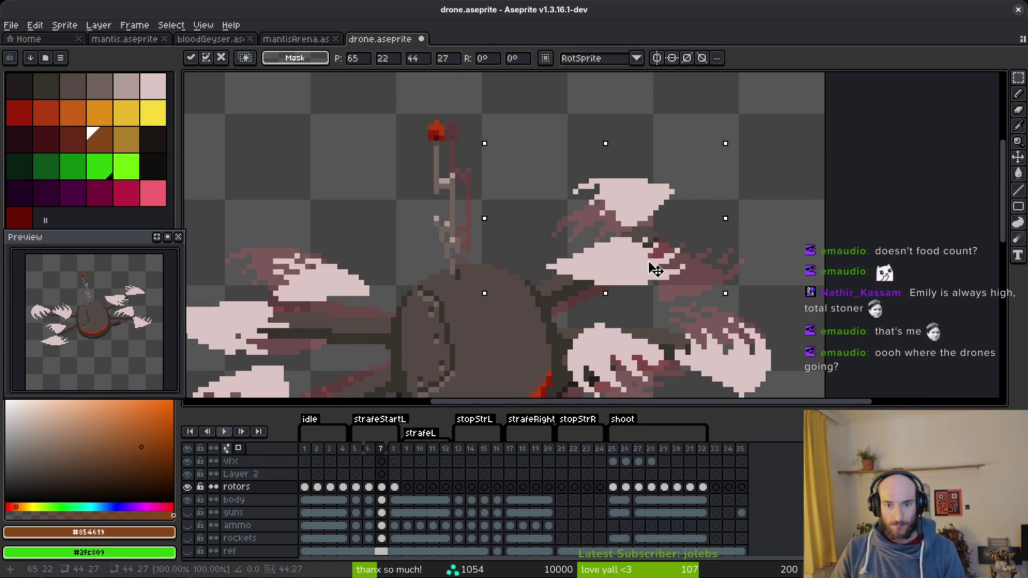
pyautogui.moveTo(656, 269); pyautogui.dragTo(674, 272)
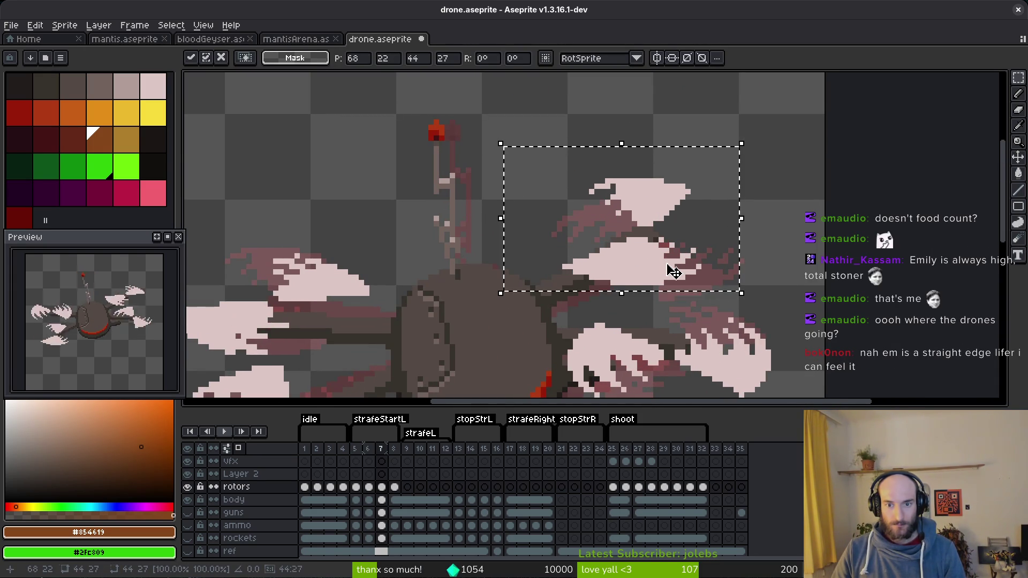
pyautogui.press('Return')
pyautogui.moveTo(505, 195)
pyautogui.mouseDown()
pyautogui.moveTo(723, 299)
pyautogui.moveTo(757, 333)
pyautogui.mouseUp()
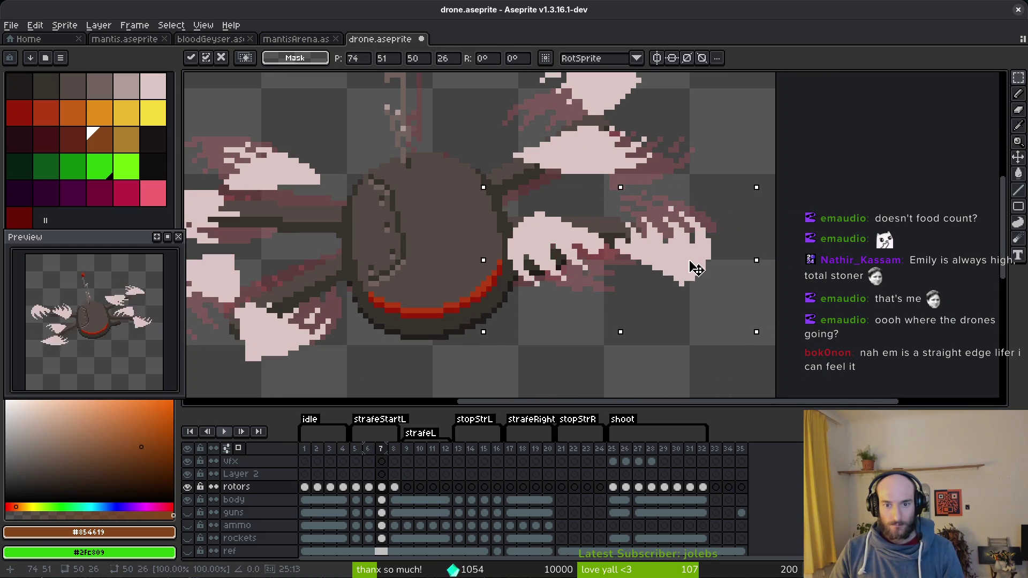
pyautogui.moveTo(696, 268)
pyautogui.mouseDown()
pyautogui.moveTo(707, 264)
pyautogui.moveTo(692, 262)
pyautogui.mouseUp()
pyautogui.press('Return')
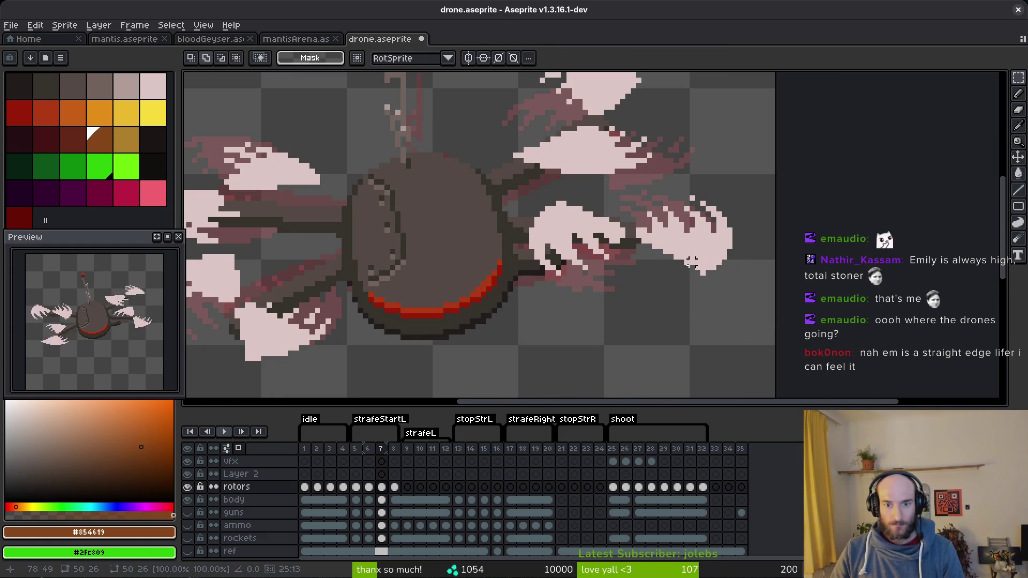
# - Nudge a selected rotor one pixel at a time with the arrow keys and commit its position
pyautogui.hscroll(-10, 589, 246)
pyautogui.moveTo(440, 200); pyautogui.dragTo(663, 363)
pyautogui.press('Down')
pyautogui.press('Down')
pyautogui.press('Down')
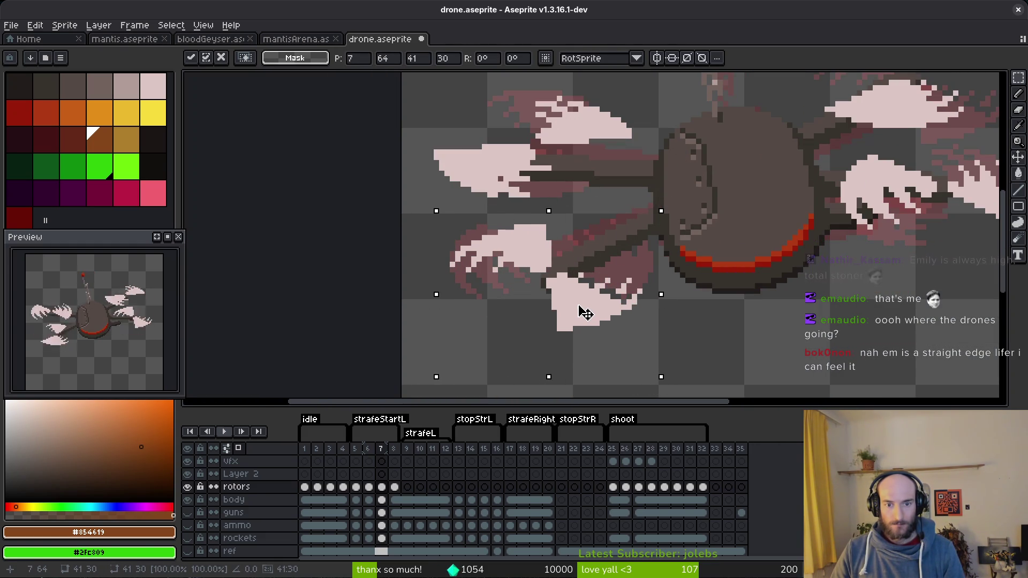
pyautogui.press('Up')
pyautogui.press('Right')
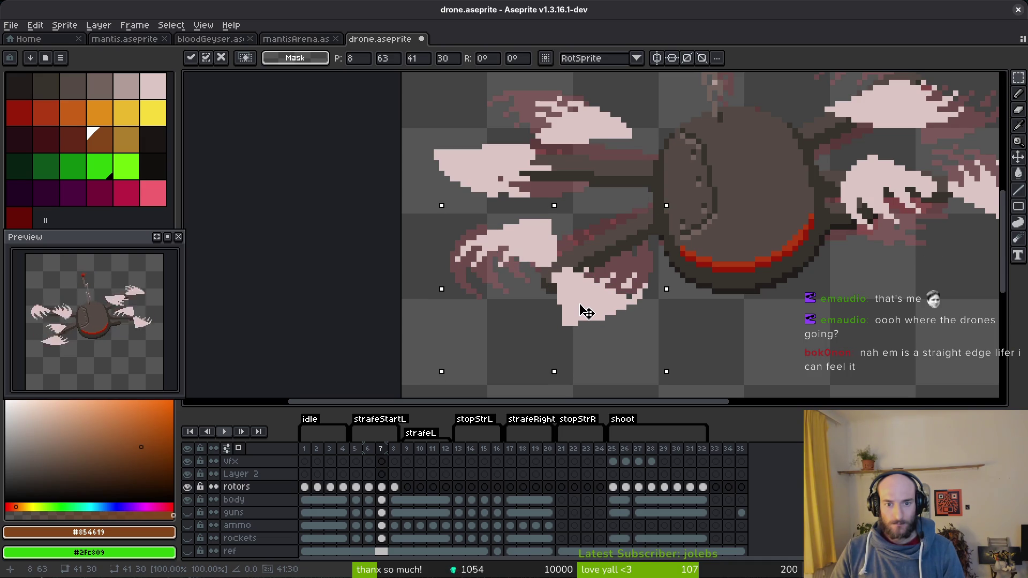
pyautogui.press('Left')
pyautogui.press('Down')
pyautogui.press('Return')
pyautogui.hotkey('ctrl', 'd')
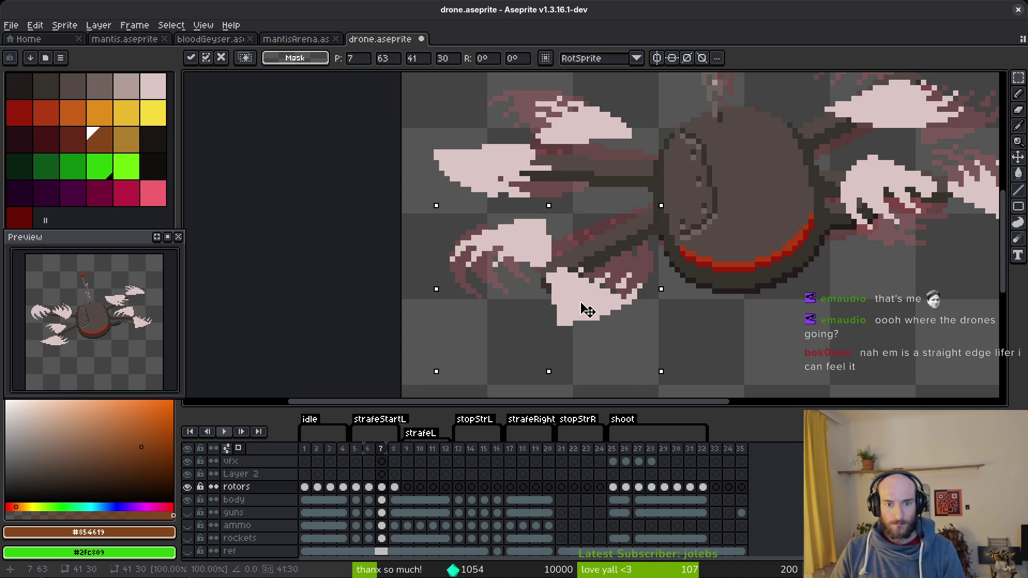
# - Move the left rotor wings slightly left and down, then save drone.aseprite
pyautogui.scroll(3, 423, 114)
pyautogui.moveTo(423, 114); pyautogui.dragTo(669, 280)
pyautogui.moveTo(595, 193)
pyautogui.mouseDown()
pyautogui.moveTo(563, 197)
pyautogui.moveTo(589, 211)
pyautogui.mouseUp()
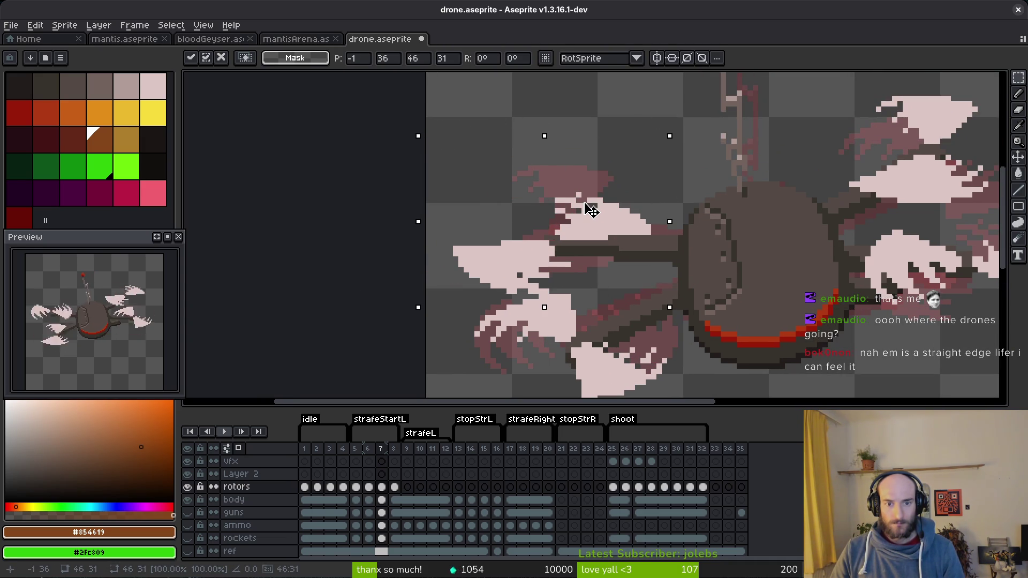
pyautogui.press('Return')
pyautogui.hotkey('ctrl', 'd')
pyautogui.moveTo(594, 245); pyautogui.dragTo(576, 219)
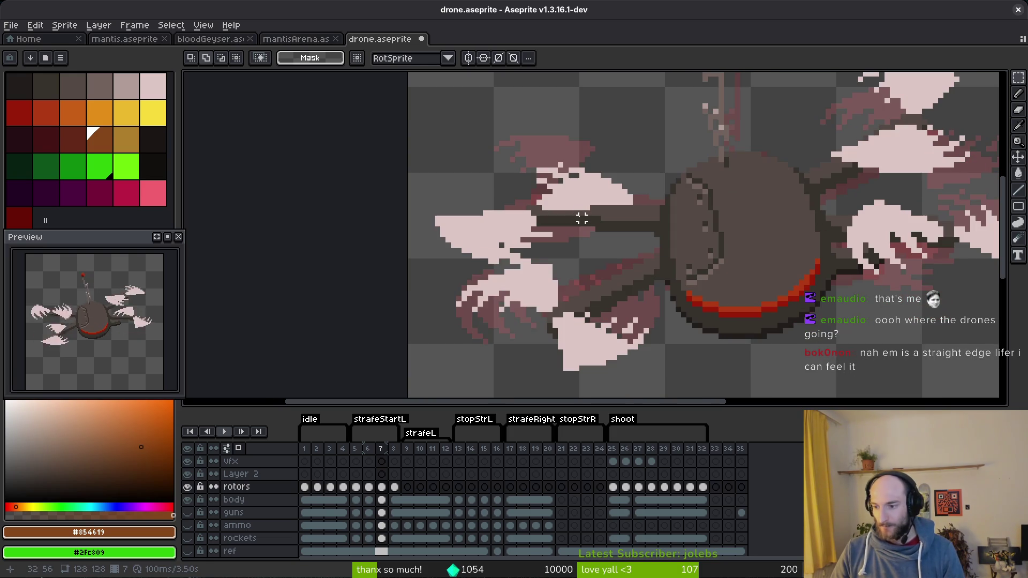
pyautogui.hotkey('ctrl', 's')
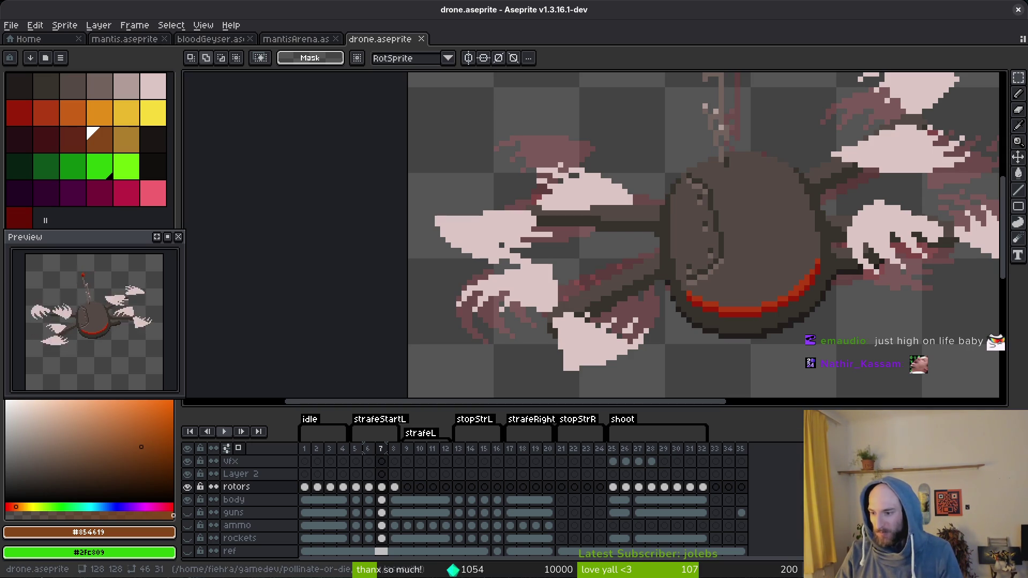
# - On frame 7, select a rotor wing on the drone's left side and commit it
pyautogui.scroll(3, 612, 257)
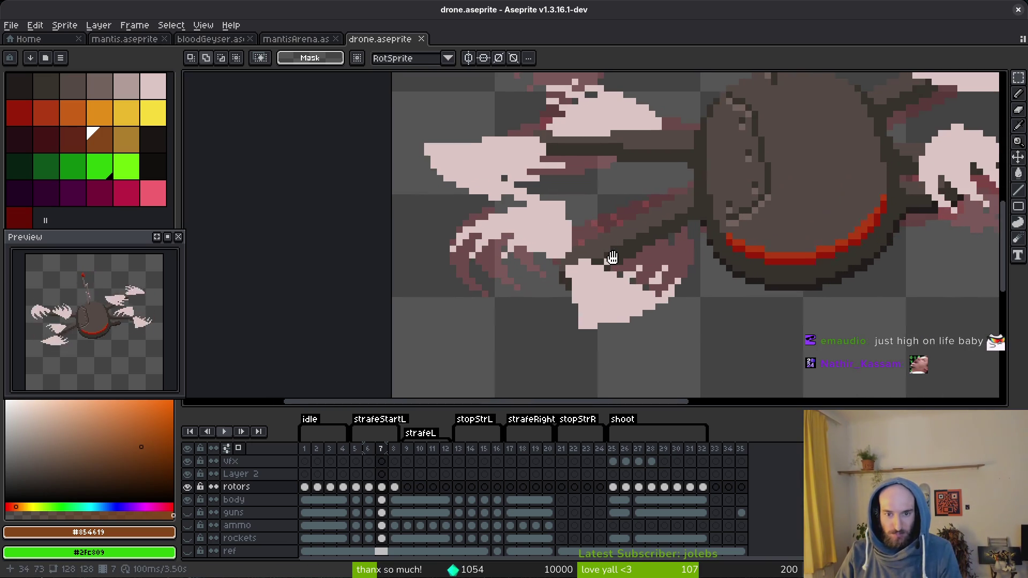
pyautogui.scroll(-1, 612, 257)
pyautogui.scroll(2, 587, 213)
pyautogui.click(586, 213)
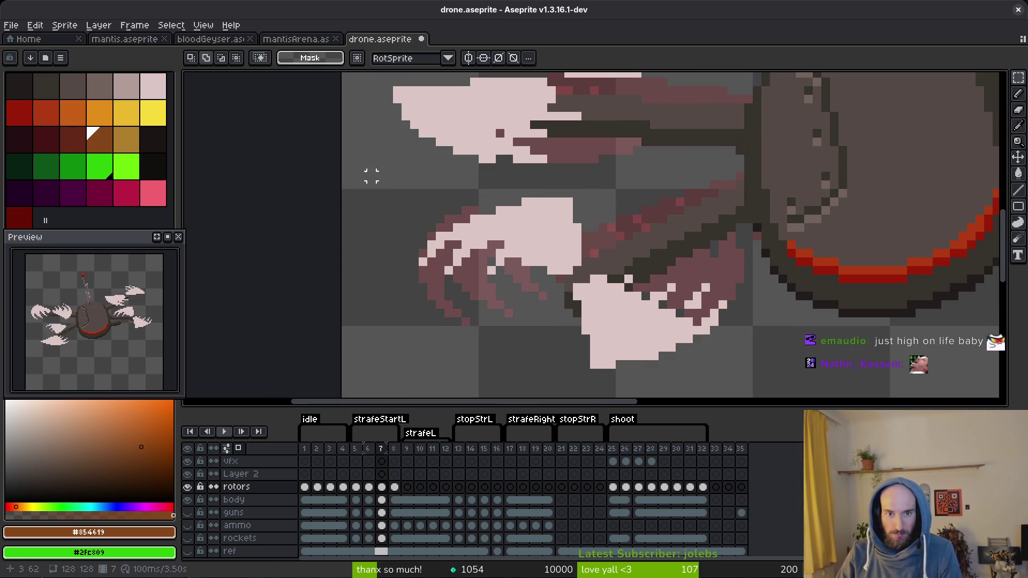
pyautogui.scroll(-3, 372, 176)
pyautogui.scroll(3, 693, 276)
pyautogui.moveTo(407, 193)
pyautogui.mouseDown()
pyautogui.moveTo(502, 279)
pyautogui.moveTo(730, 278)
pyautogui.mouseUp()
pyautogui.scroll(-5, 730, 278)
pyautogui.scroll(5, 673, 401)
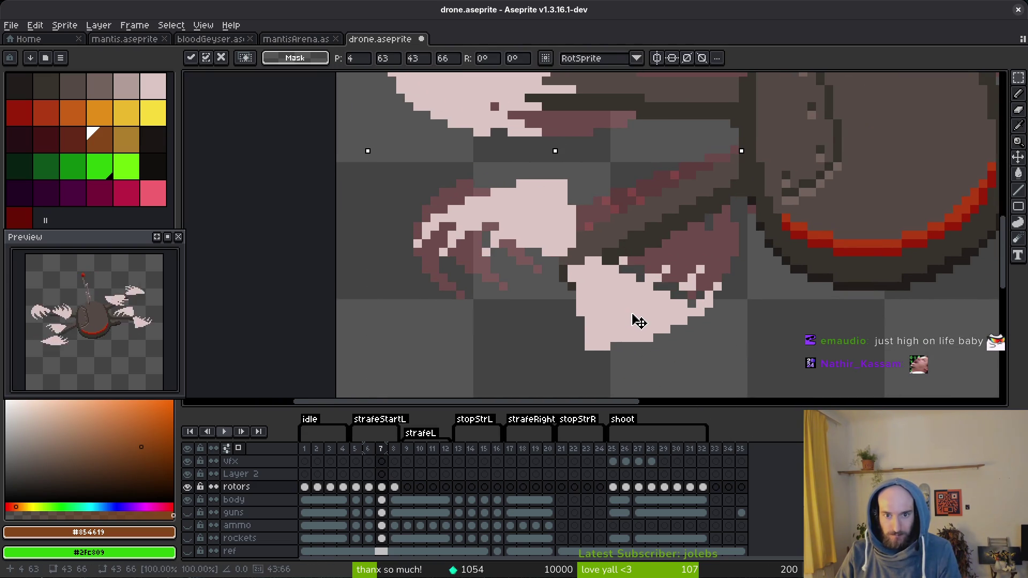
pyautogui.press('Return')
# - Move the upper-left rotor blades left and down
pyautogui.scroll(3, 639, 321)
pyautogui.moveTo(381, 121)
pyautogui.mouseDown()
pyautogui.moveTo(733, 361)
pyautogui.moveTo(770, 364)
pyautogui.mouseUp()
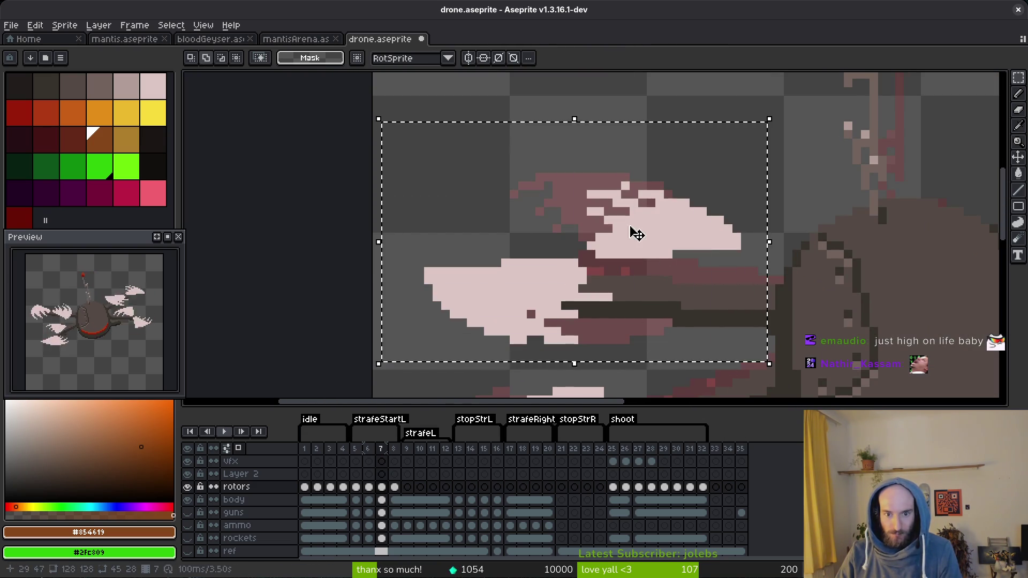
pyautogui.moveTo(637, 234)
pyautogui.mouseDown()
pyautogui.moveTo(544, 246)
pyautogui.moveTo(617, 263)
pyautogui.mouseUp()
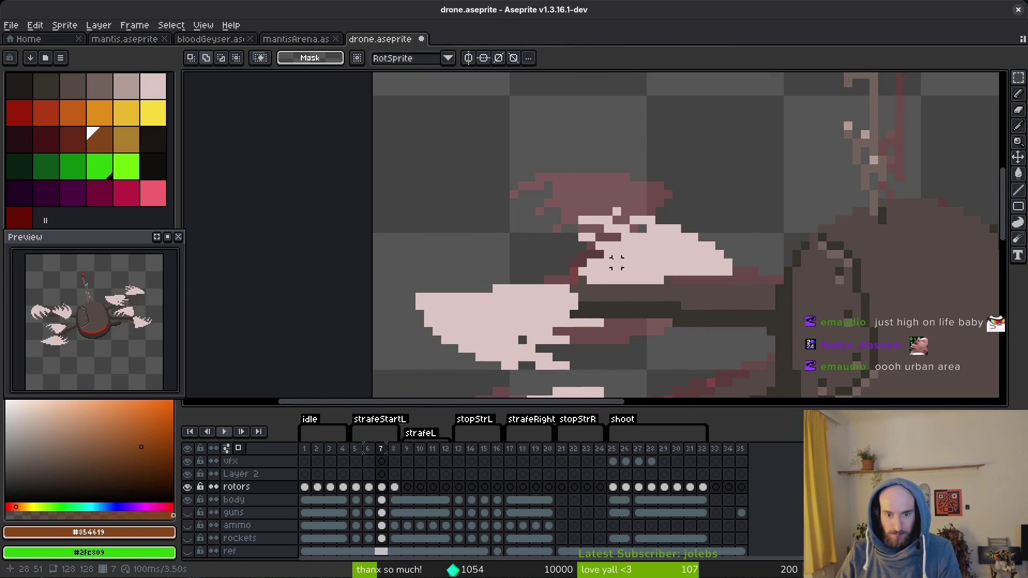
pyautogui.scroll(-3, 616, 263)
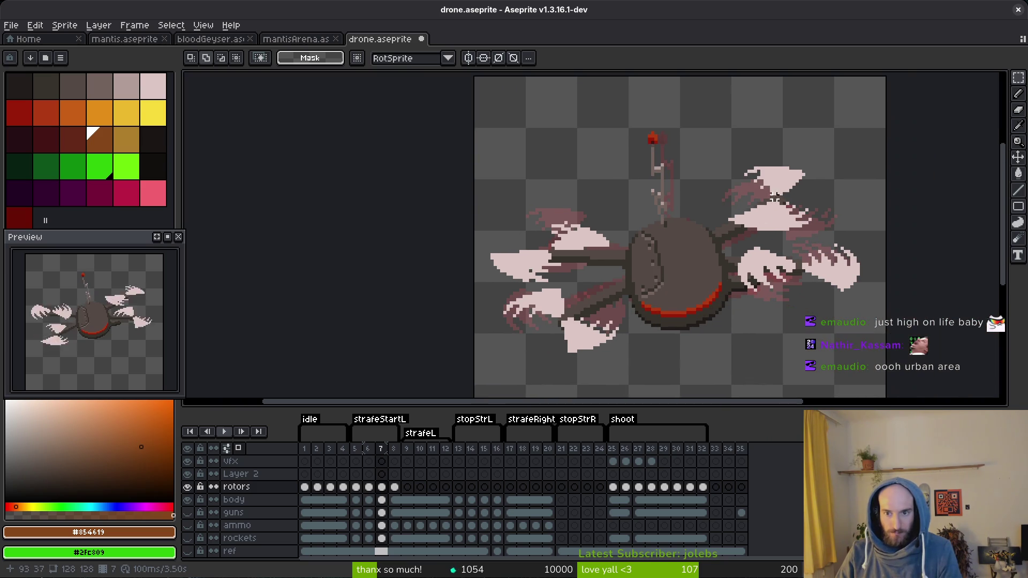
pyautogui.hscroll(3, 774, 197)
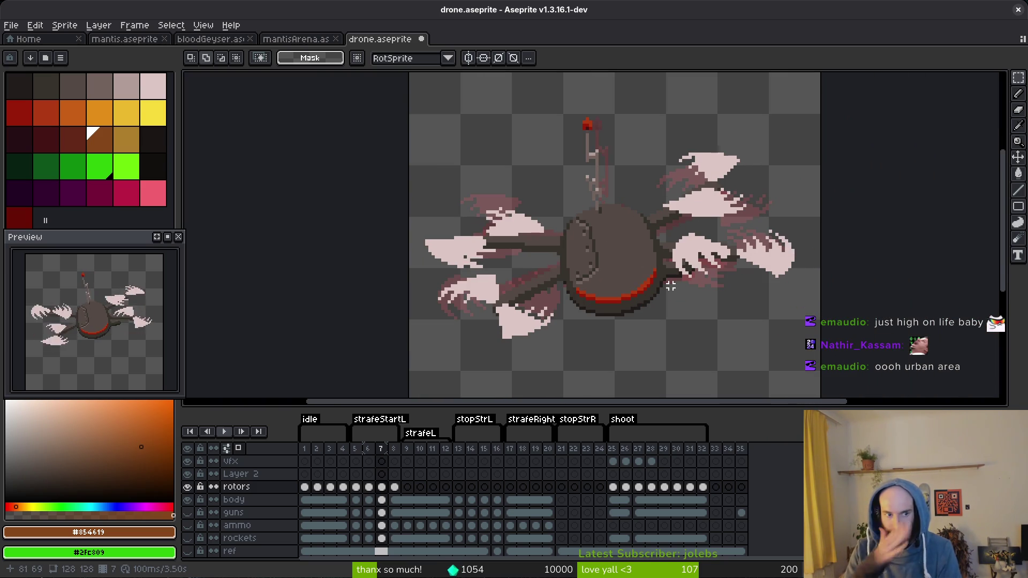
# - On frame 8, move the lower-left rotor, then compare rotor poses across frames 5, 7 and 8
pyautogui.press('i')
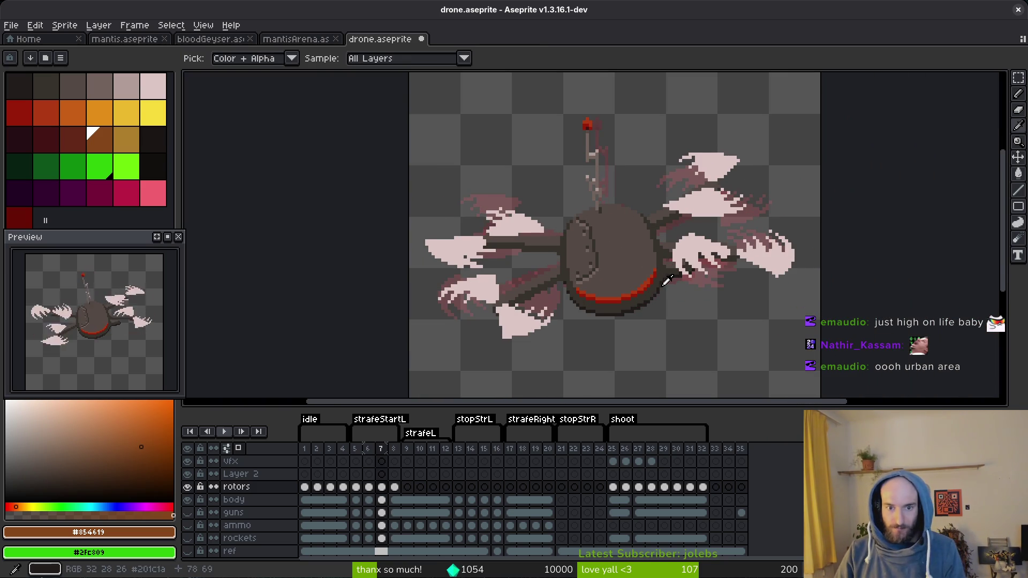
pyautogui.press('.')
pyautogui.scroll(2, 555, 291)
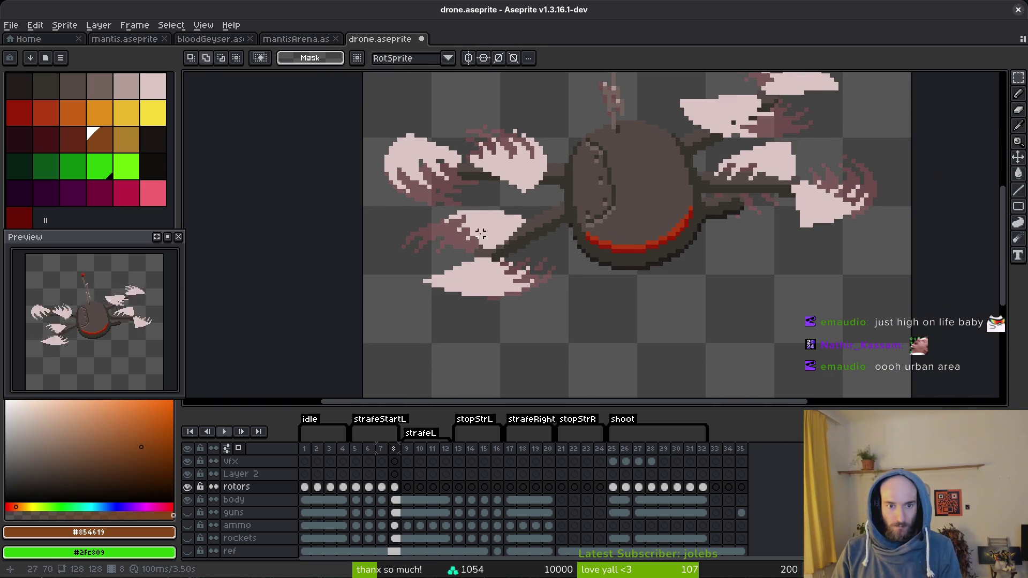
pyautogui.moveTo(412, 209); pyautogui.dragTo(549, 335)
pyautogui.scroll(2, 484, 271)
pyautogui.moveTo(484, 271)
pyautogui.mouseDown()
pyautogui.moveTo(505, 280)
pyautogui.moveTo(473, 275)
pyautogui.mouseUp()
pyautogui.scroll(-2, 680, 268)
pyautogui.press('i')
pyautogui.press(',')
pyautogui.press(',')
pyautogui.press(',')
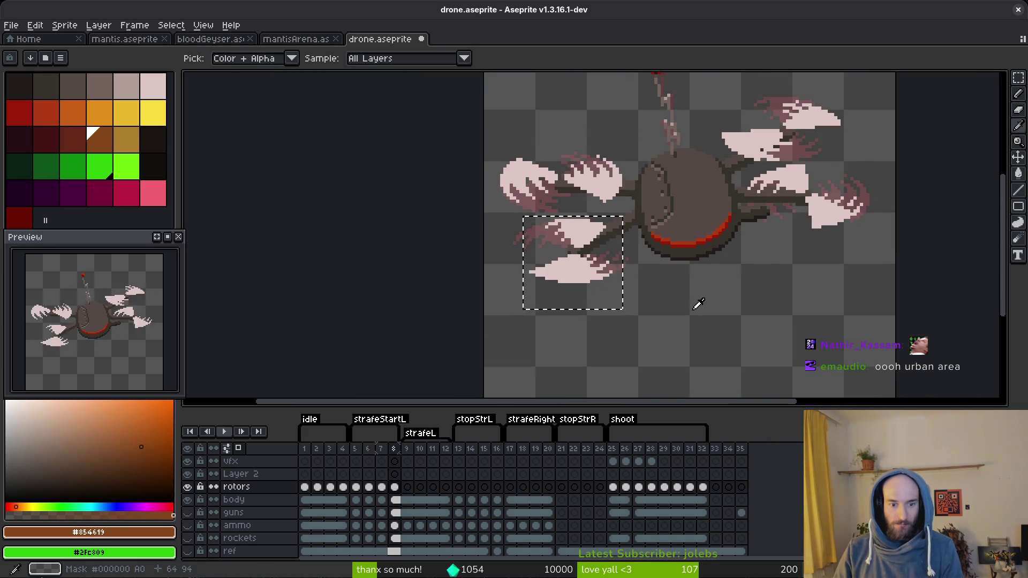
pyautogui.press('.')
pyautogui.press('.')
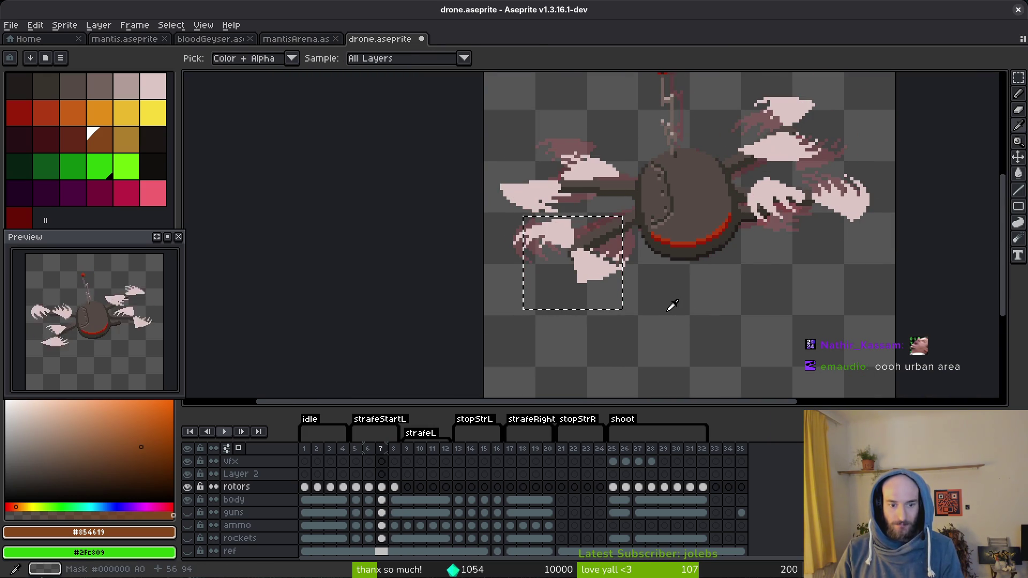
pyautogui.press('.')
# - Shift the upper-left rotors on frame 8 down one pixel and clear the selection
pyautogui.press('m')
pyautogui.scroll(5, 534, 234)
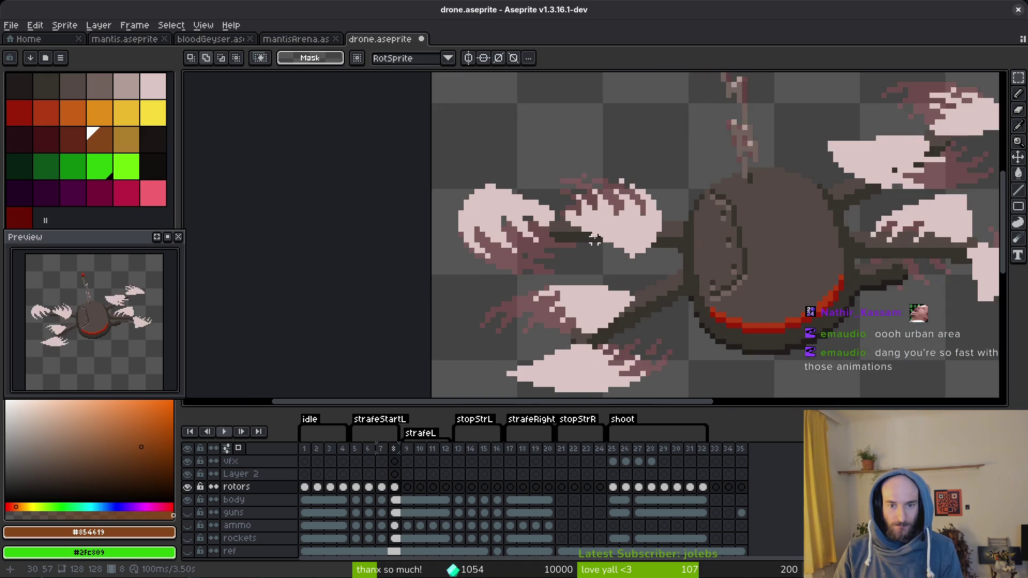
pyautogui.moveTo(368, 96)
pyautogui.mouseDown()
pyautogui.moveTo(613, 252)
pyautogui.moveTo(755, 390)
pyautogui.mouseUp()
pyautogui.press('Down')
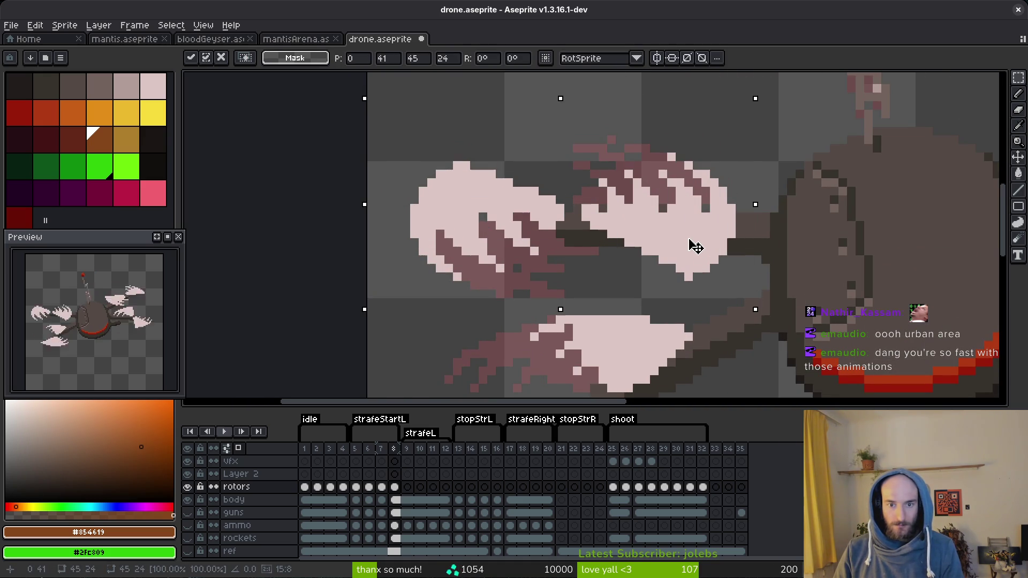
pyautogui.hotkey('ctrl', 'd')
pyautogui.scroll(-5, 432, 245)
pyautogui.scroll(4, 432, 245)
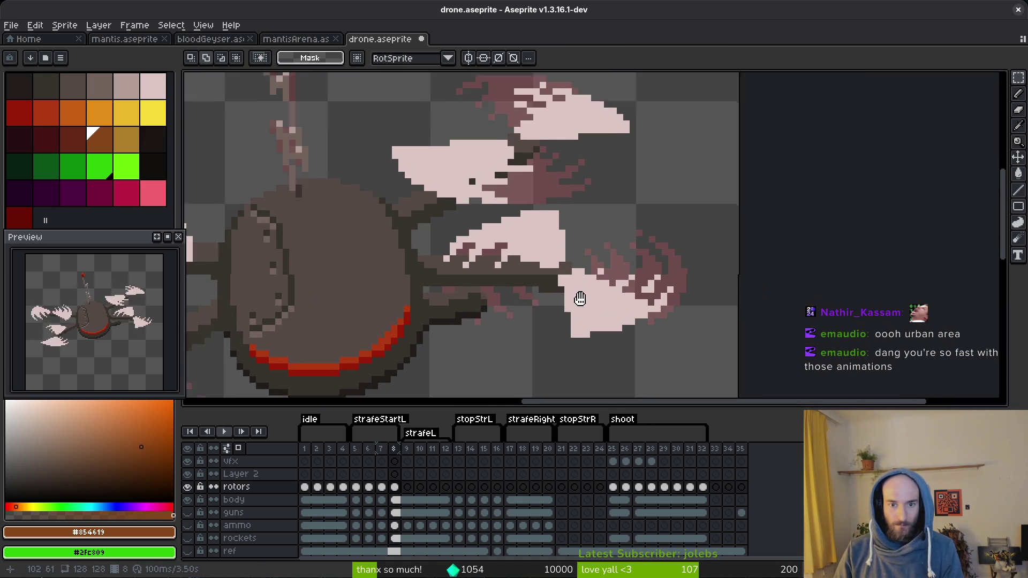
# - Nudge the lower-right rotor up one pixel and left one pixel
pyautogui.moveTo(445, 219); pyautogui.dragTo(663, 371)
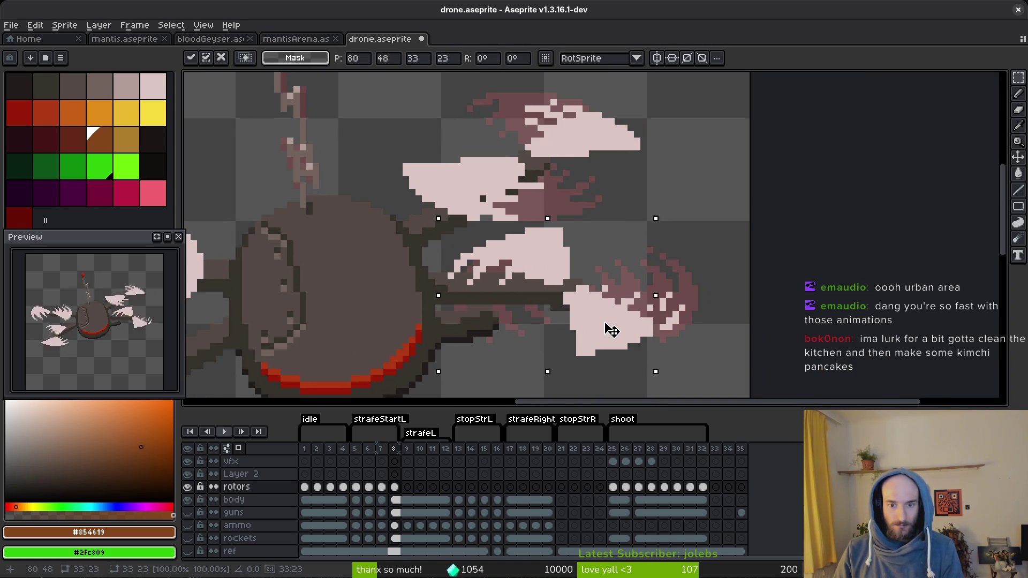
pyautogui.press('Up')
pyautogui.moveTo(610, 318); pyautogui.dragTo(606, 317)
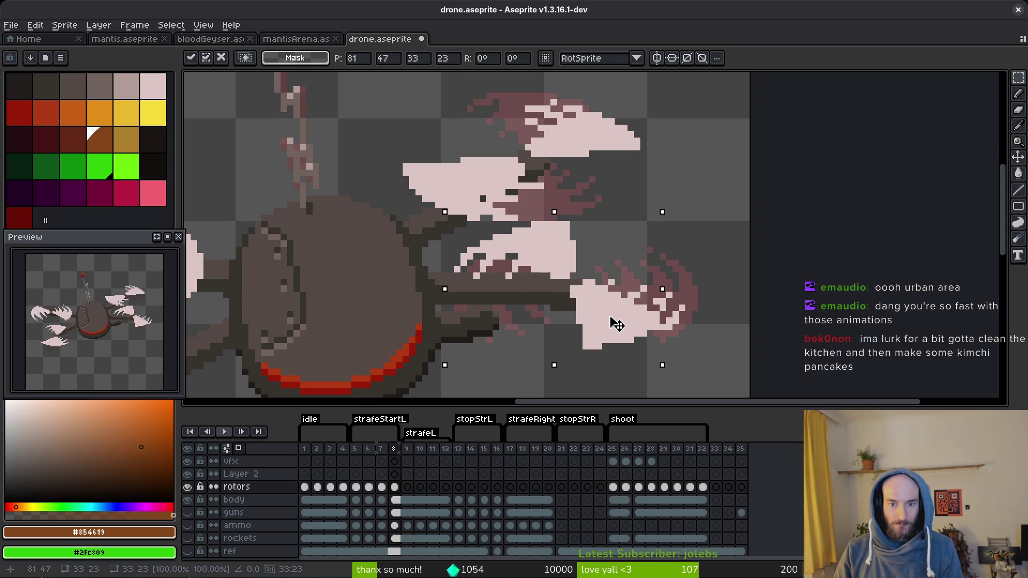
pyautogui.press('Return')
# - Adjust the upper-right rotors and a small right-side rotor region, then deselect
pyautogui.scroll(3, 597, 289)
pyautogui.moveTo(393, 144)
pyautogui.mouseDown()
pyautogui.moveTo(615, 248)
pyautogui.moveTo(671, 288)
pyautogui.mouseUp()
pyautogui.press('Return')
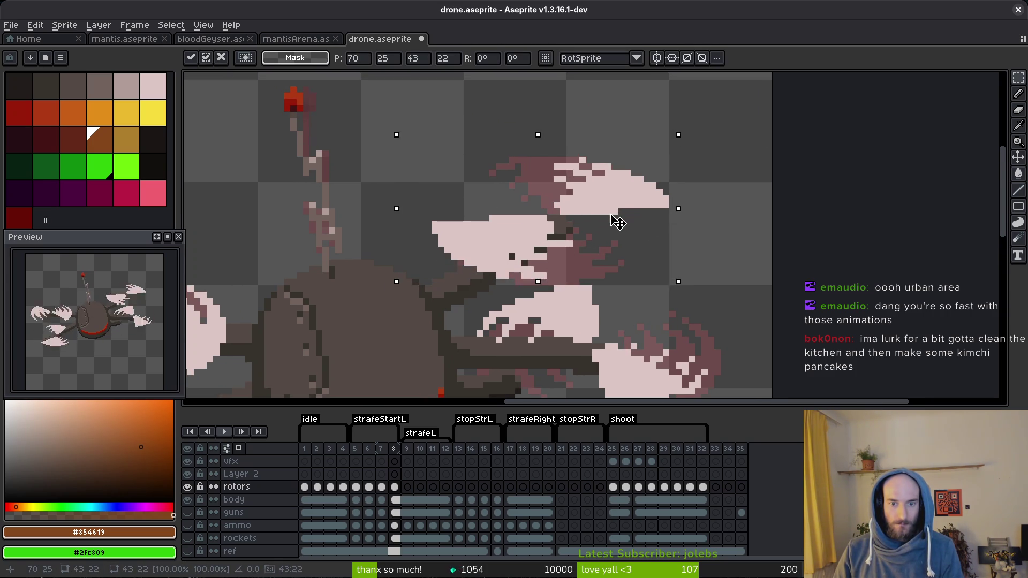
pyautogui.press('Return')
pyautogui.scroll(-3, 624, 270)
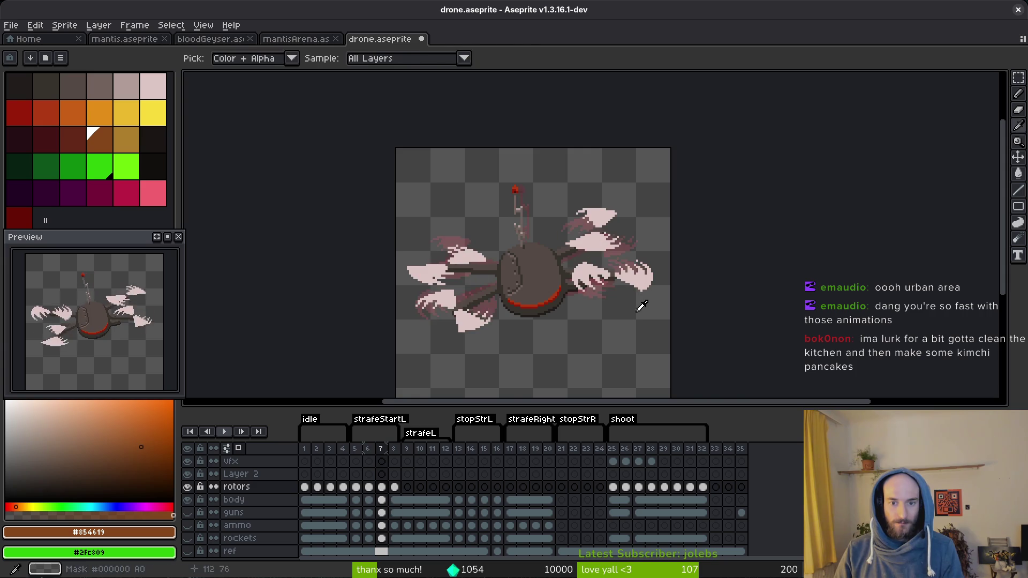
pyautogui.scroll(4, 623, 282)
pyautogui.moveTo(488, 203)
pyautogui.mouseDown()
pyautogui.moveTo(700, 314)
pyautogui.moveTo(701, 337)
pyautogui.mouseUp()
pyautogui.hotkey('ctrl', 'd')
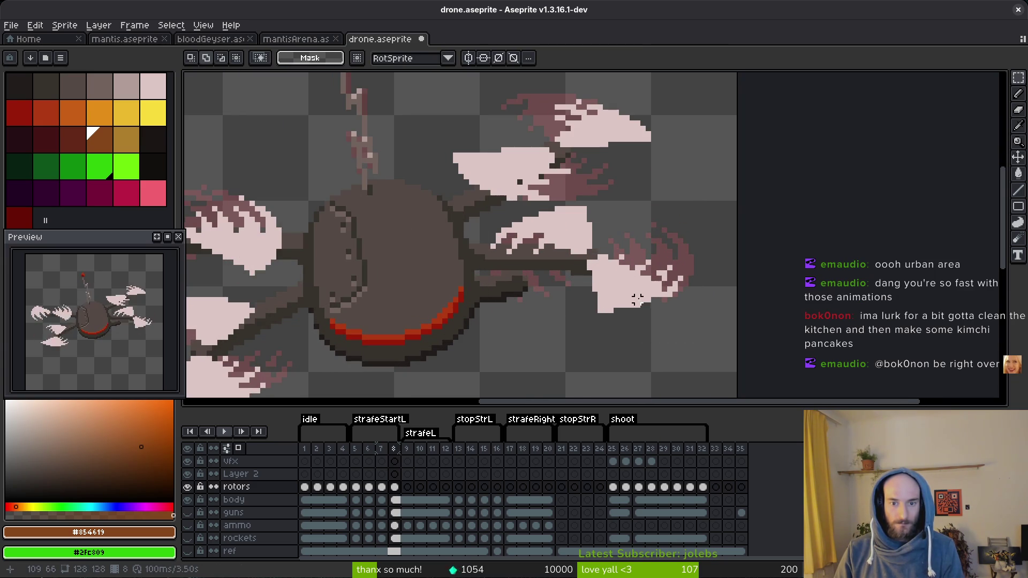
pyautogui.scroll(-4, 535, 332)
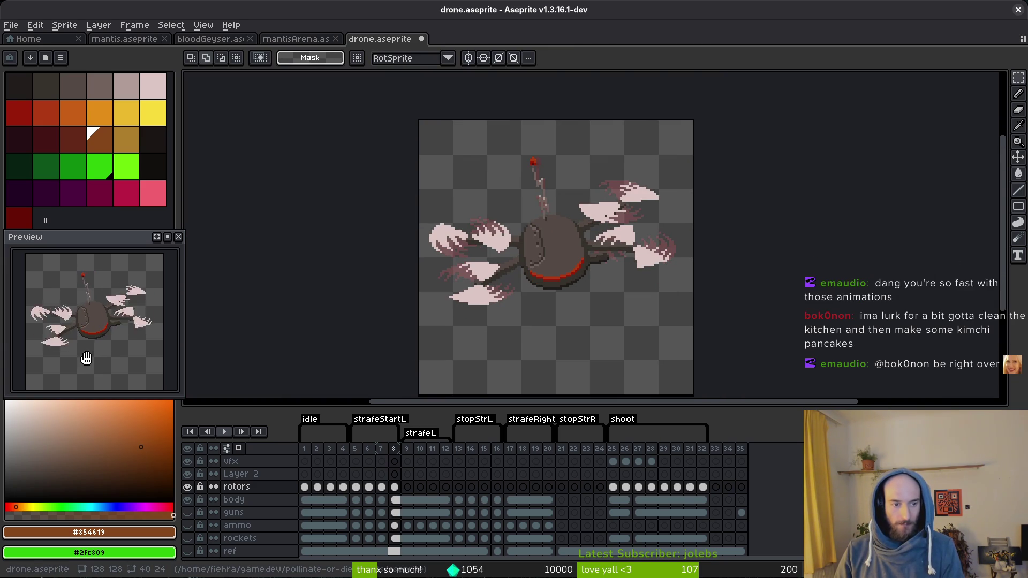
# - Unhide the guns, ammo and rockets layers, save drone.aseprite, and return to frame 5
pyautogui.click(188, 513)
pyautogui.moveTo(192, 516); pyautogui.dragTo(187, 538)
pyautogui.hotkey('ctrl', 's')
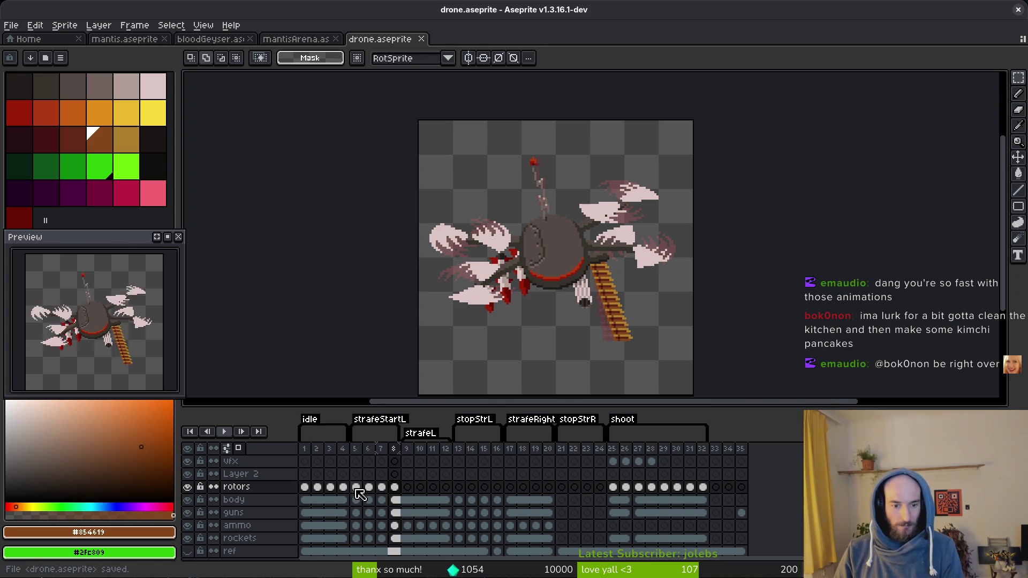
pyautogui.click(356, 488)
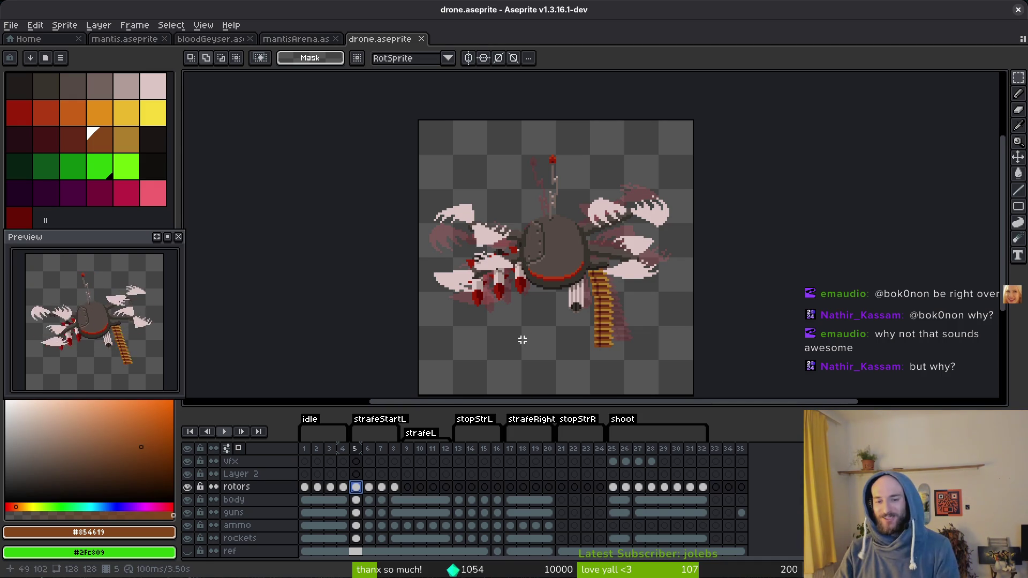
# - Save drone.aseprite, then step through and play the frames to compare rotor poses
pyautogui.hotkey('ctrl', 's')
pyautogui.moveTo(523, 337); pyautogui.dragTo(532, 324)
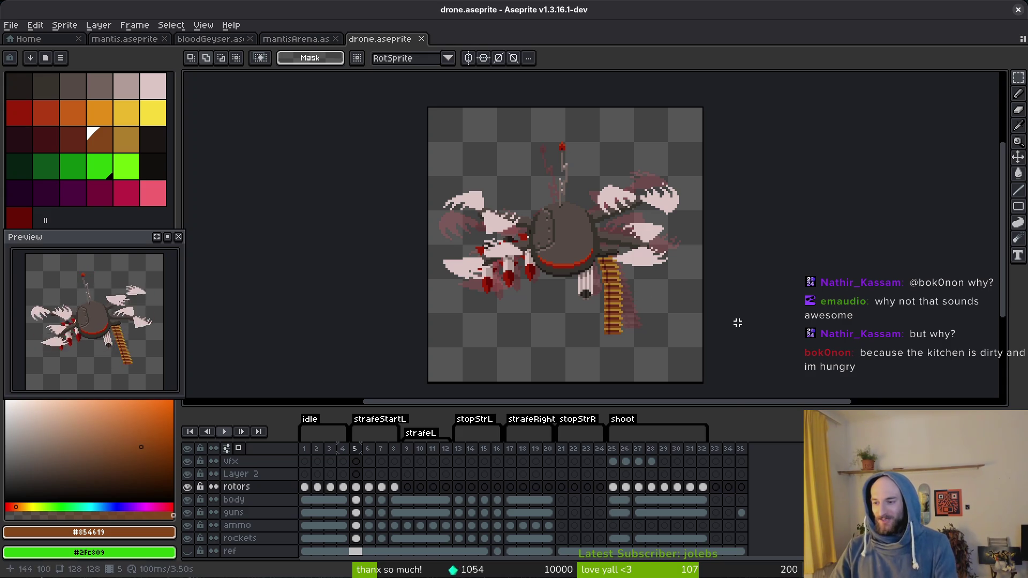
pyautogui.moveTo(751, 291); pyautogui.dragTo(767, 297)
pyautogui.press('Right')
pyautogui.press('i')
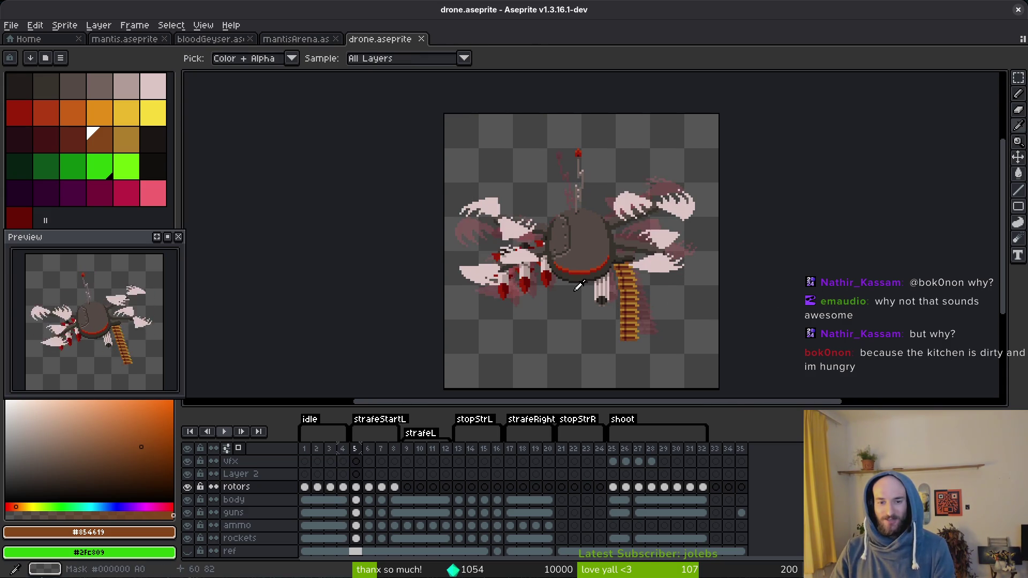
pyautogui.press('Right')
pyautogui.press('Right')
pyautogui.press('Right')
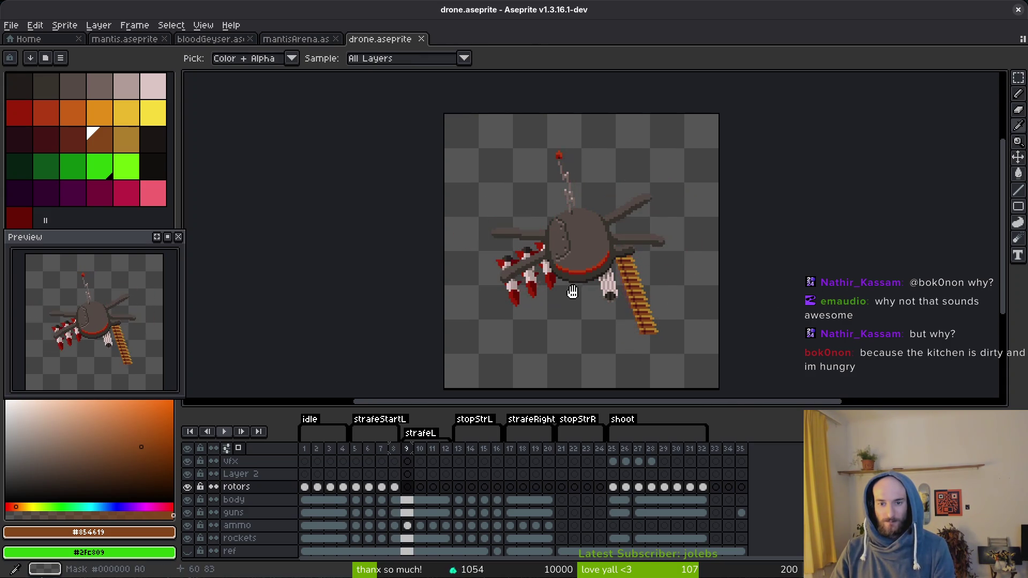
pyautogui.press('Left')
pyautogui.press('Return')
pyautogui.press('Return')
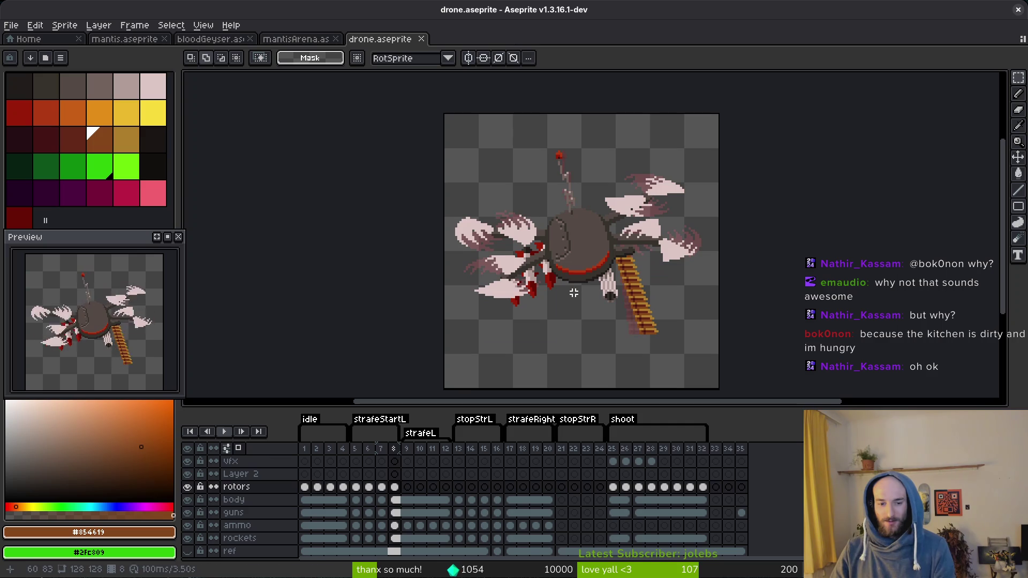
# - Compare frames 8 and 9, preview the animation, then add rotor cels to frames 9–11 and save
pyautogui.press('m')
pyautogui.press('i')
pyautogui.press('Right')
pyautogui.press('Left')
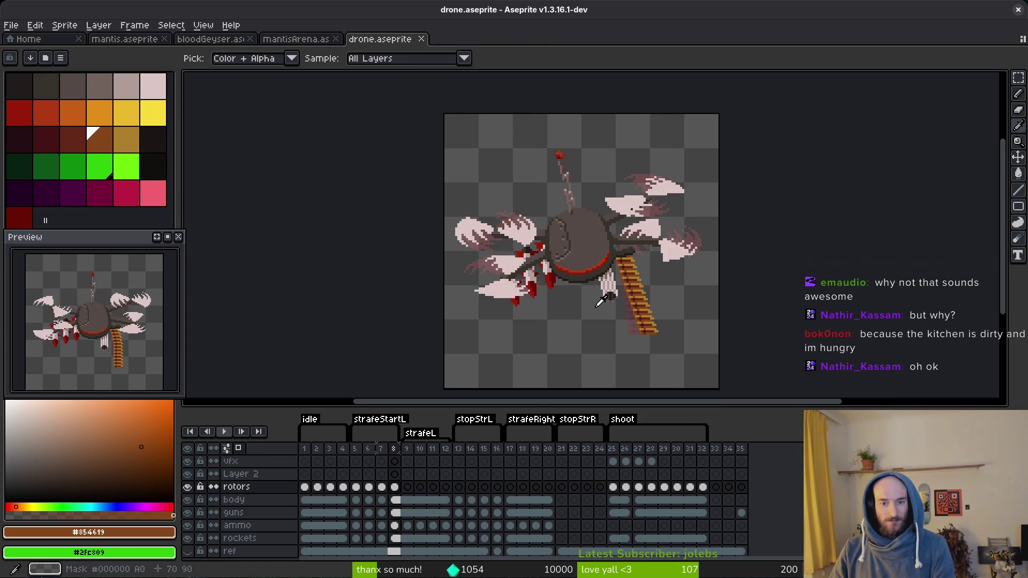
pyautogui.press('Right')
pyautogui.press('Left')
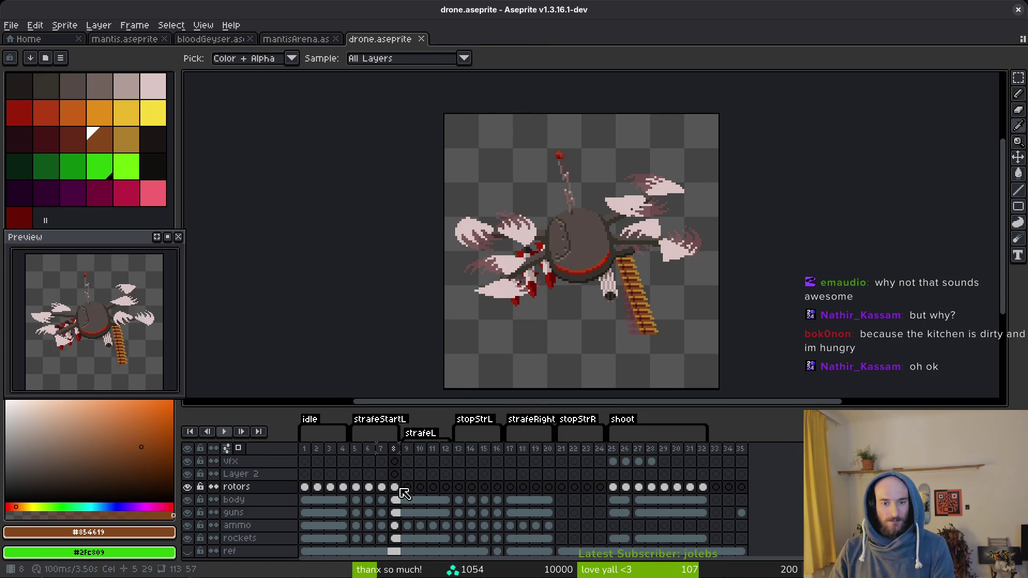
pyautogui.press('Return')
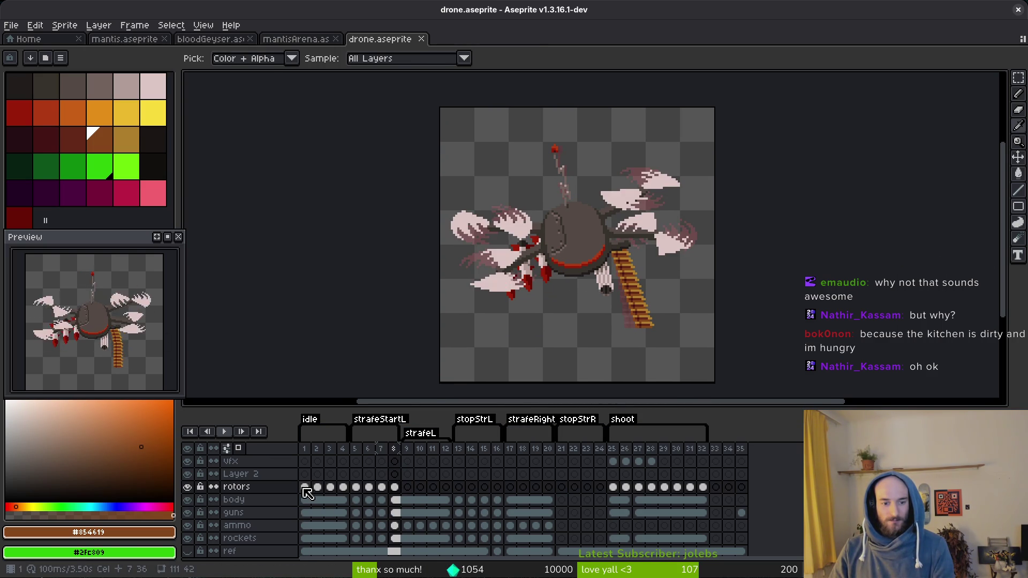
pyautogui.click(407, 487)
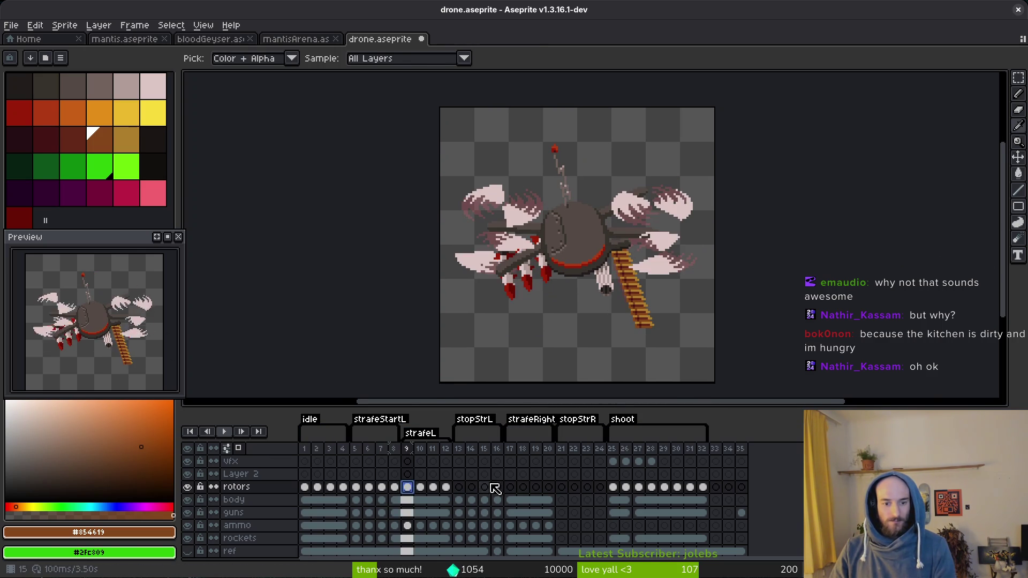
pyautogui.hotkey('ctrl', 's')
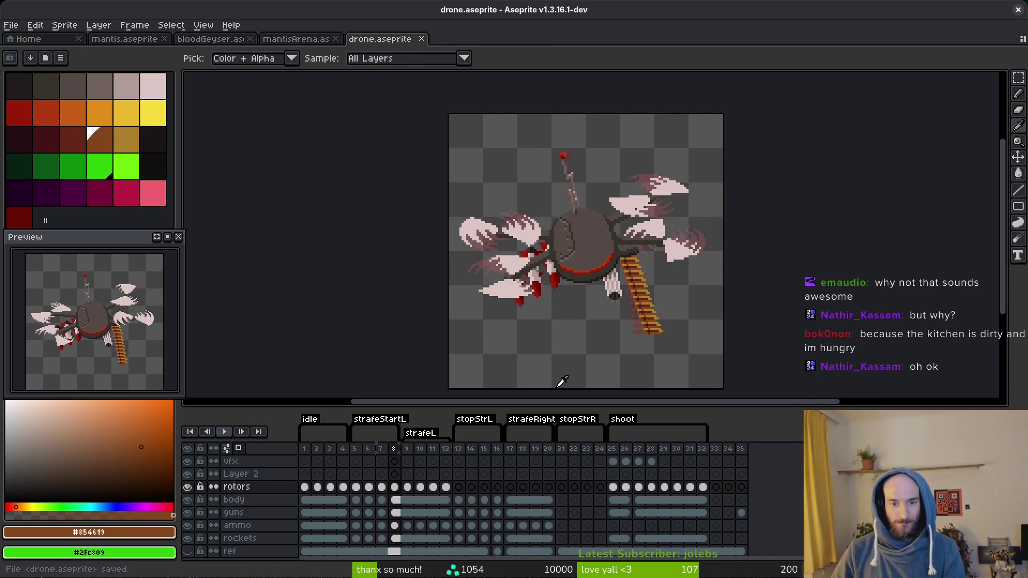
# - On frame 9, move the lower-left arm down and one pixel right
pyautogui.scroll(2, 537, 257)
pyautogui.moveTo(357, 184); pyautogui.dragTo(641, 350)
pyautogui.moveTo(552, 225)
pyautogui.mouseDown()
pyautogui.moveTo(455, 298)
pyautogui.moveTo(560, 267)
pyautogui.mouseUp()
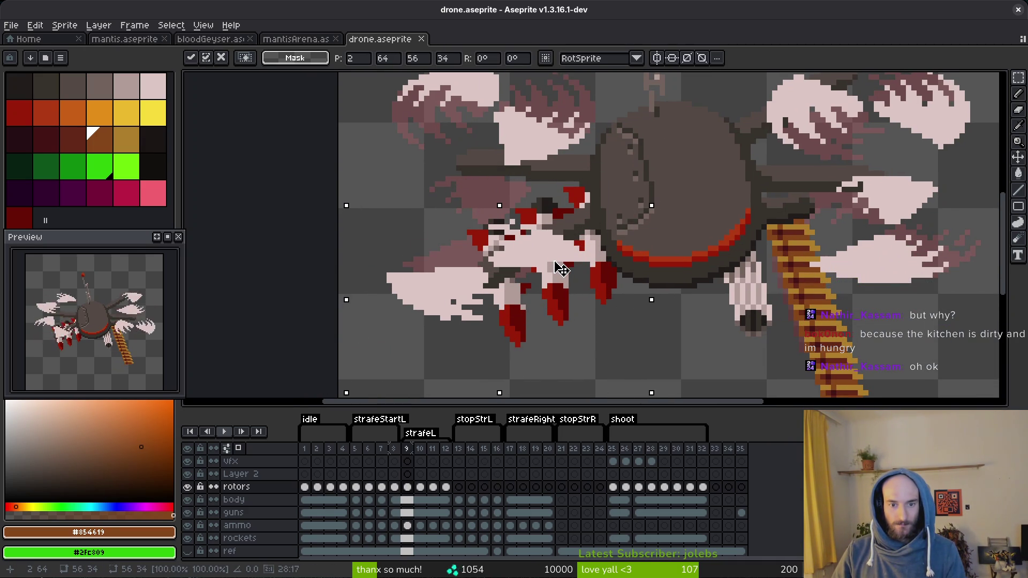
pyautogui.press('Right')
pyautogui.press('Return')
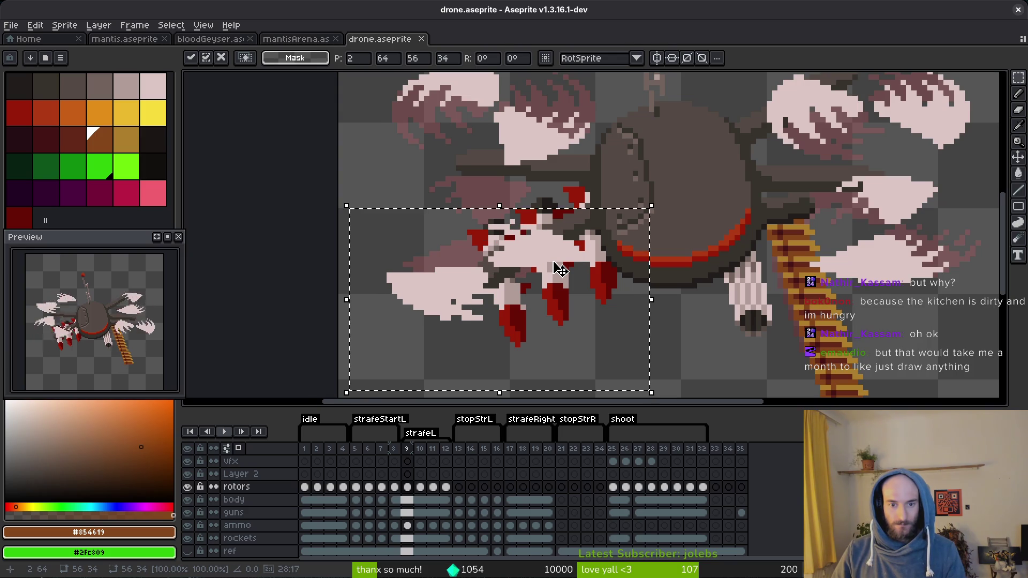
# - Shift the upper-left part of the drone down and left, then deselect
pyautogui.scroll(3, 560, 269)
pyautogui.moveTo(383, 158); pyautogui.dragTo(685, 326)
pyautogui.moveTo(597, 288)
pyautogui.mouseDown()
pyautogui.moveTo(562, 337)
pyautogui.moveTo(533, 273)
pyautogui.mouseUp()
pyautogui.hotkey('ctrl', 'd')
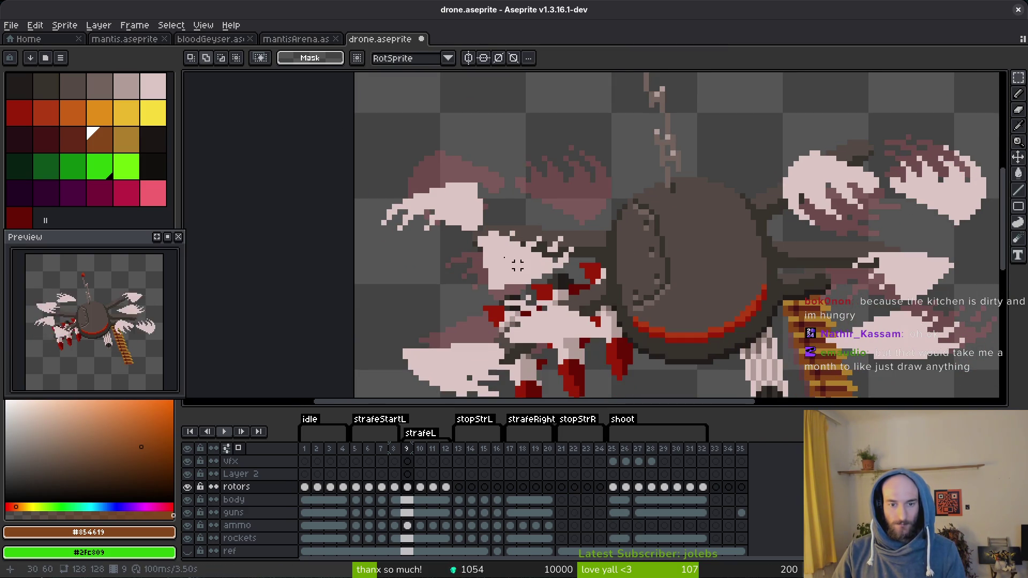
# - Fine-tune the left rotor blades' horizontal position and commit it
pyautogui.moveTo(352, 137)
pyautogui.mouseDown()
pyautogui.moveTo(466, 239)
pyautogui.moveTo(592, 298)
pyautogui.mouseUp()
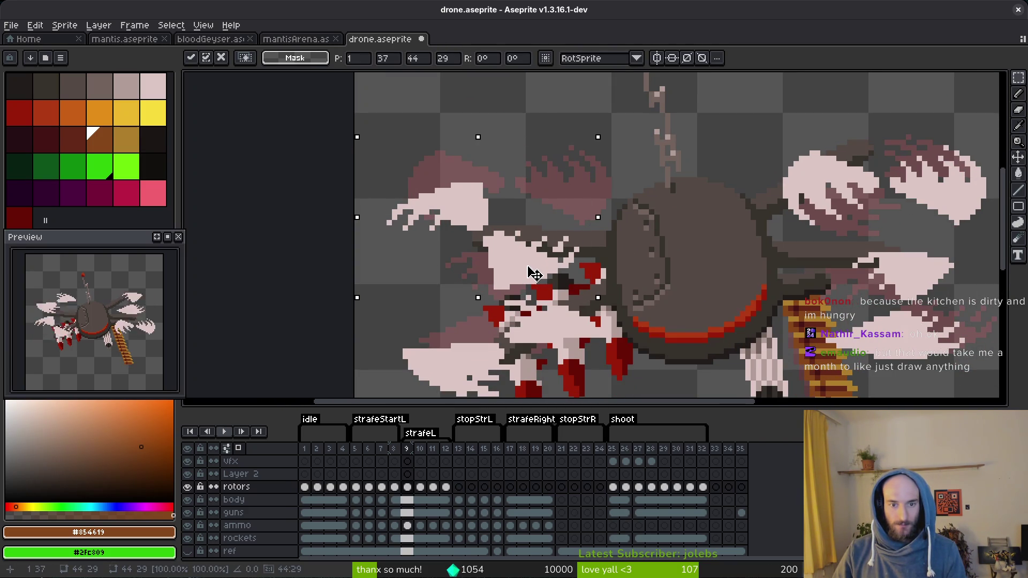
pyautogui.press('Right')
pyautogui.press('Left')
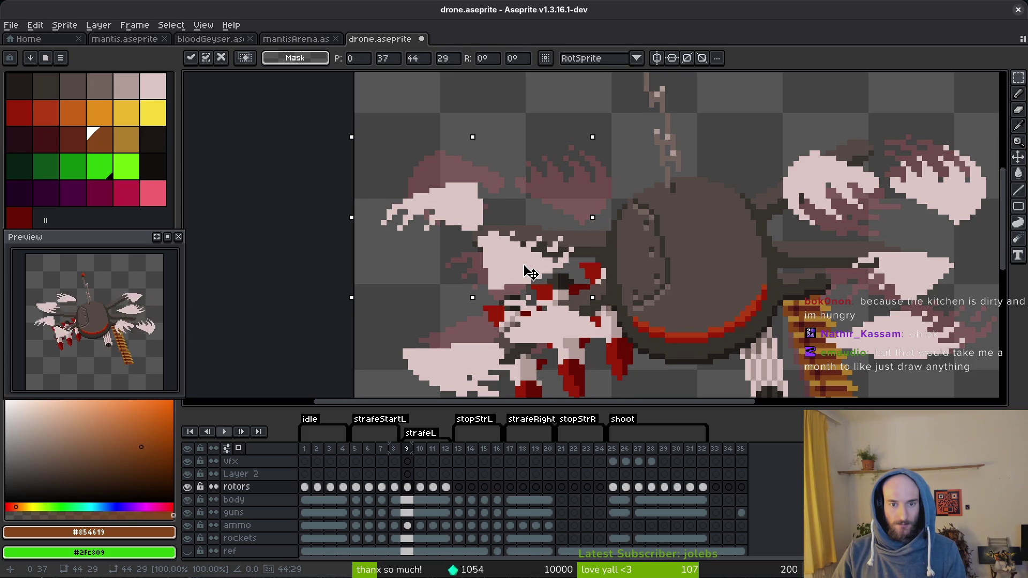
pyautogui.press('i')
pyautogui.scroll(-4, 611, 285)
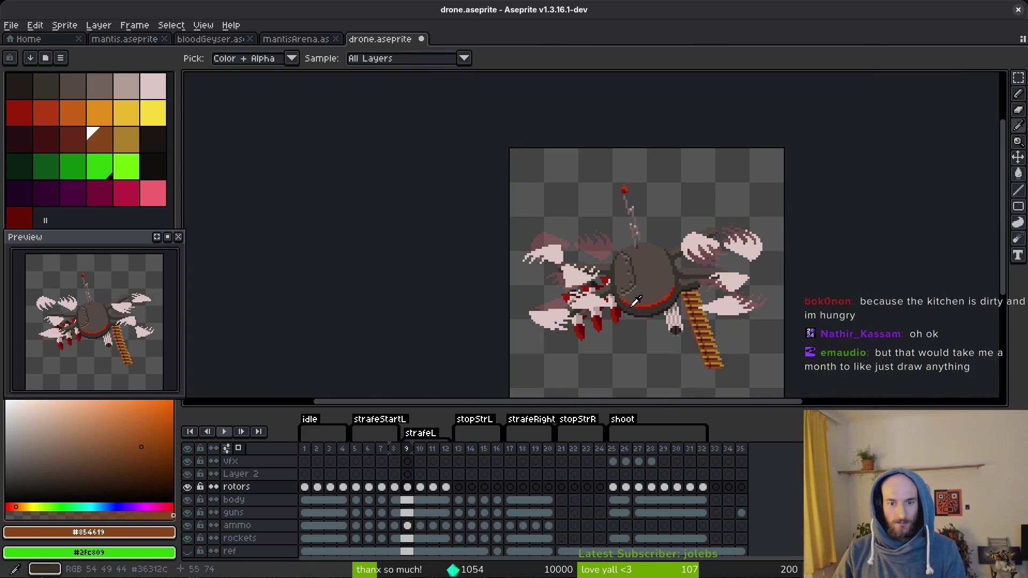
# - Raise the right rotor 4 pixels and move the lower-right rotor into place
pyautogui.press('m')
pyautogui.scroll(4, 671, 259)
pyautogui.moveTo(454, 111)
pyautogui.mouseDown()
pyautogui.moveTo(762, 239)
pyautogui.moveTo(747, 233)
pyautogui.mouseUp()
pyautogui.moveTo(672, 183)
pyautogui.mouseDown()
pyautogui.moveTo(661, 158)
pyautogui.moveTo(670, 157)
pyautogui.mouseUp()
pyautogui.scroll(-3, 669, 207)
pyautogui.moveTo(437, 143); pyautogui.dragTo(676, 337)
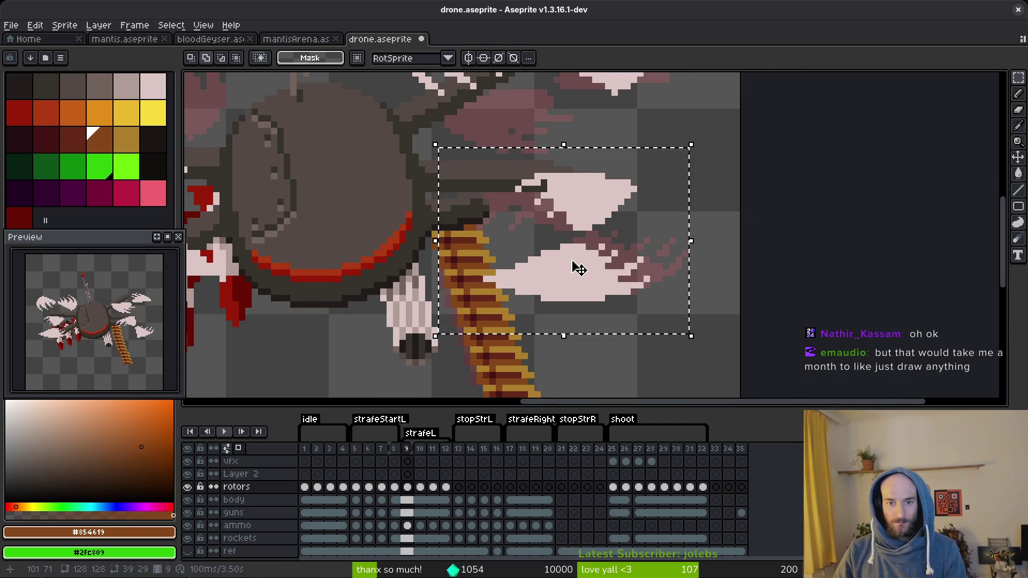
pyautogui.moveTo(579, 269)
pyautogui.mouseDown()
pyautogui.moveTo(595, 222)
pyautogui.moveTo(551, 202)
pyautogui.mouseUp()
pyautogui.hotkey('ctrl', 'd')
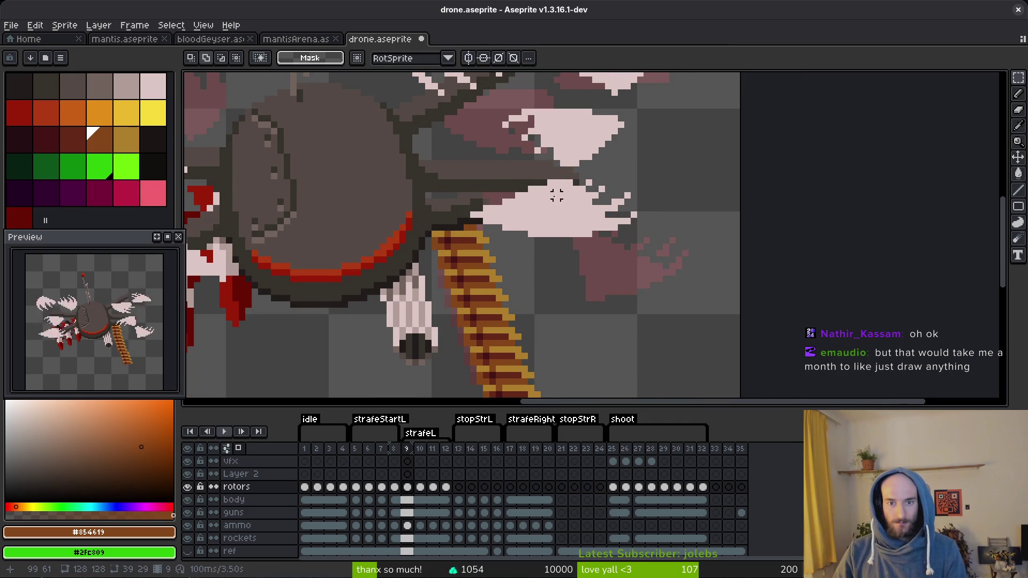
# - Check the rotors across frames and save drone.aseprite
pyautogui.press('Return')
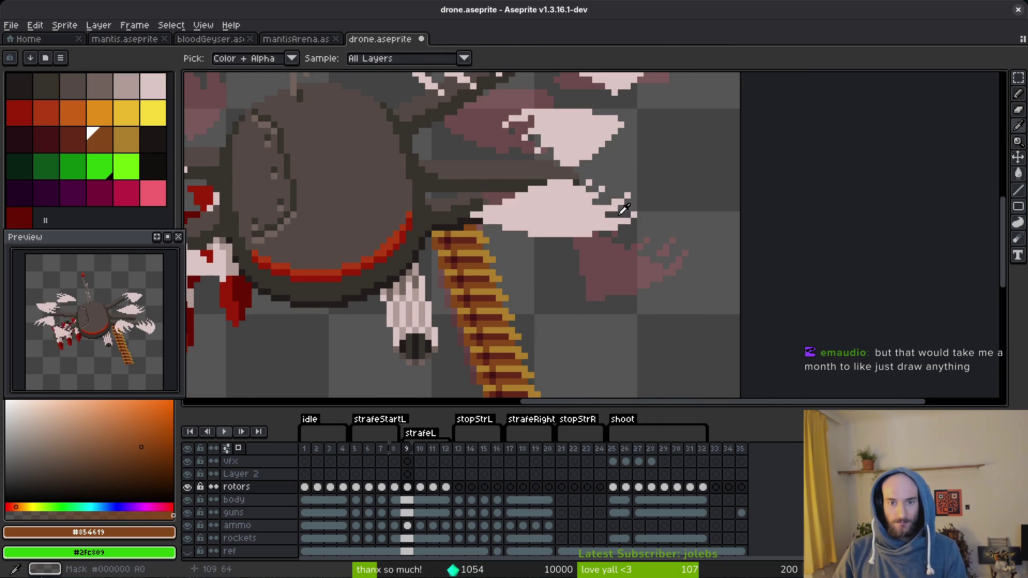
pyautogui.press('Return')
pyautogui.hotkey('ctrl', 's')
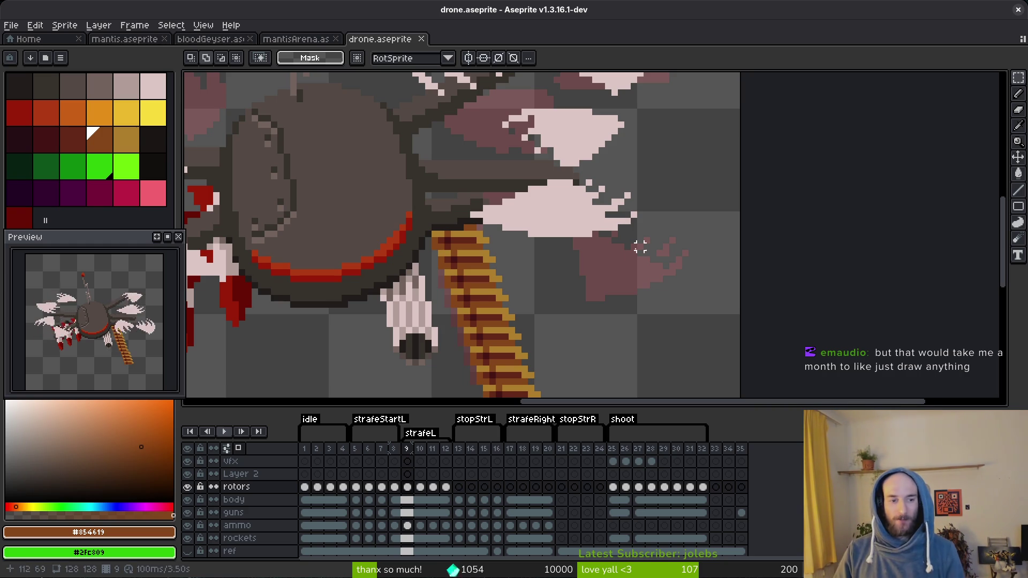
pyautogui.scroll(-3, 582, 241)
pyautogui.moveTo(535, 231)
pyautogui.mouseDown()
pyautogui.moveTo(515, 225)
pyautogui.moveTo(523, 218)
pyautogui.moveTo(491, 222)
pyautogui.moveTo(485, 185)
pyautogui.moveTo(560, 255)
pyautogui.mouseUp()
pyautogui.press('i')
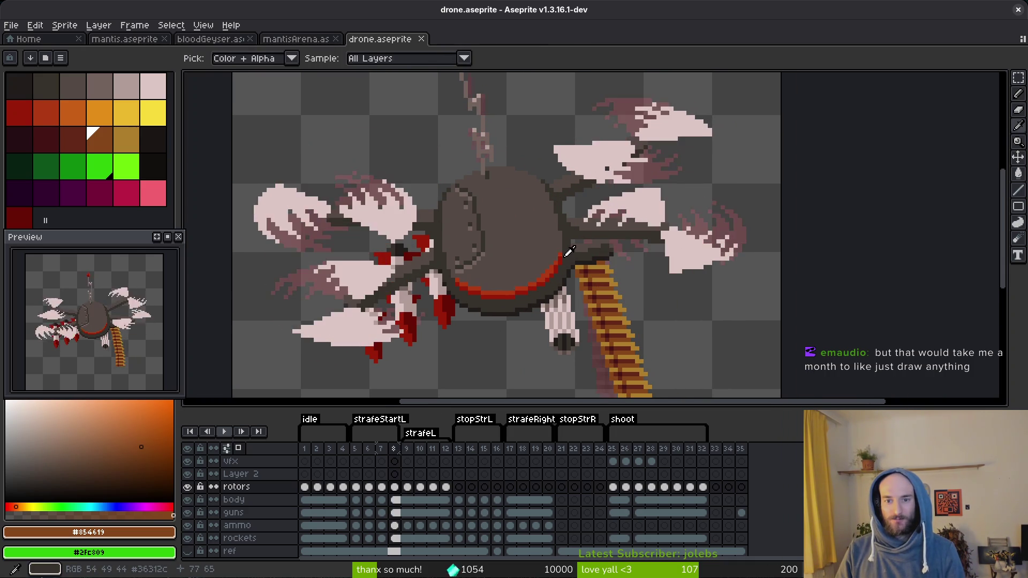
# - On frame 10, move the upper-right rotor up and left
pyautogui.press('Right')
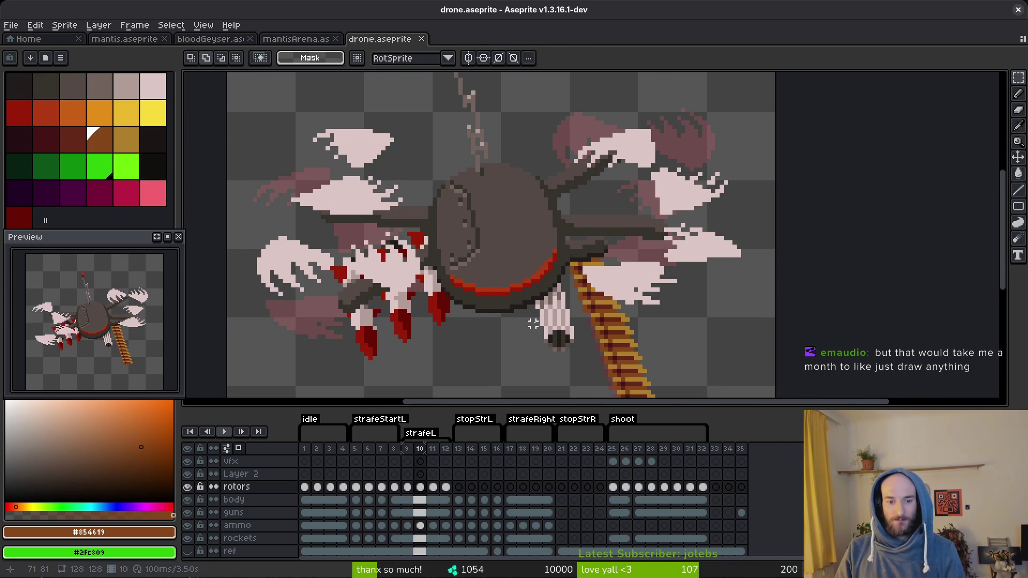
pyautogui.moveTo(626, 267); pyautogui.dragTo(614, 275)
pyautogui.moveTo(530, 126); pyautogui.dragTo(771, 239)
pyautogui.scroll(3, 734, 232)
pyautogui.moveTo(625, 312)
pyautogui.mouseDown()
pyautogui.moveTo(568, 246)
pyautogui.moveTo(523, 232)
pyautogui.moveTo(578, 249)
pyautogui.mouseUp()
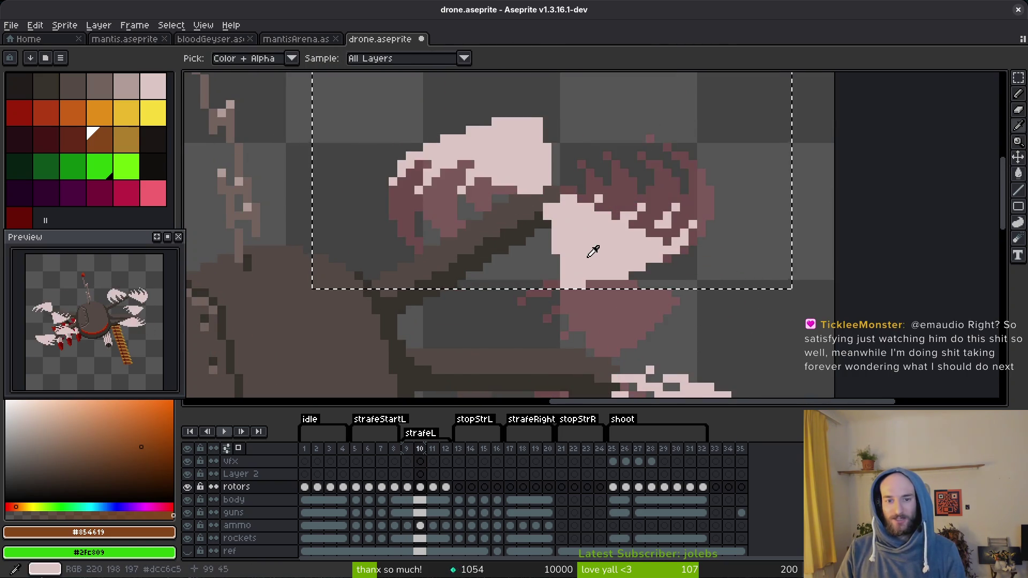
pyautogui.press('Return')
pyautogui.scroll(-3, 592, 253)
pyautogui.hotkey('ctrl', 'd')
# - Raise the right rotors, drop the selection, and save drone.aseprite
pyautogui.moveTo(471, 204); pyautogui.dragTo(734, 362)
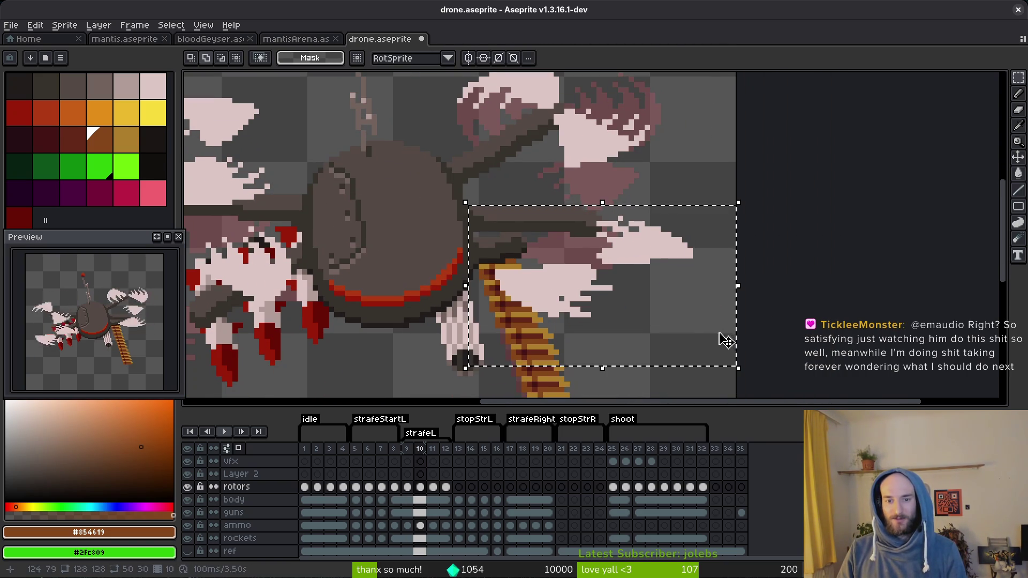
pyautogui.moveTo(660, 251)
pyautogui.mouseDown()
pyautogui.moveTo(666, 214)
pyautogui.moveTo(636, 197)
pyautogui.mouseUp()
pyautogui.press('Return')
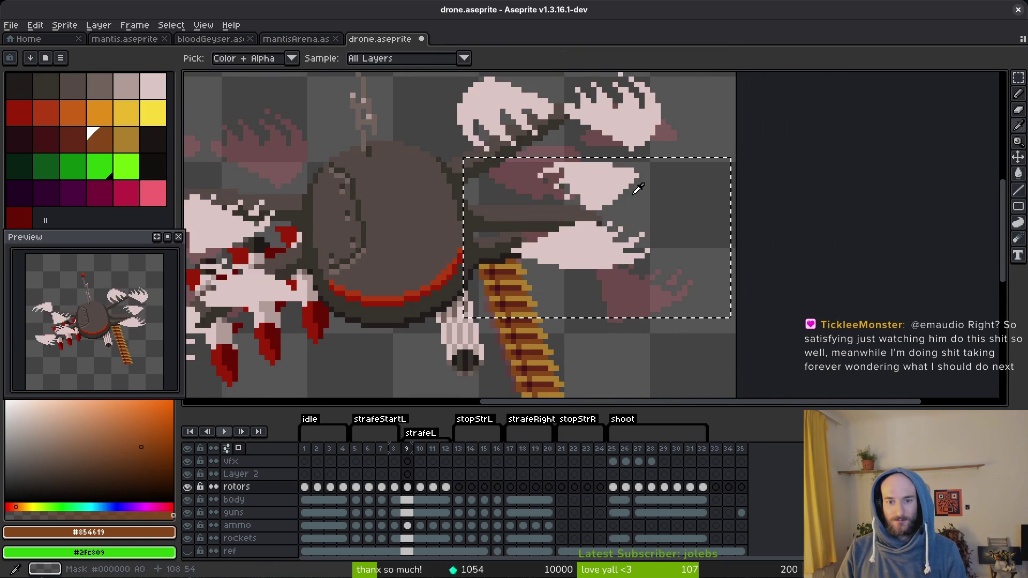
pyautogui.hotkey('ctrl', 'd')
pyautogui.hotkey('ctrl', 's')
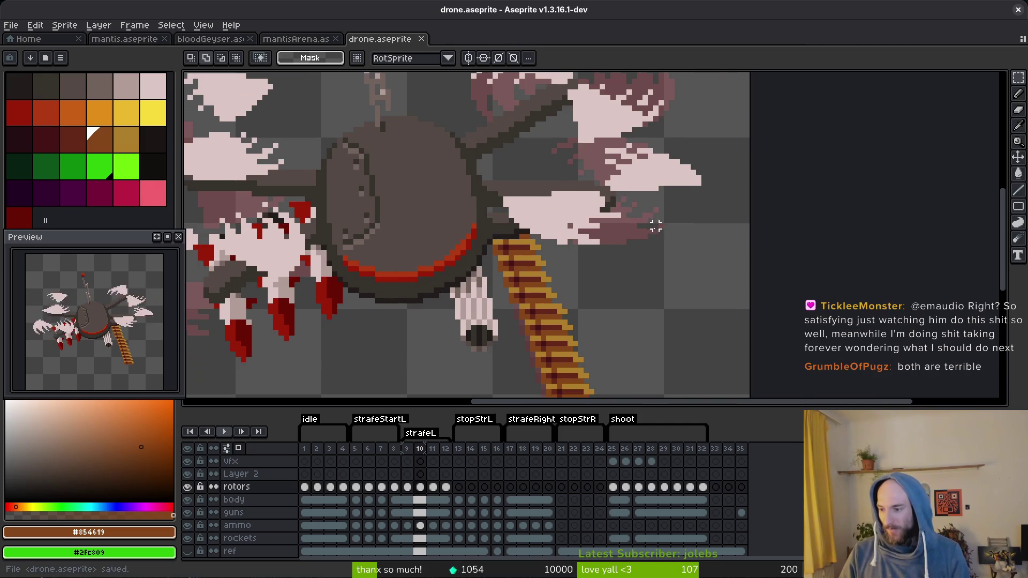
# - Move frame 10's left arm down into place
pyautogui.scroll(-2, 643, 241)
pyautogui.hscroll(-5, 643, 241)
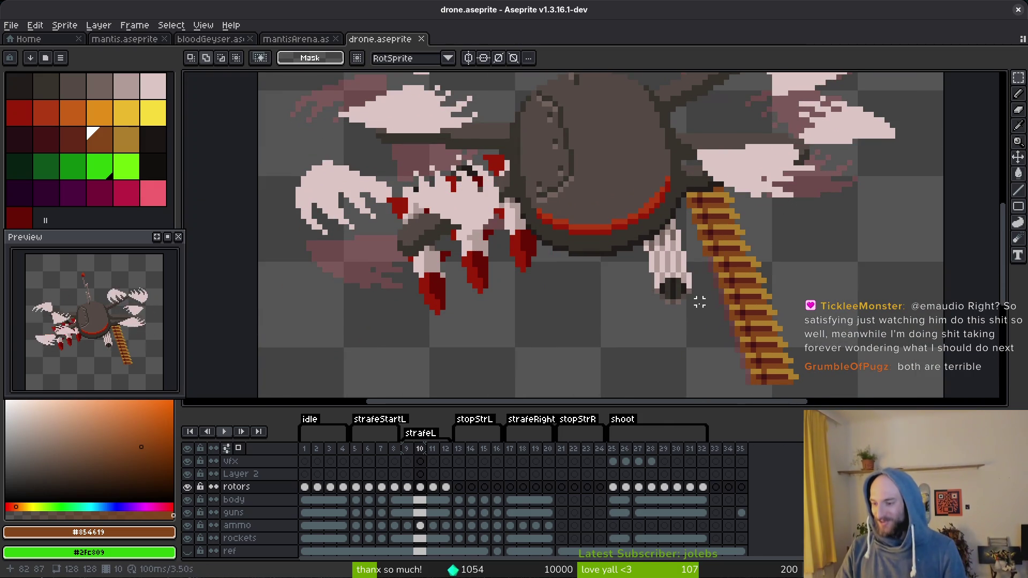
pyautogui.hscroll(-3, 576, 244)
pyautogui.scroll(1, 597, 243)
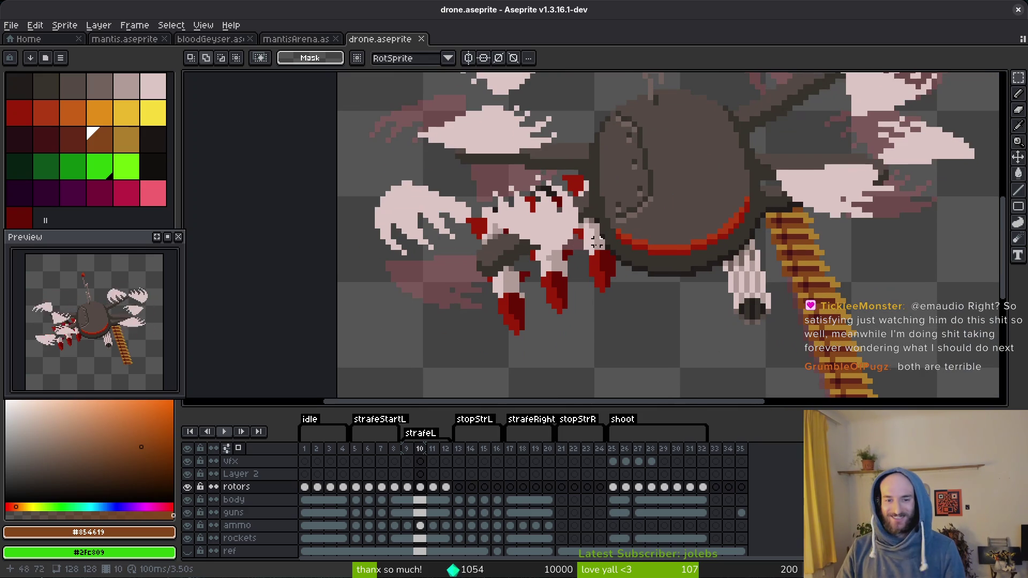
pyautogui.moveTo(350, 159); pyautogui.dragTo(621, 339)
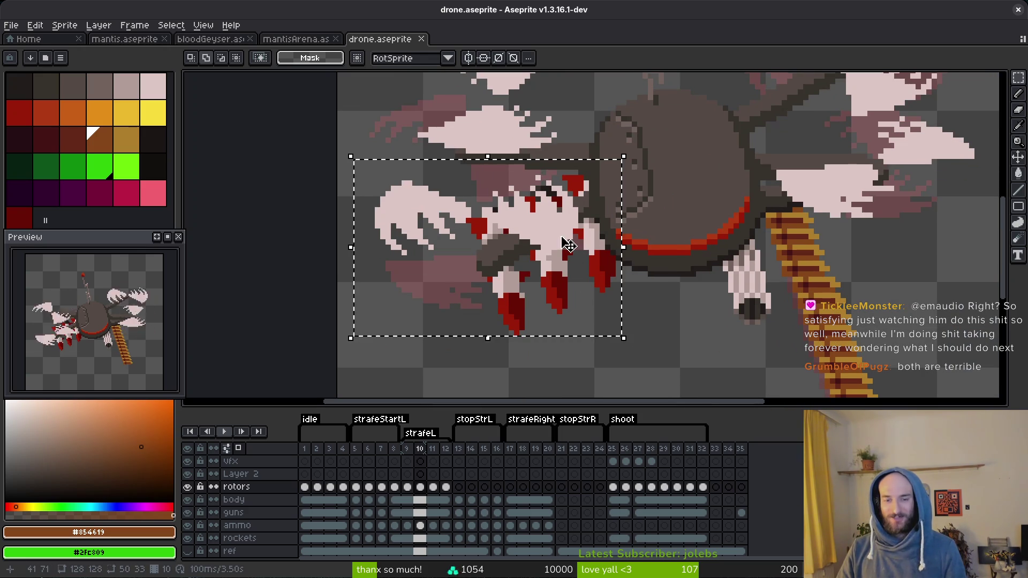
pyautogui.moveTo(545, 241)
pyautogui.mouseDown()
pyautogui.moveTo(542, 272)
pyautogui.moveTo(541, 252)
pyautogui.moveTo(558, 285)
pyautogui.mouseUp()
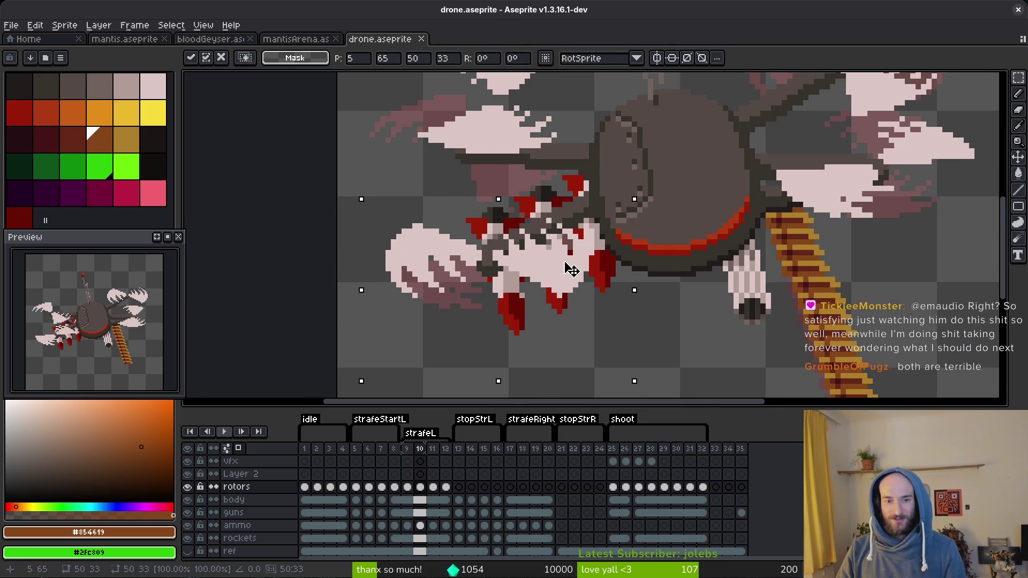
pyautogui.press('Return')
# - Adjust the left rotors' horizontal position and compare frames 9 and 10
pyautogui.scroll(3, 558, 235)
pyautogui.moveTo(344, 138); pyautogui.dragTo(555, 298)
pyautogui.moveTo(476, 264)
pyautogui.mouseDown()
pyautogui.moveTo(426, 264)
pyautogui.moveTo(471, 263)
pyautogui.mouseUp()
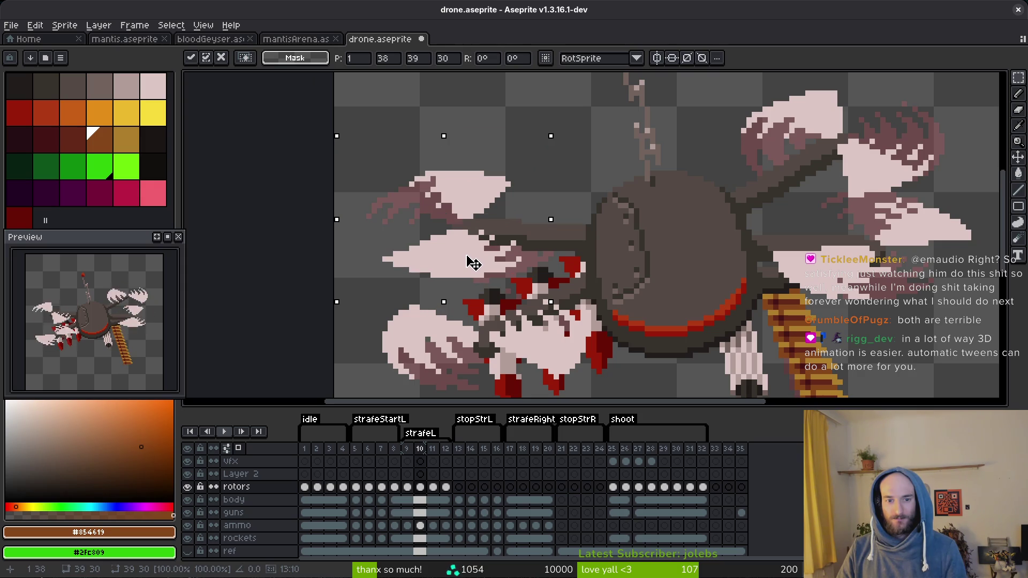
pyautogui.press('Return')
pyautogui.press('b')
pyautogui.press(',')
pyautogui.press('.')
pyautogui.press(',')
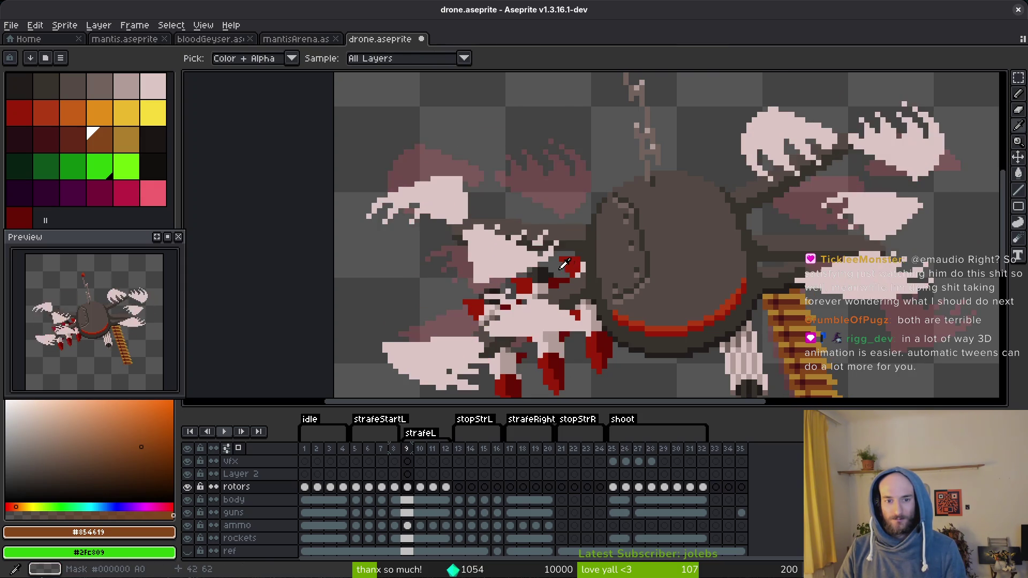
pyautogui.press('.')
# - Shift frame 10's left rotors about 10 px right and compare against frame 9
pyautogui.press('m')
pyautogui.moveTo(335, 129); pyautogui.dragTo(539, 290)
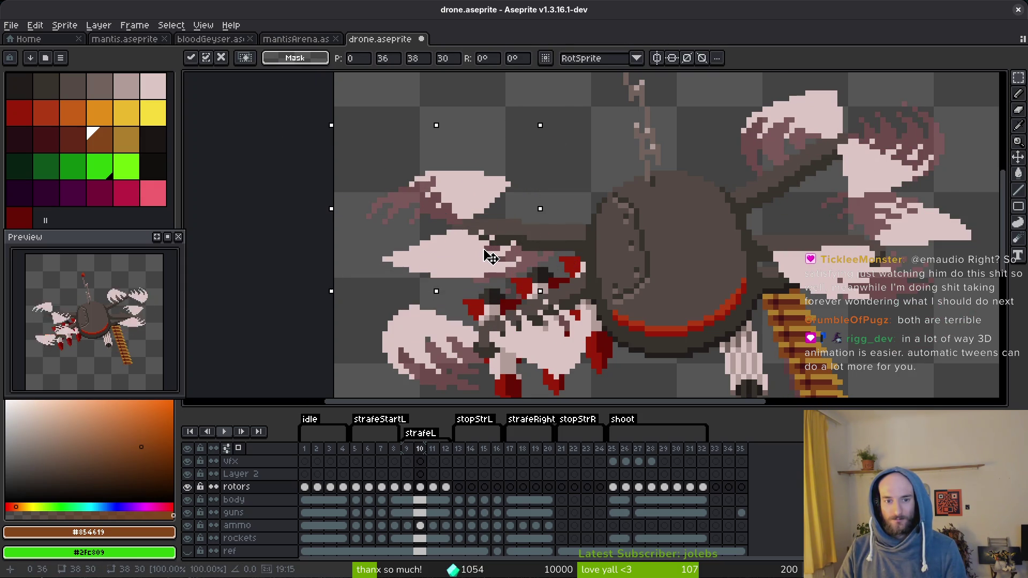
pyautogui.moveTo(490, 257); pyautogui.dragTo(496, 258)
pyautogui.press('Return')
pyautogui.press(',')
pyautogui.press('.')
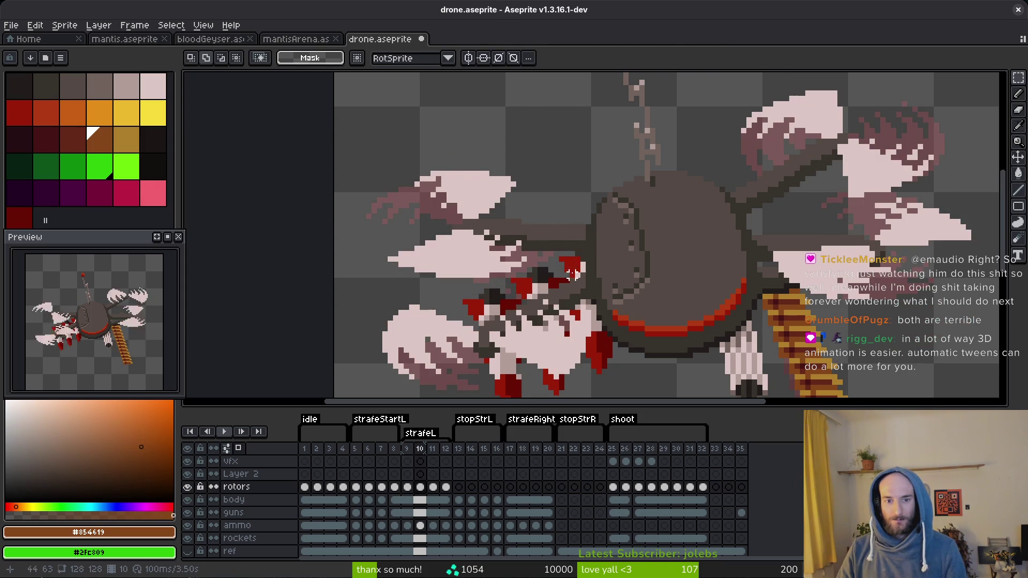
pyautogui.scroll(-2, 572, 274)
pyautogui.press(',')
pyautogui.press('i')
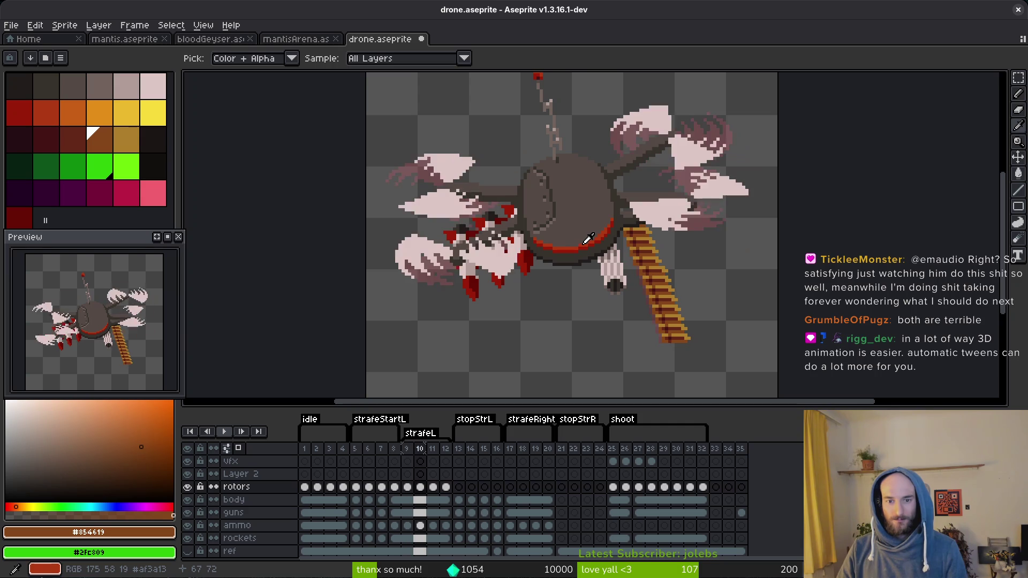
# - On frame 11, move a selected block of rotor pixels to a new position
pyautogui.press('m')
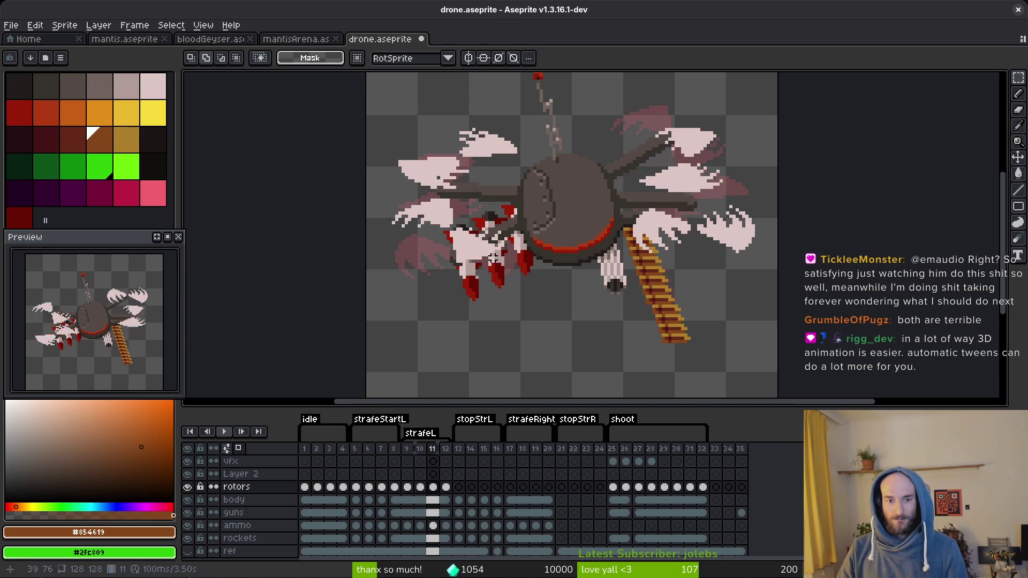
pyautogui.scroll(2, 412, 216)
pyautogui.moveTo(360, 184); pyautogui.dragTo(620, 351)
pyautogui.moveTo(536, 343); pyautogui.dragTo(524, 322)
pyautogui.press('Return')
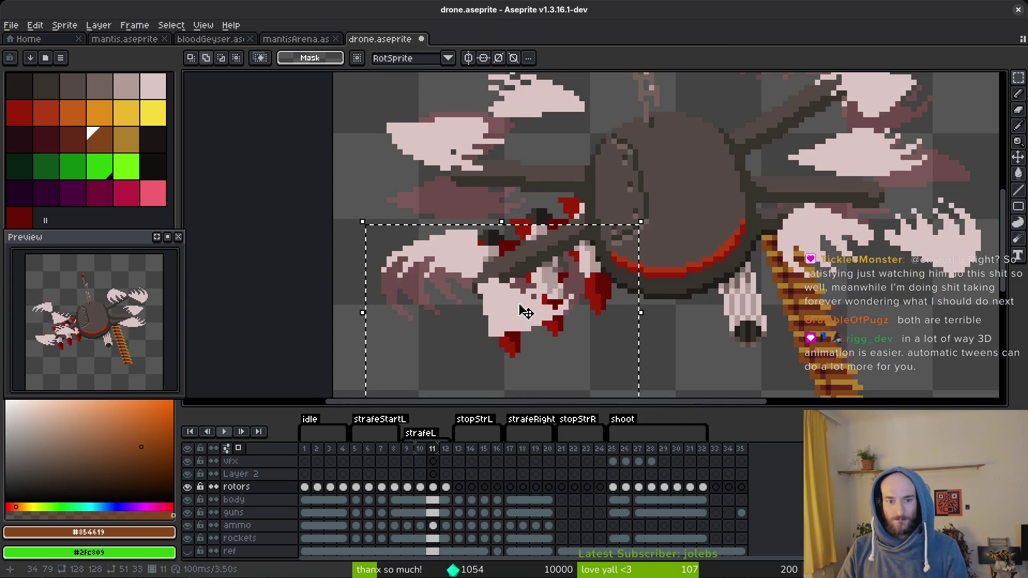
# - Move the upper-left rotor down and left, then compare frames 11 and 12
pyautogui.scroll(2, 429, 177)
pyautogui.moveTo(351, 105); pyautogui.dragTo(584, 266)
pyautogui.moveTo(540, 179)
pyautogui.mouseDown()
pyautogui.moveTo(489, 214)
pyautogui.moveTo(517, 228)
pyautogui.moveTo(513, 217)
pyautogui.mouseUp()
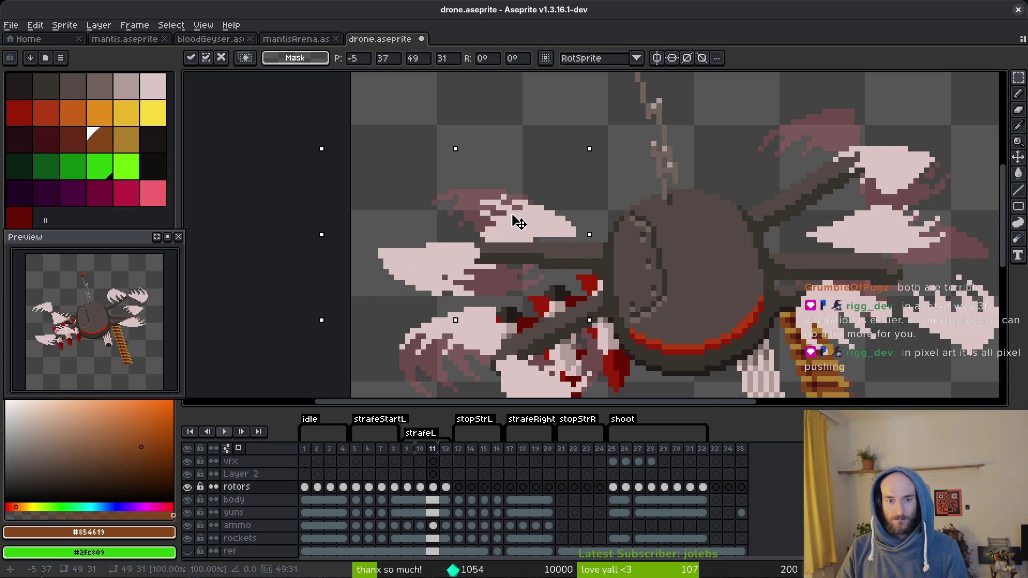
pyautogui.press('Return')
pyautogui.press('i')
pyautogui.press('Right')
pyautogui.press('Left')
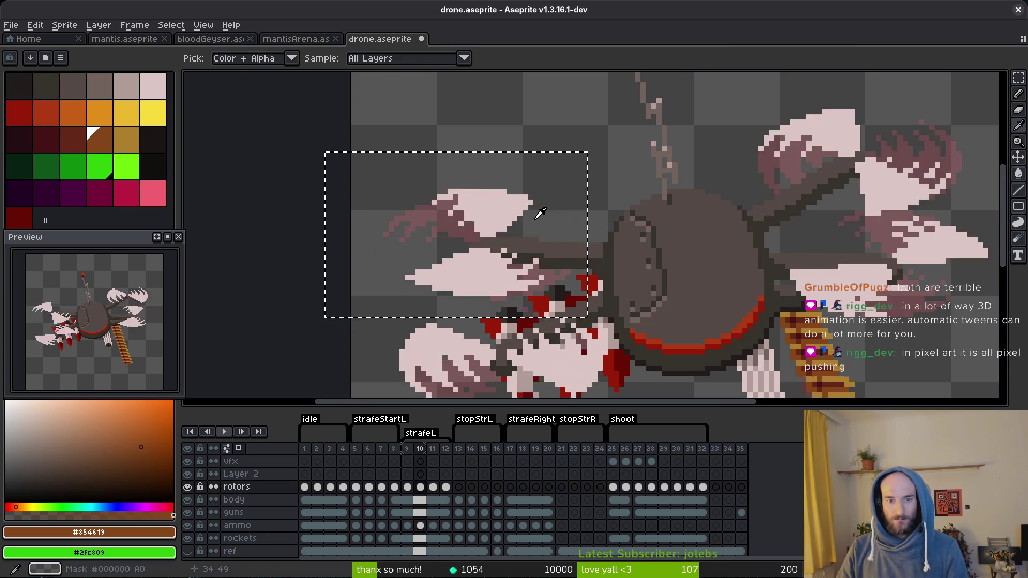
pyautogui.press('Right')
pyautogui.press('Left')
# - Shift the left rotors 1 px right and move the upper-right rotor left and up
pyautogui.press('m')
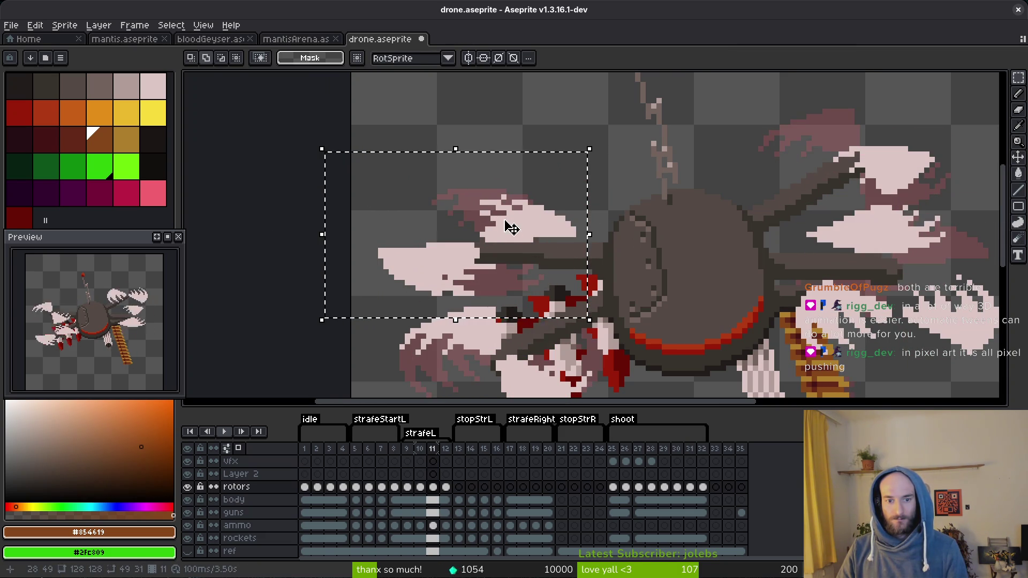
pyautogui.moveTo(333, 154); pyautogui.dragTo(590, 298)
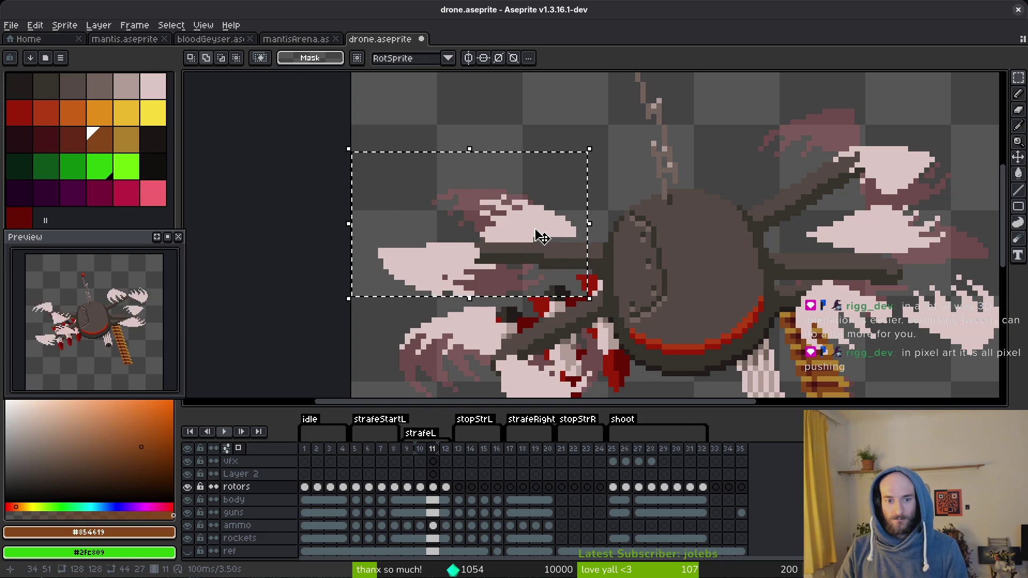
pyautogui.moveTo(535, 232); pyautogui.dragTo(541, 231)
pyautogui.hotkey('ctrl', 'd')
pyautogui.scroll(-3, 552, 224)
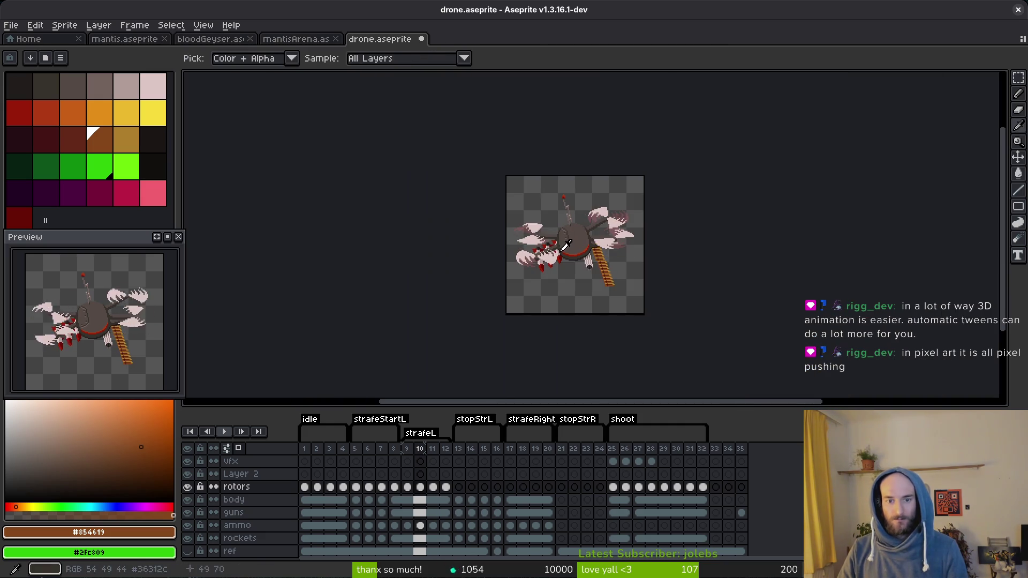
pyautogui.scroll(2, 475, 213)
pyautogui.moveTo(460, 180); pyautogui.dragTo(649, 295)
pyautogui.moveTo(569, 278); pyautogui.dragTo(544, 243)
pyautogui.press('i')
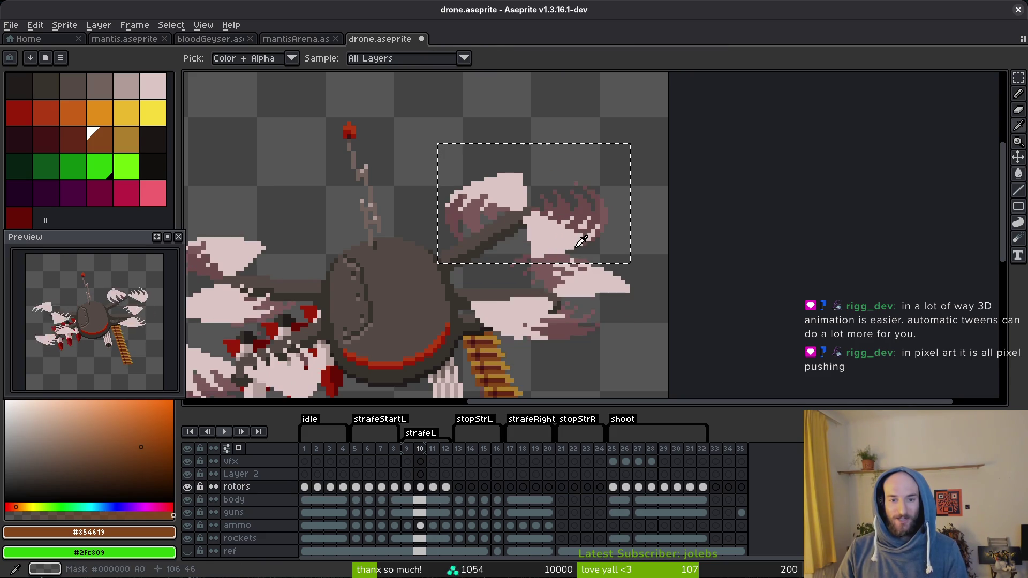
# - Reposition the right-side rotor, compare with frame 10, and save drone.aseprite
pyautogui.press('m')
pyautogui.moveTo(452, 257)
pyautogui.mouseDown()
pyautogui.moveTo(655, 331)
pyautogui.moveTo(603, 292)
pyautogui.moveTo(606, 307)
pyautogui.moveTo(607, 287)
pyautogui.mouseUp()
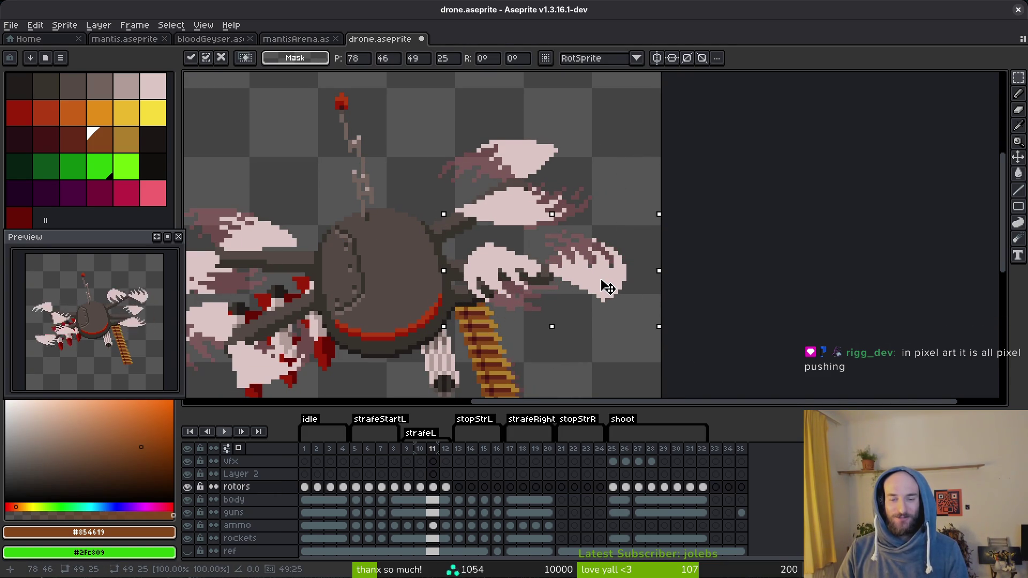
pyautogui.press('Return')
pyautogui.press(',')
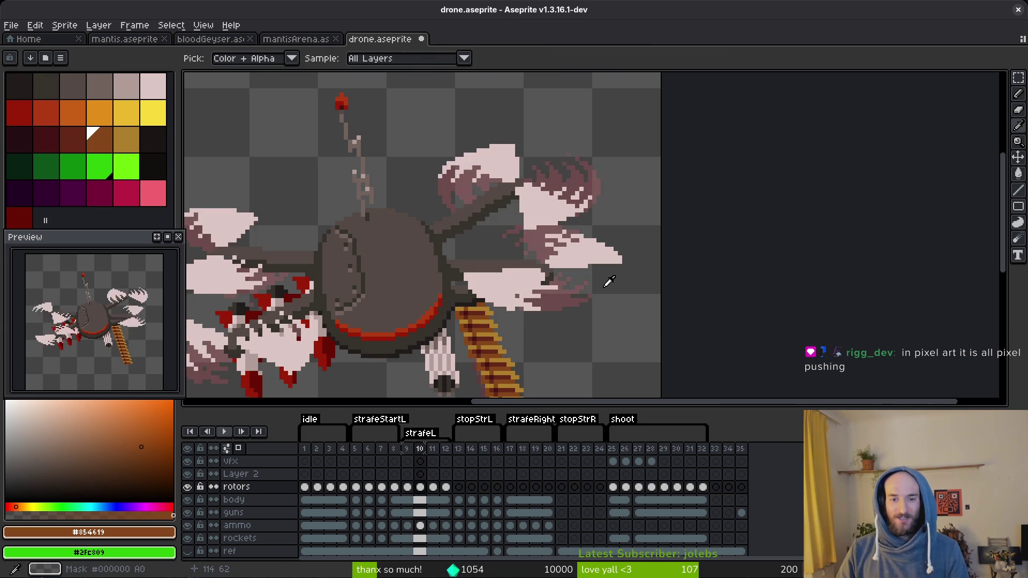
pyautogui.press('.')
pyautogui.press(',')
pyautogui.press('.')
pyautogui.press('m')
pyautogui.hotkey('ctrl', 's')
pyautogui.scroll(-3, 535, 321)
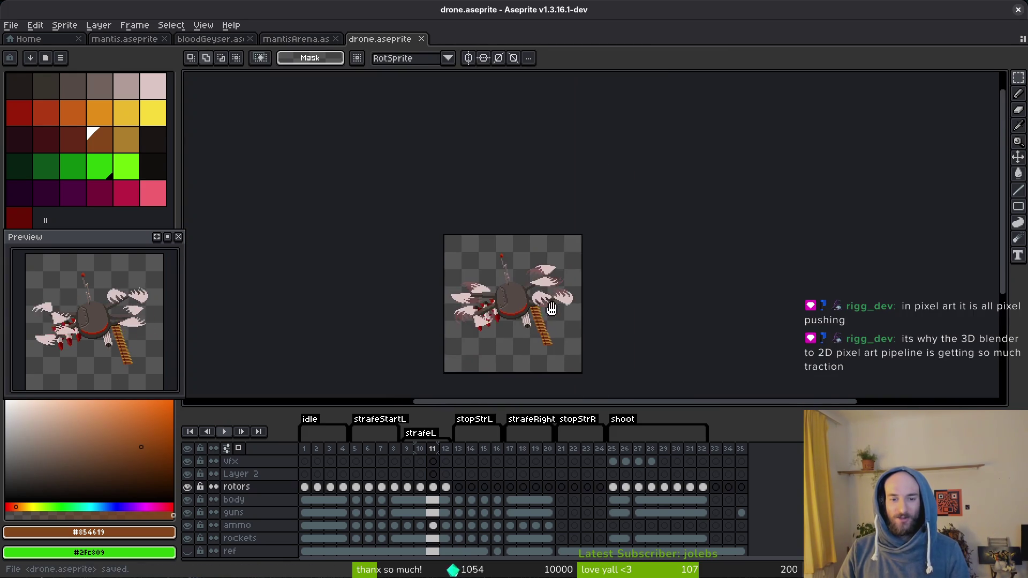
pyautogui.moveTo(552, 309); pyautogui.dragTo(593, 283)
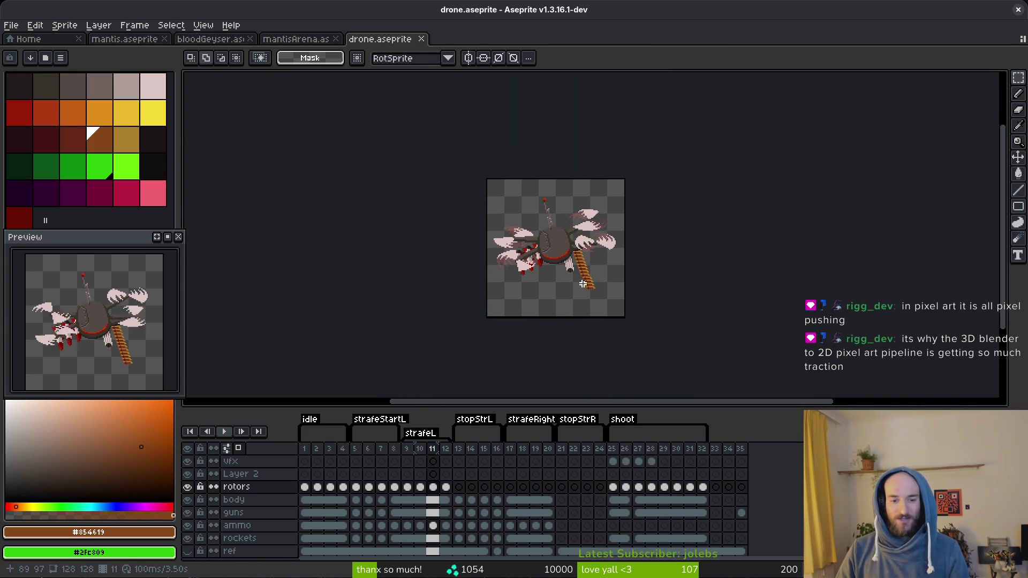
# - On frame 12, move the right rotor up-left and reposition the lower-right rotor
pyautogui.hotkey('alt', '.')
pyautogui.scroll(5, 588, 278)
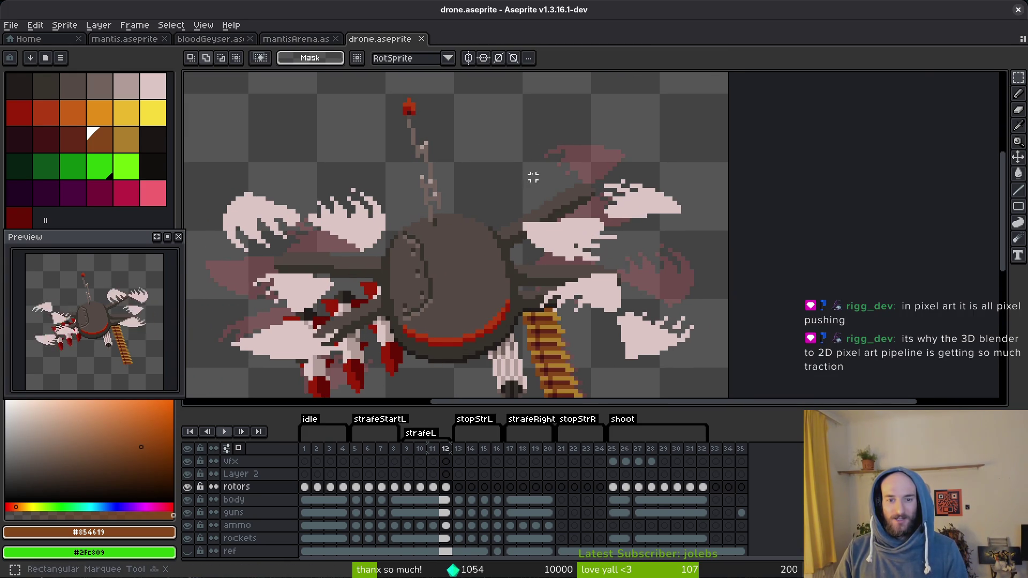
pyautogui.moveTo(532, 172)
pyautogui.mouseDown()
pyautogui.moveTo(707, 258)
pyautogui.moveTo(679, 318)
pyautogui.mouseUp()
pyautogui.moveTo(661, 260)
pyautogui.mouseDown()
pyautogui.moveTo(654, 236)
pyautogui.moveTo(670, 228)
pyautogui.moveTo(645, 230)
pyautogui.mouseUp()
pyautogui.press('Return')
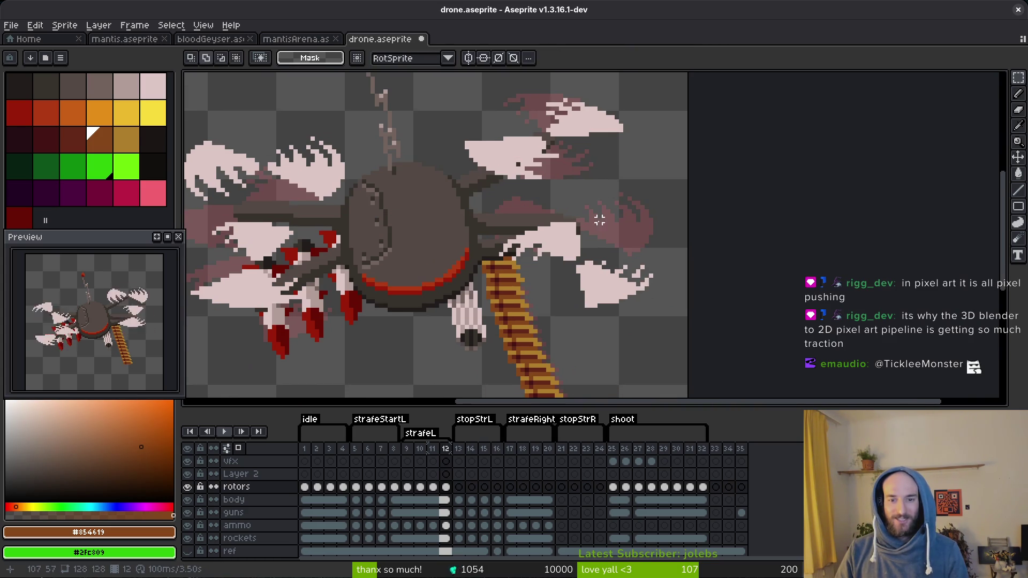
pyautogui.moveTo(459, 202); pyautogui.dragTo(718, 340)
pyautogui.scroll(2, 650, 321)
pyautogui.moveTo(631, 328)
pyautogui.mouseDown()
pyautogui.moveTo(524, 289)
pyautogui.moveTo(597, 243)
pyautogui.moveTo(619, 258)
pyautogui.mouseUp()
pyautogui.press('Return')
# - Move frame 12's left rotor into place
pyautogui.scroll(-5, 616, 252)
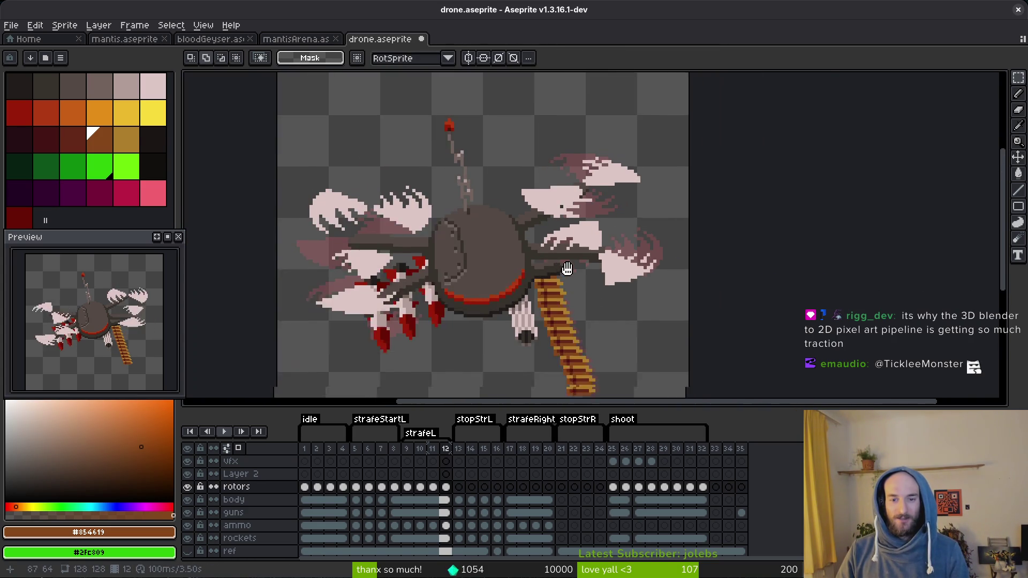
pyautogui.hscroll(-5, 567, 267)
pyautogui.moveTo(542, 197); pyautogui.dragTo(696, 312)
pyautogui.scroll(2, 619, 275)
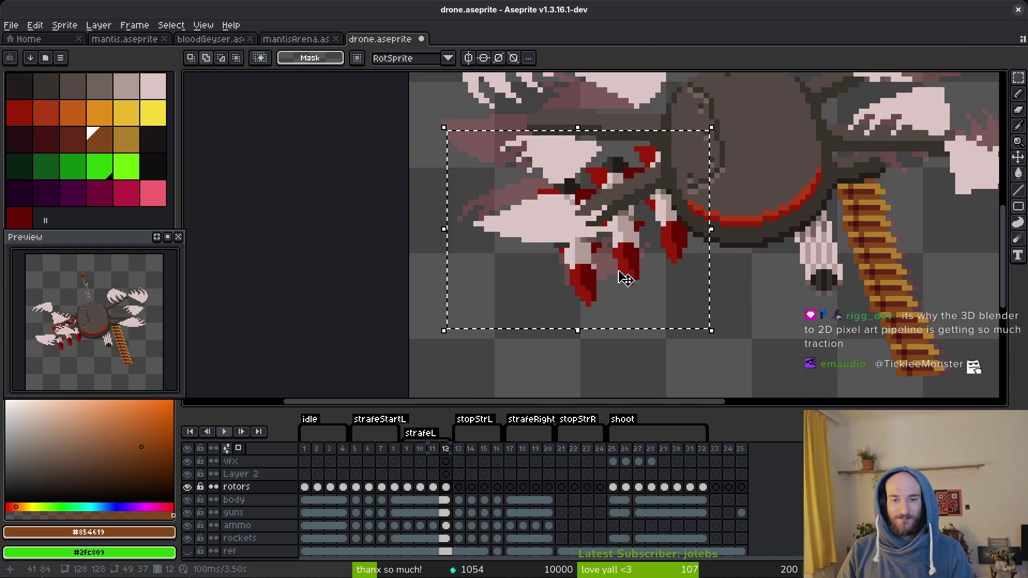
pyautogui.moveTo(620, 275)
pyautogui.mouseDown()
pyautogui.moveTo(570, 290)
pyautogui.moveTo(532, 259)
pyautogui.moveTo(560, 268)
pyautogui.mouseUp()
pyautogui.press('Return')
# - Move the upper-left rotor down and left, then save drone.aseprite
pyautogui.scroll(3, 571, 230)
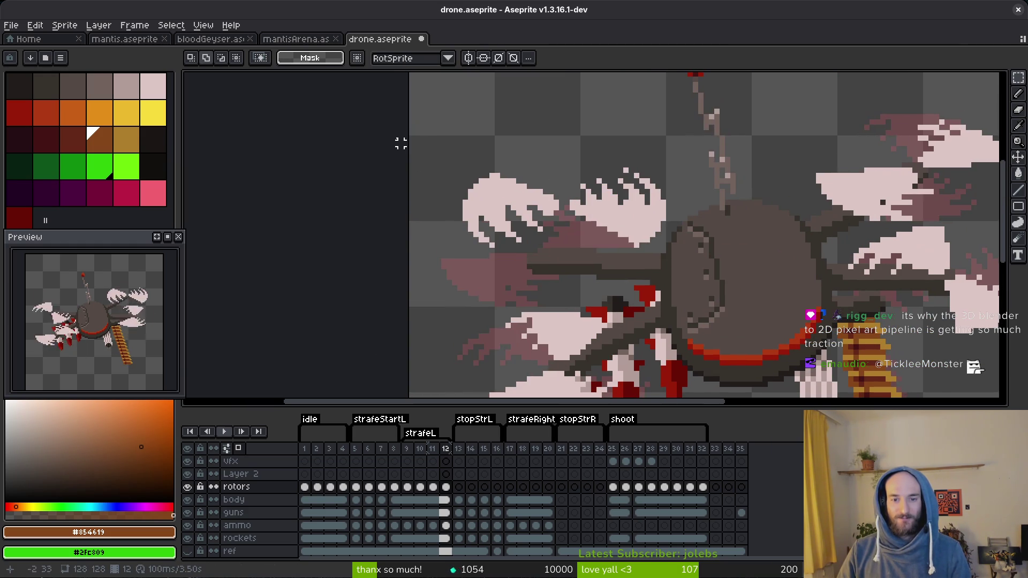
pyautogui.moveTo(401, 134); pyautogui.dragTo(680, 261)
pyautogui.moveTo(648, 227); pyautogui.dragTo(626, 268)
pyautogui.press('i')
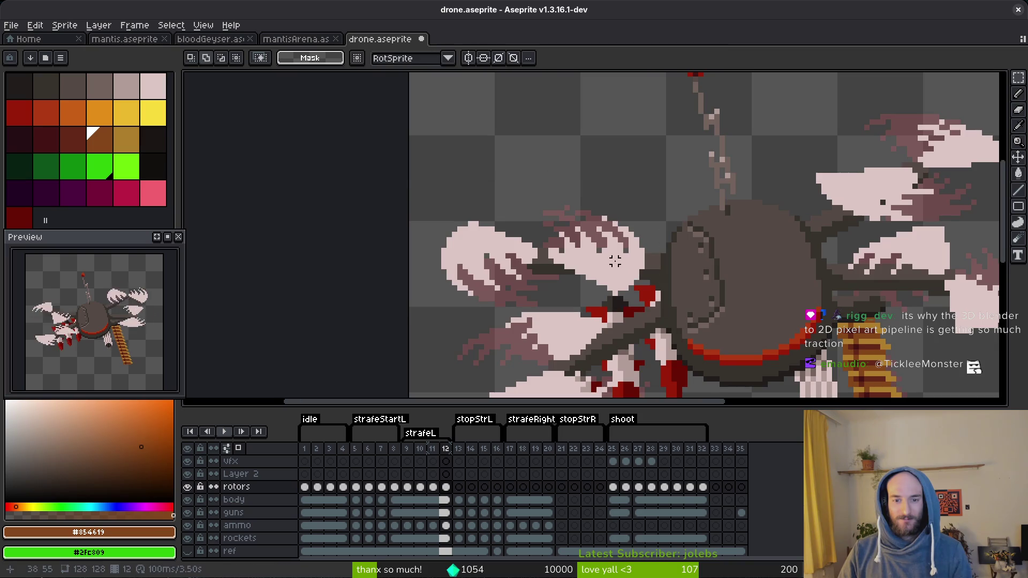
pyautogui.scroll(-1, 629, 269)
pyautogui.press('m')
pyautogui.hotkey('ctrl', 's')
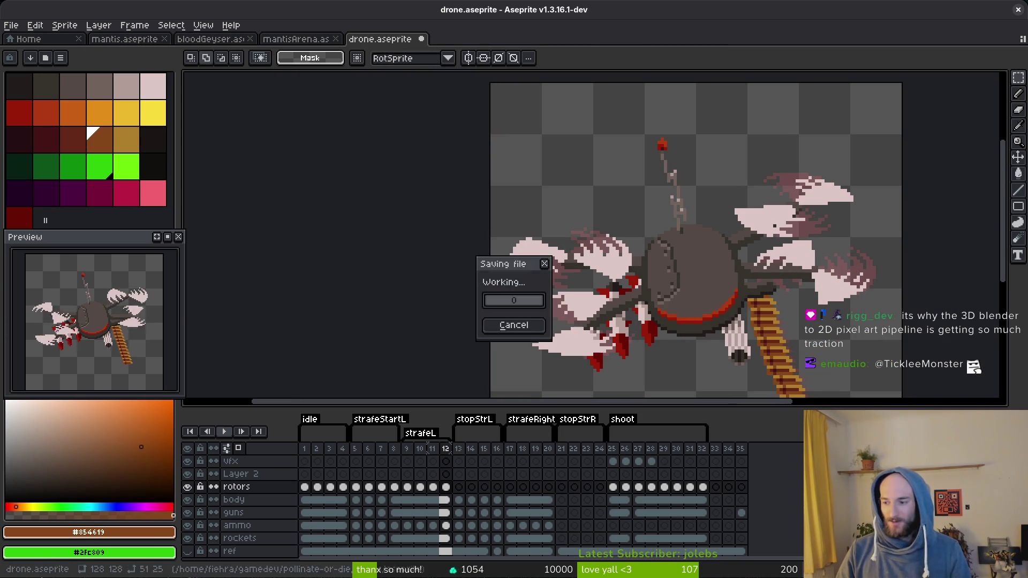
pyautogui.moveTo(771, 345); pyautogui.dragTo(684, 269)
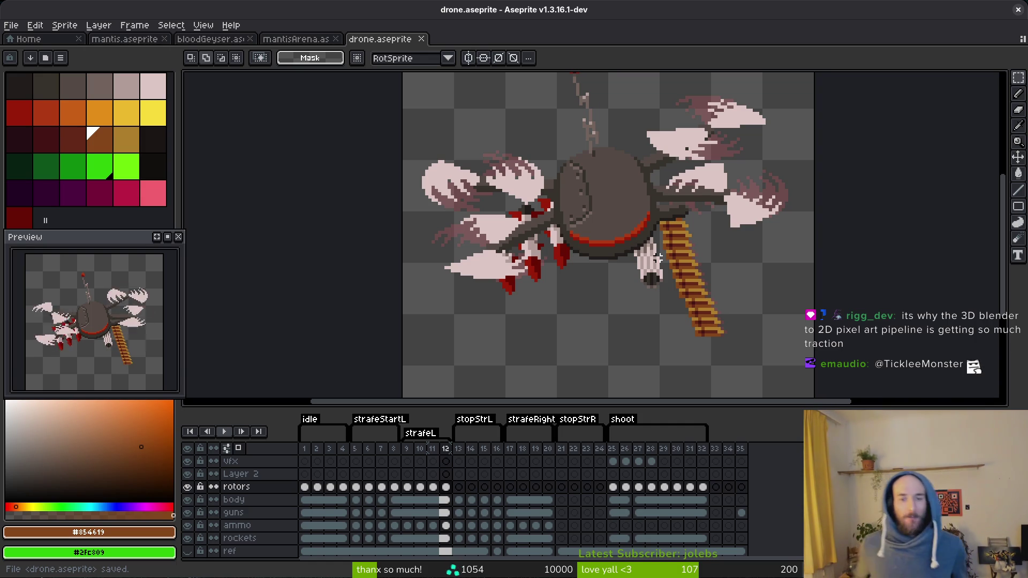
# - Step between frames 10 and 12 to compare the rotor poses
pyautogui.press('Left')
pyautogui.press('i')
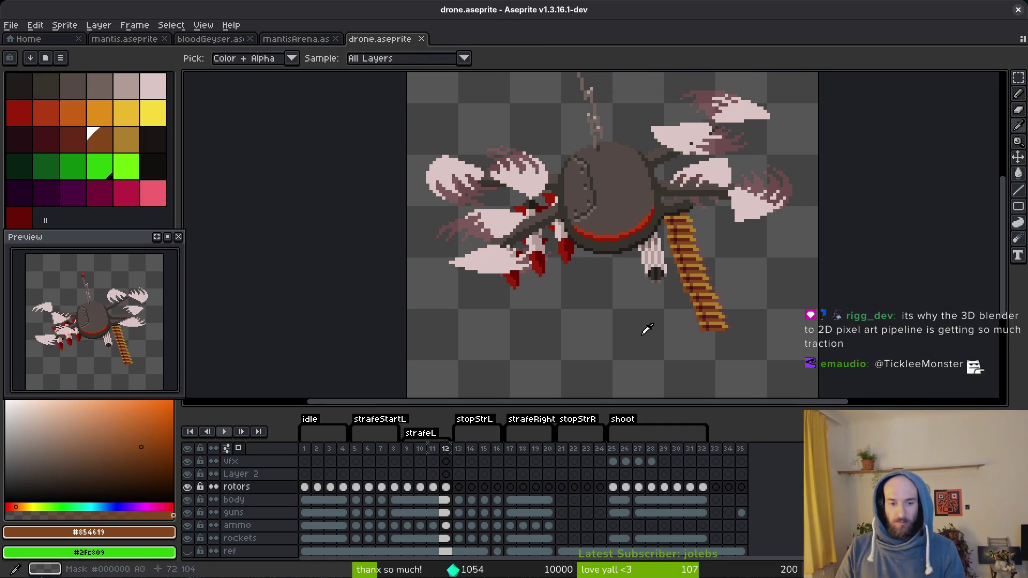
pyautogui.press('Left')
pyautogui.press('Right')
pyautogui.press('Right')
pyautogui.press('m')
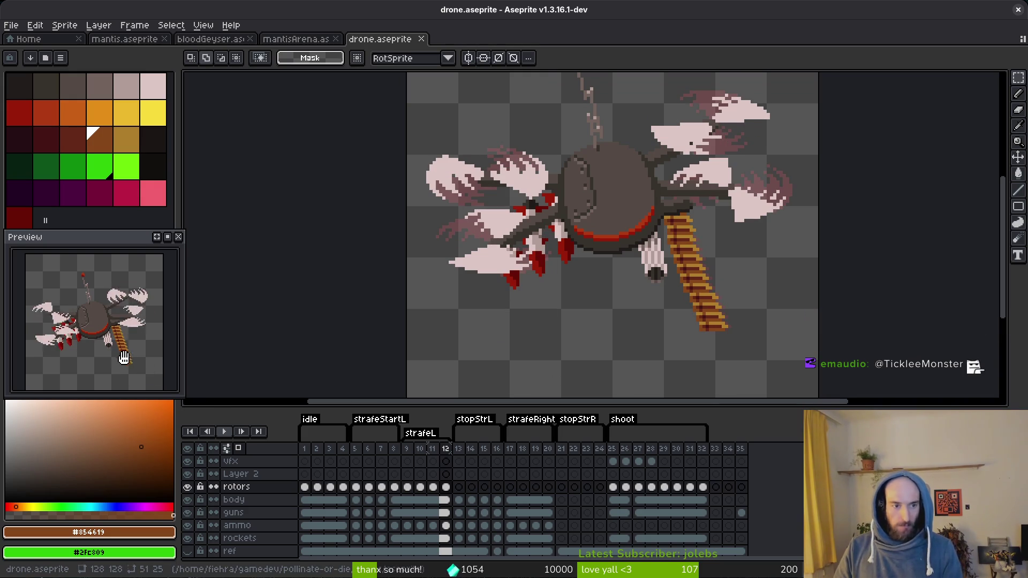
# - Try several preview playback speeds, starting with 1.5x
pyautogui.rightClick(167, 237)
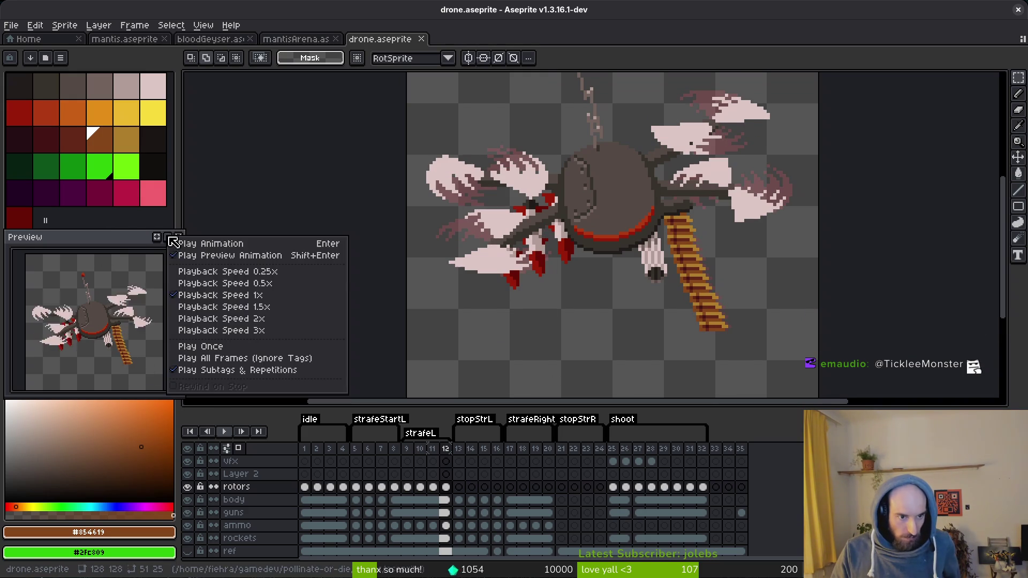
pyautogui.click(277, 311)
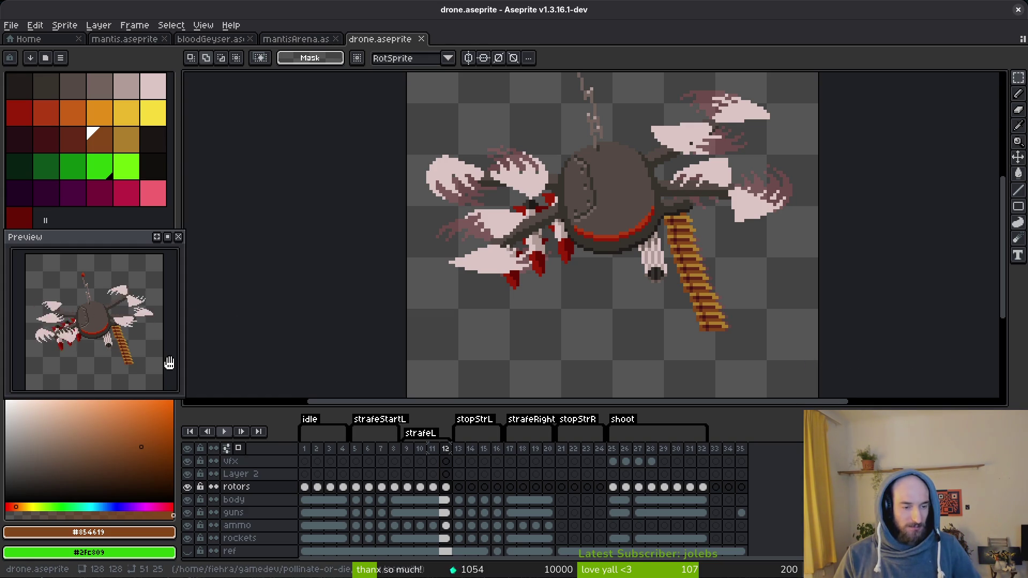
pyautogui.rightClick(168, 237)
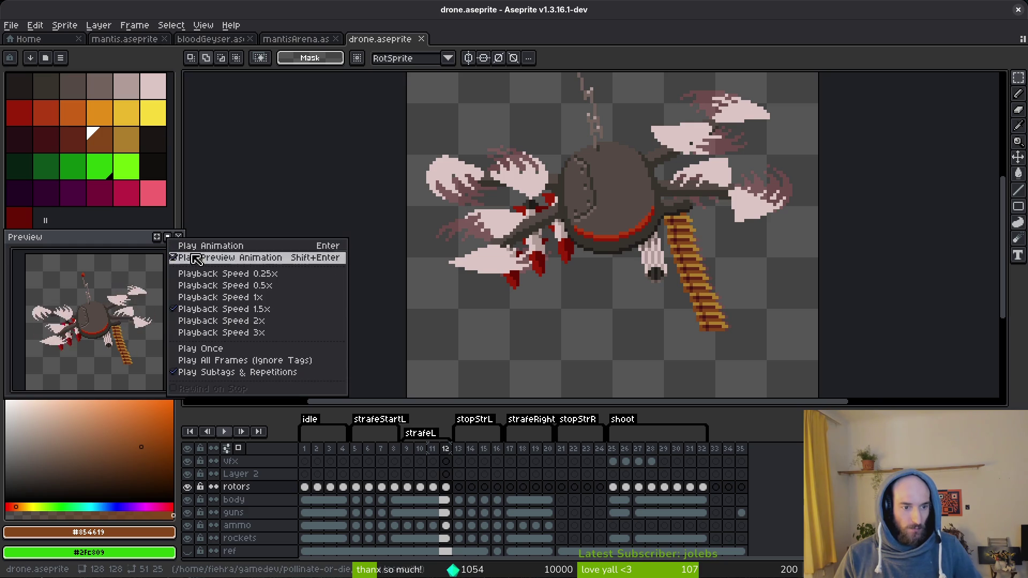
pyautogui.click(259, 333)
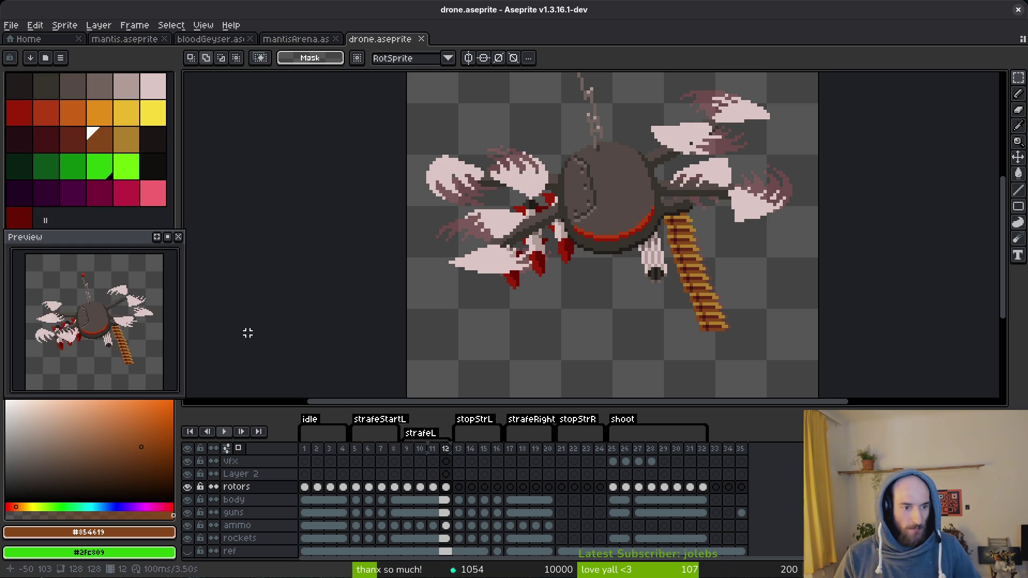
pyautogui.rightClick(168, 237)
pyautogui.click(278, 316)
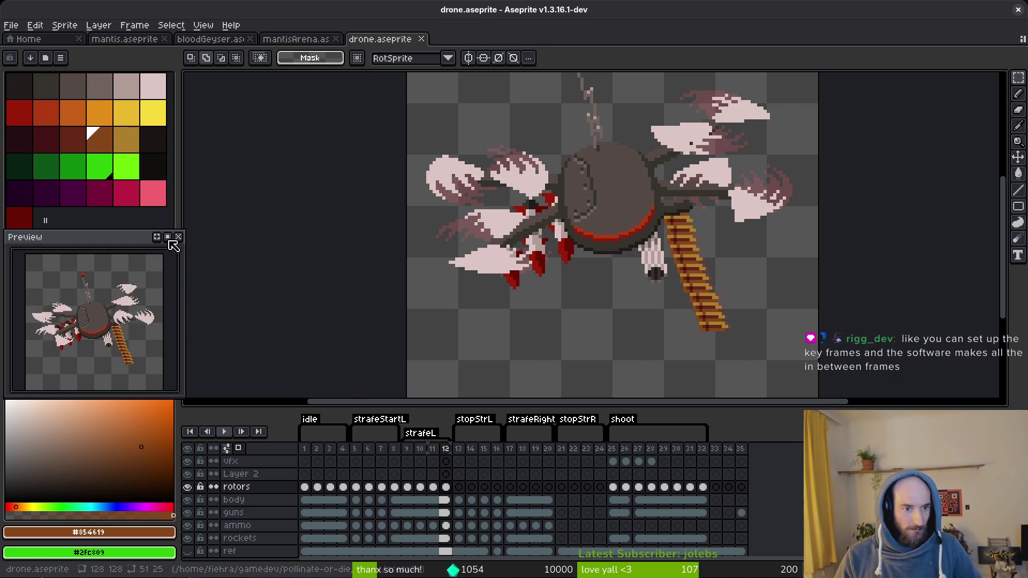
pyautogui.rightClick(167, 237)
pyautogui.click(260, 329)
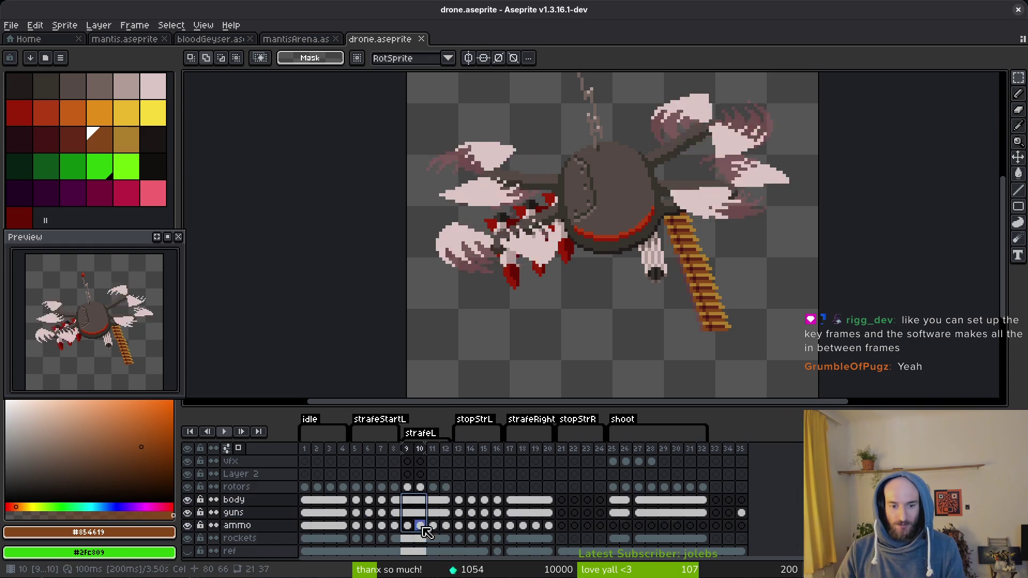
# - Inspect the rotors cels on frames 1, 5, 9, 10 and 13, selecting the 9–12 range
pyautogui.click(442, 537)
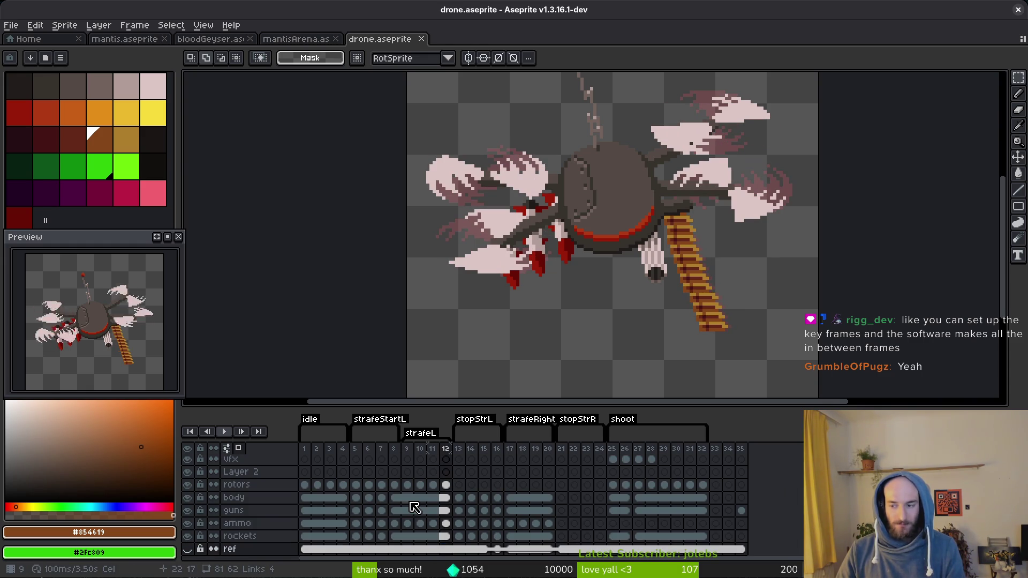
pyautogui.click(407, 485)
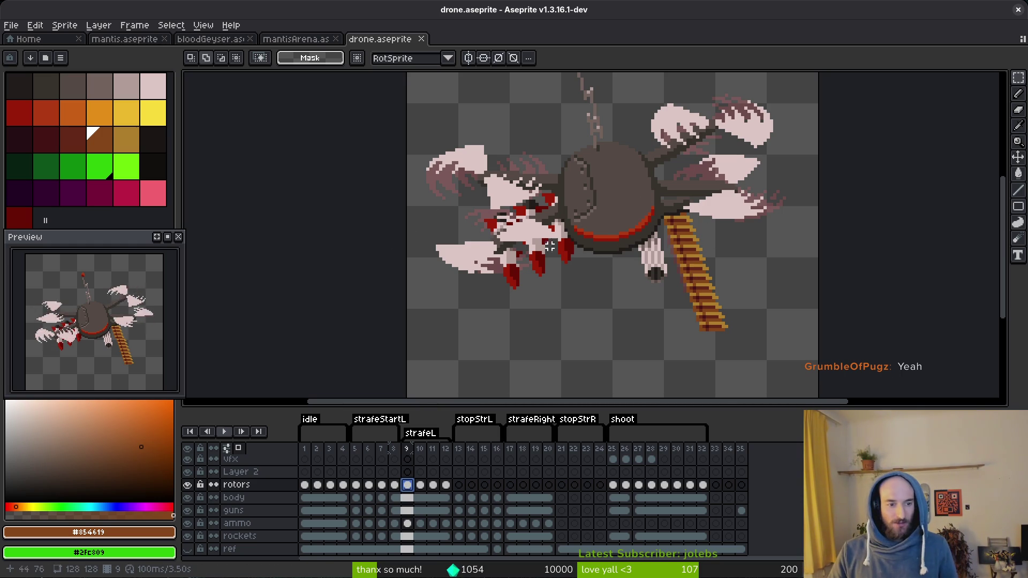
pyautogui.moveTo(408, 485); pyautogui.dragTo(449, 490)
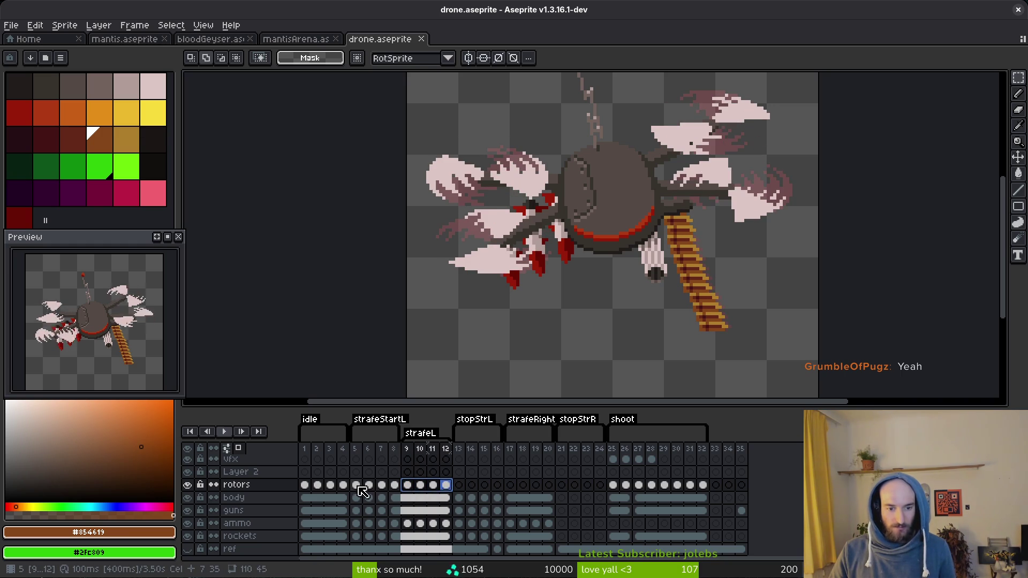
pyautogui.moveTo(357, 486); pyautogui.dragTo(394, 486)
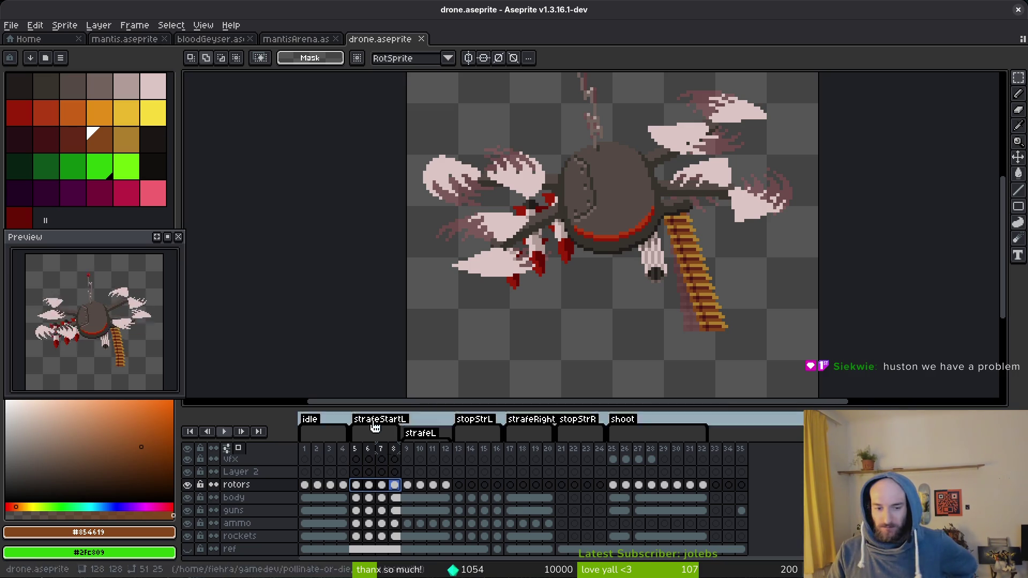
pyautogui.click(308, 487)
pyautogui.click(356, 485)
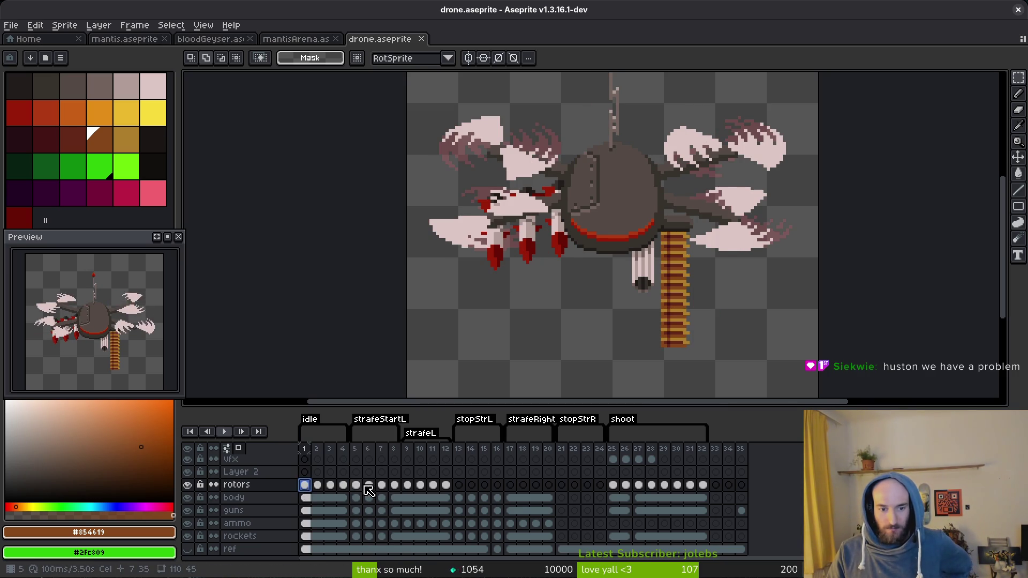
pyautogui.click(408, 486)
pyautogui.click(463, 486)
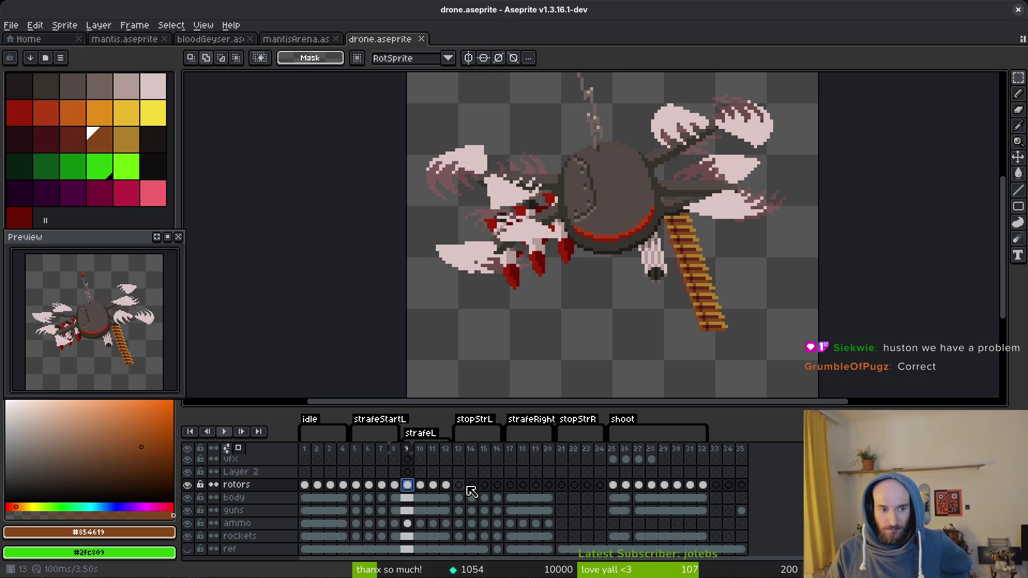
pyautogui.click(421, 486)
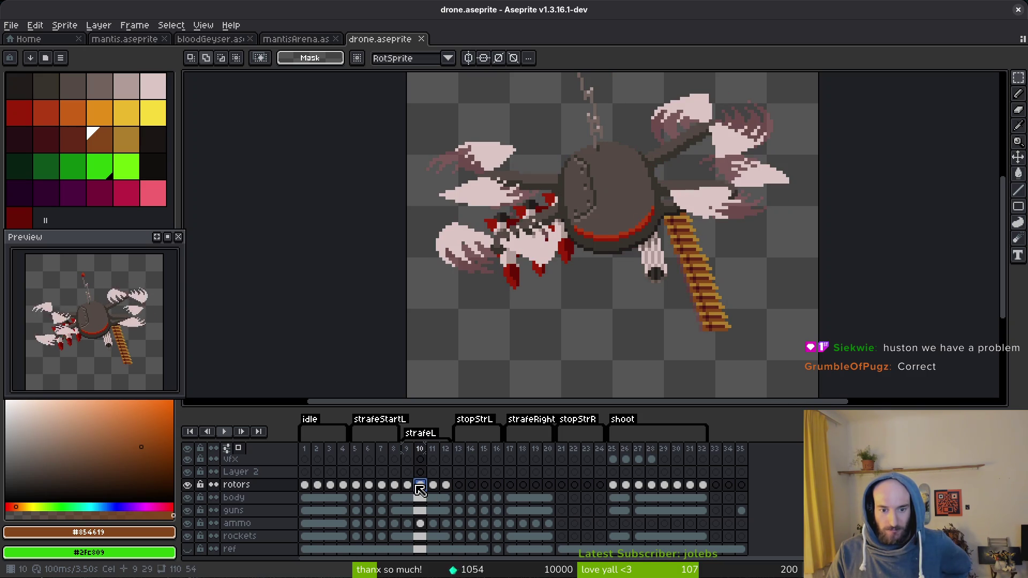
pyautogui.click(305, 485)
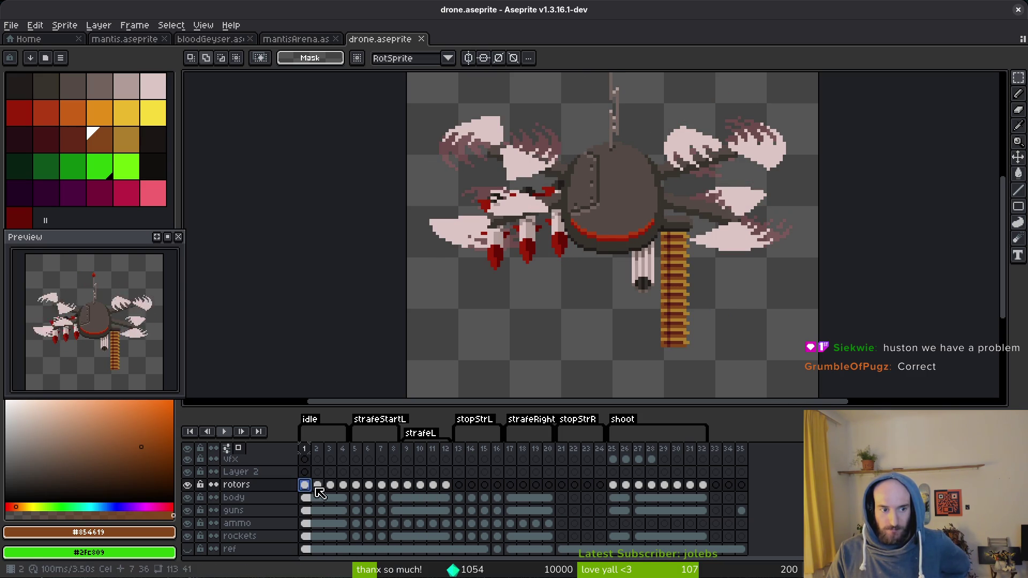
pyautogui.click(356, 485)
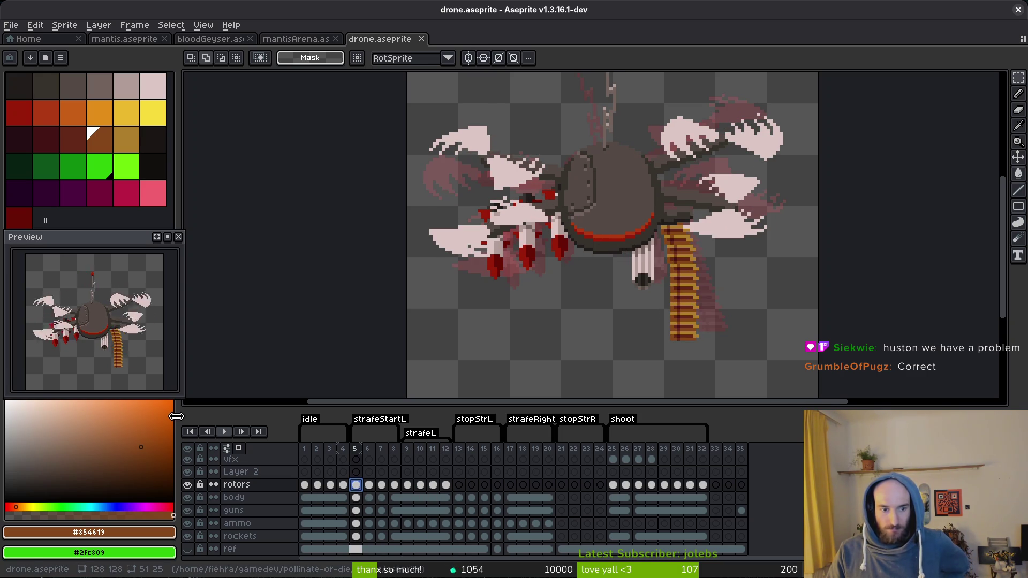
# - Set the preview playback speed to 1.5x
pyautogui.rightClick(226, 433)
pyautogui.click(340, 489)
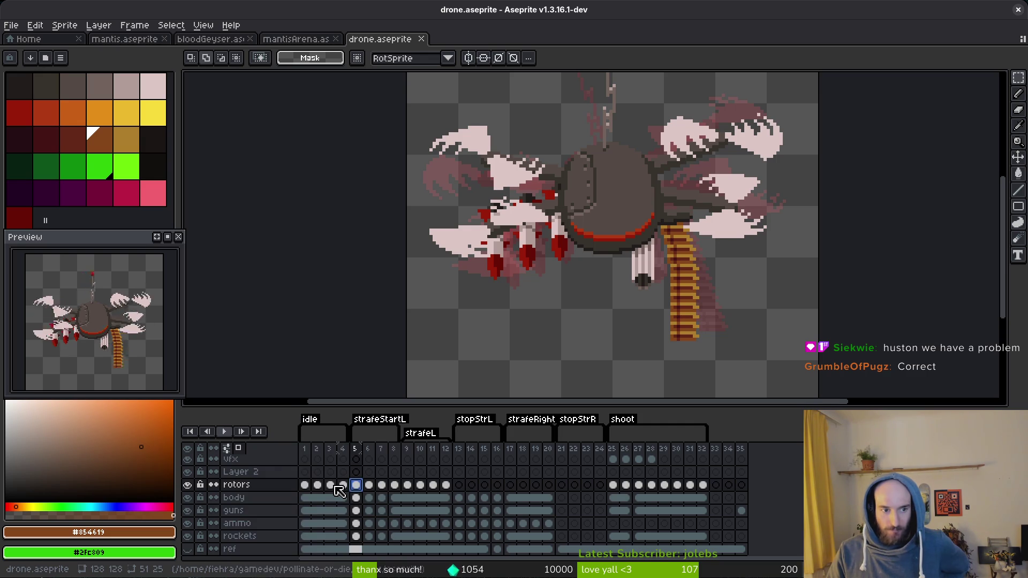
pyautogui.rightClick(168, 237)
pyautogui.click(285, 311)
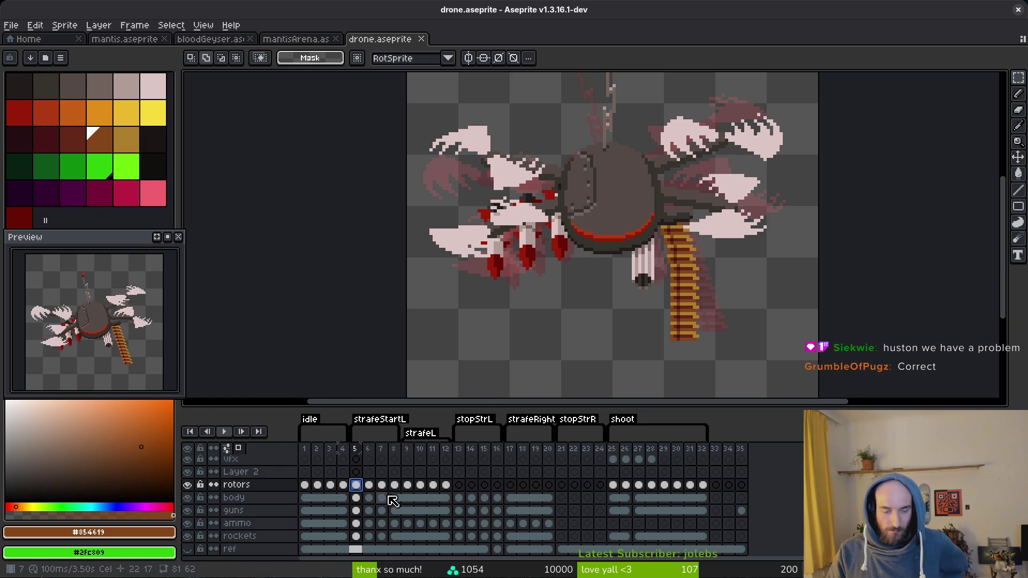
# - Review the rotors on frames 9, 12 and 13, ending on frame 9
pyautogui.click(406, 487)
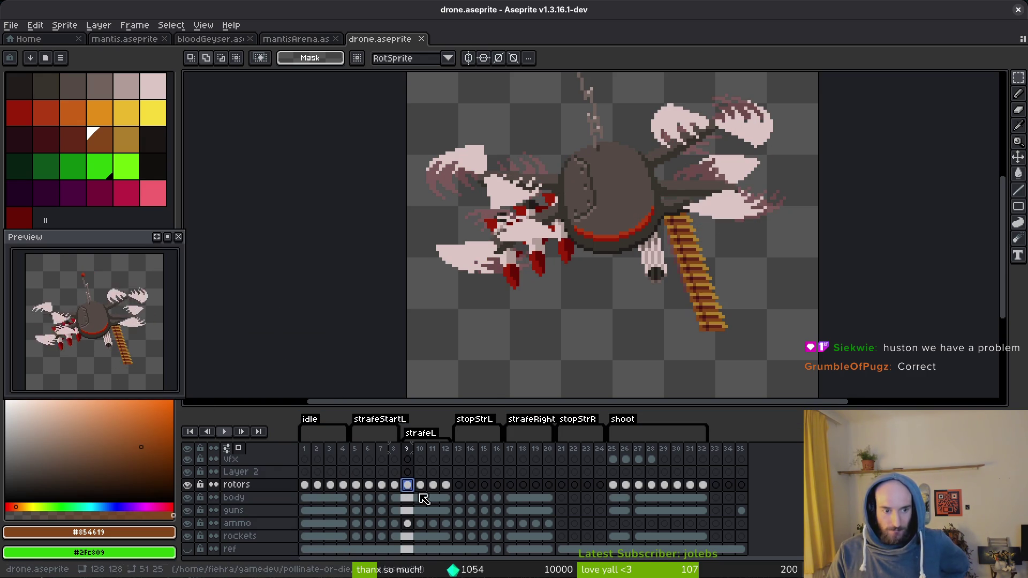
pyautogui.click(461, 487)
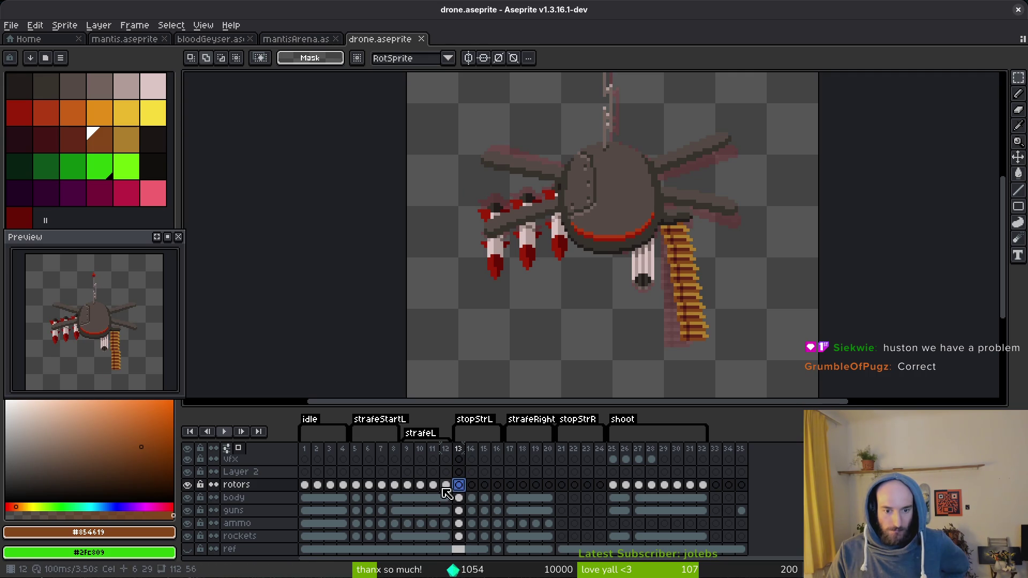
pyautogui.click(448, 486)
pyautogui.click(456, 488)
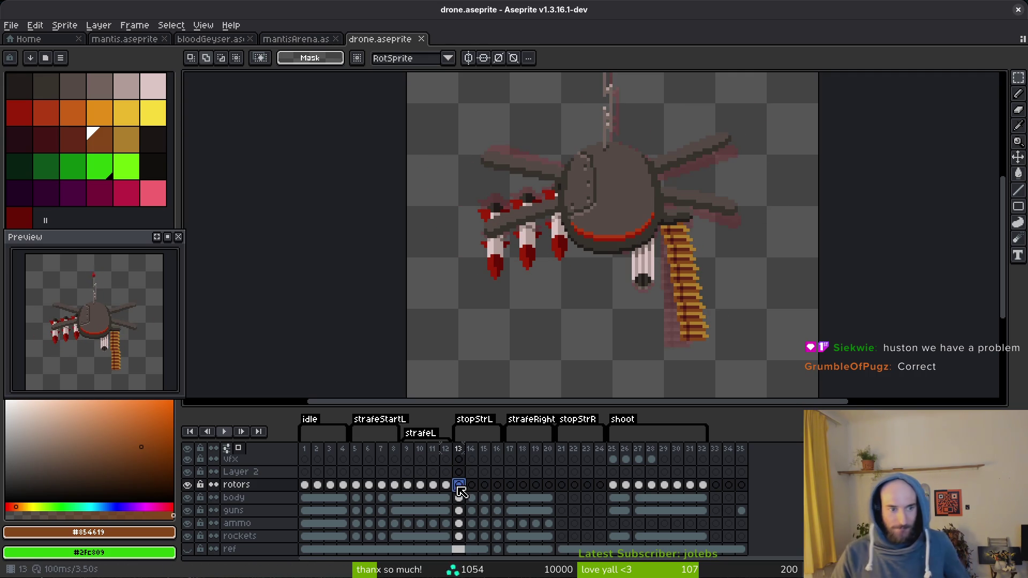
pyautogui.click(409, 489)
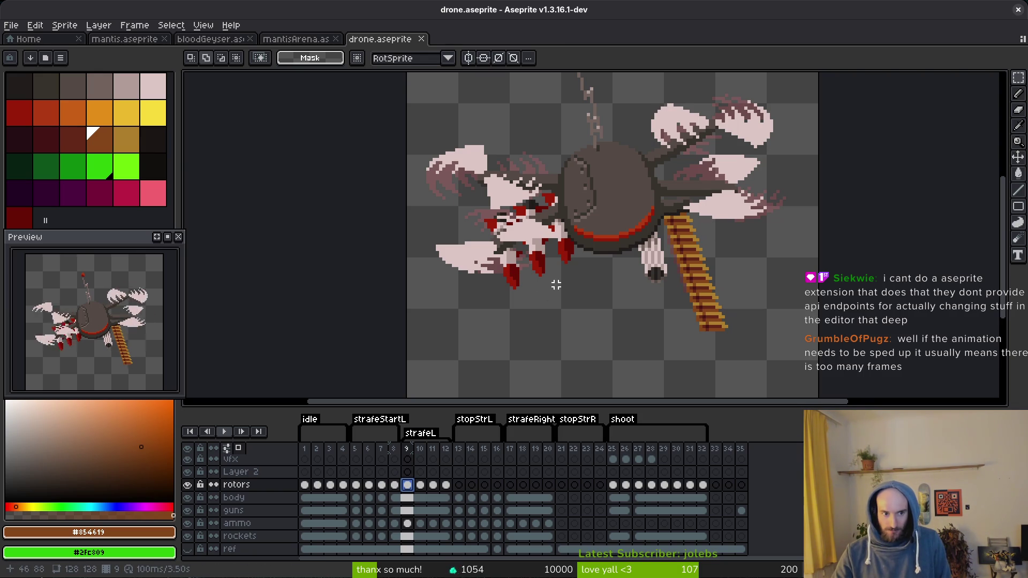
# - Copy the rotors cels of frames 9–12 and paste them into Layer 2 at frame 16
pyautogui.click(419, 488)
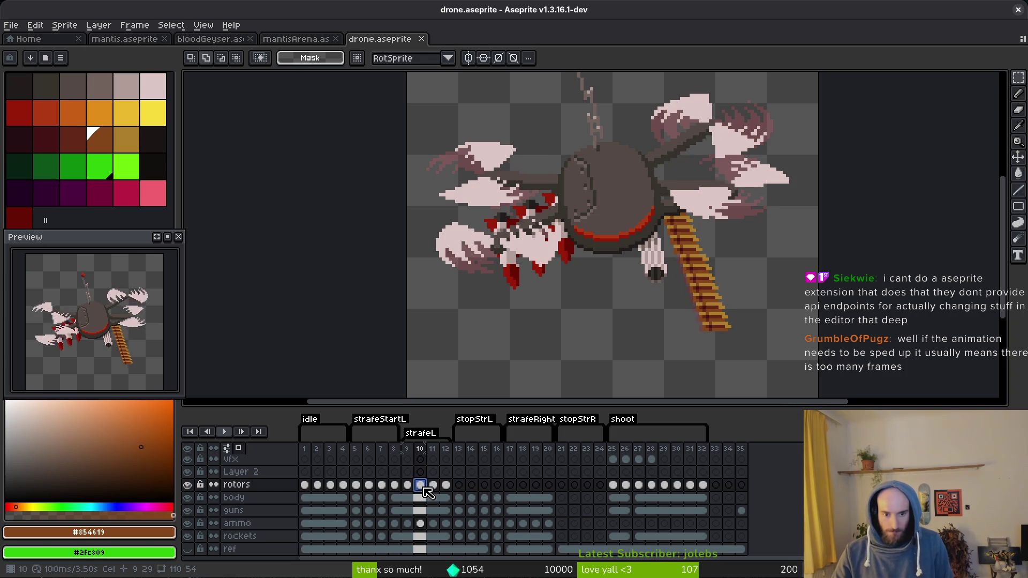
pyautogui.press('Left')
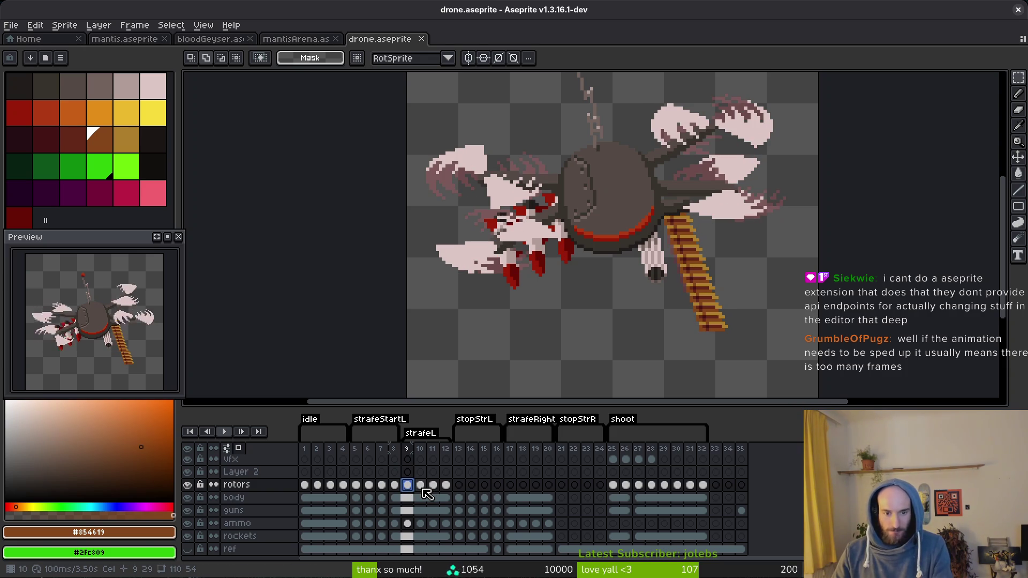
pyautogui.moveTo(411, 485); pyautogui.dragTo(446, 485)
pyautogui.hotkey('ctrl', 'c')
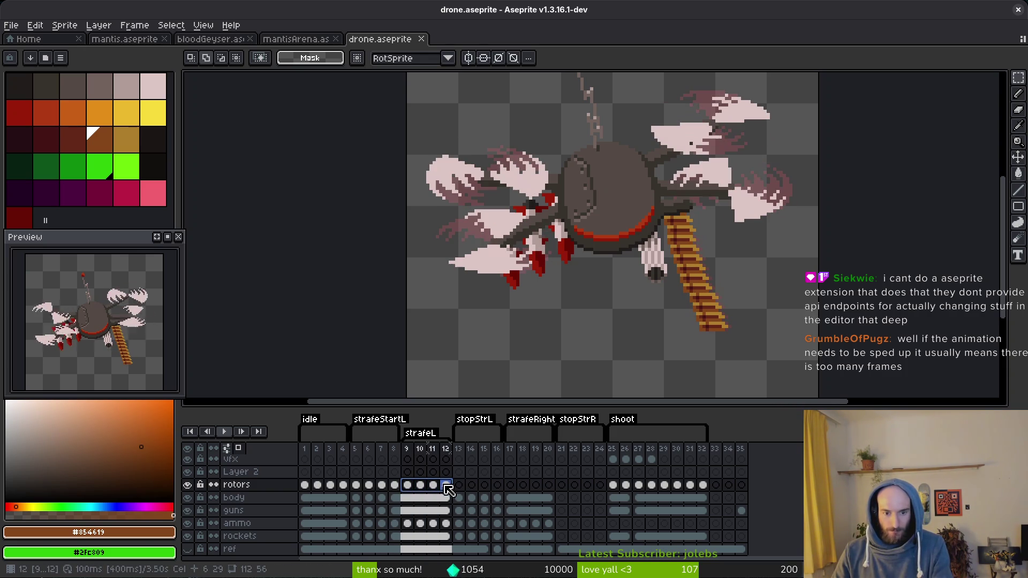
pyautogui.click(498, 473)
pyautogui.hotkey('ctrl', 'v')
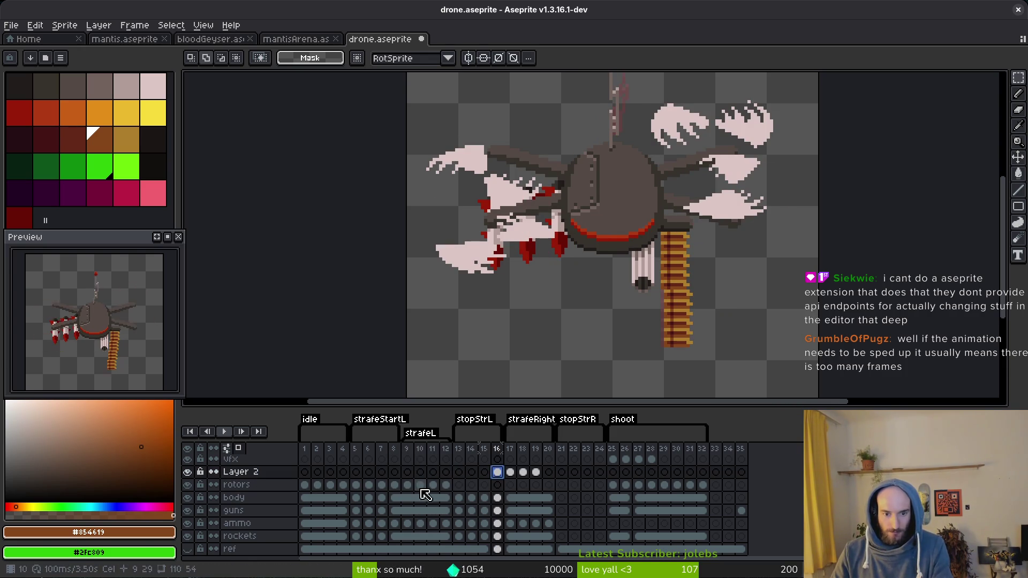
# - Step through the rotors on frames 9–12 to check them, ending on frame 9
pyautogui.click(408, 485)
pyautogui.click(421, 485)
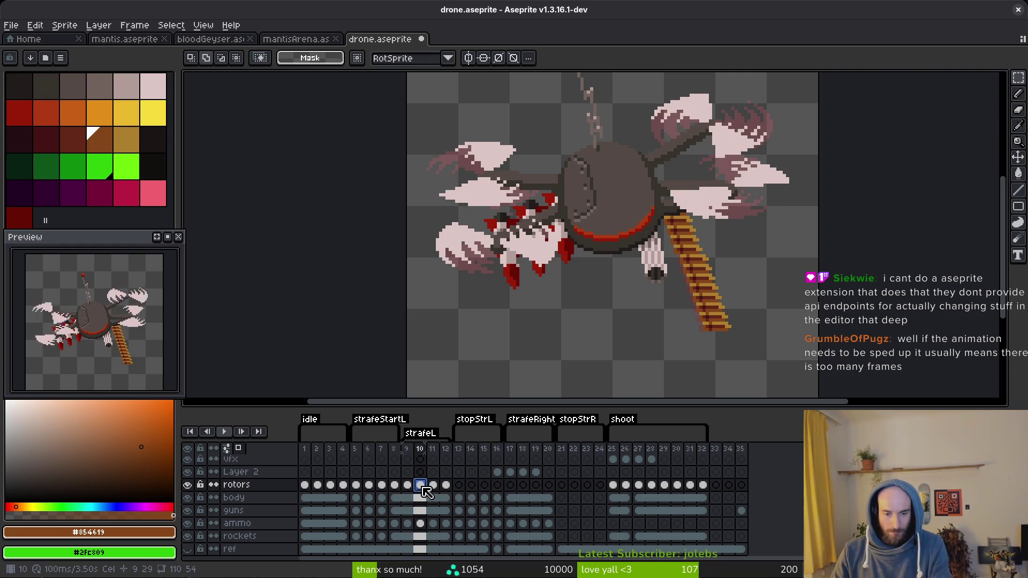
pyautogui.click(434, 486)
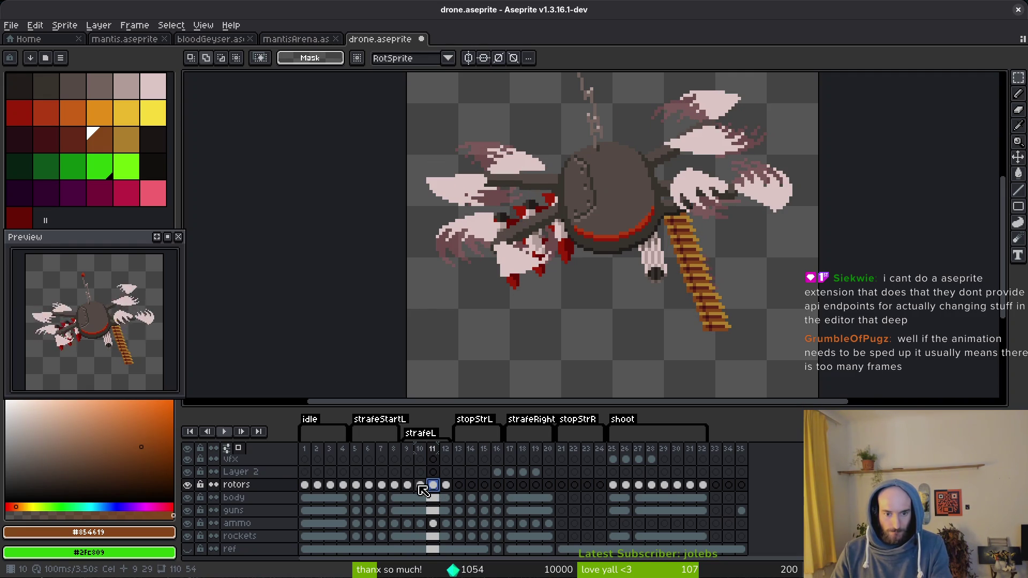
pyautogui.press('Left')
pyautogui.press('Left')
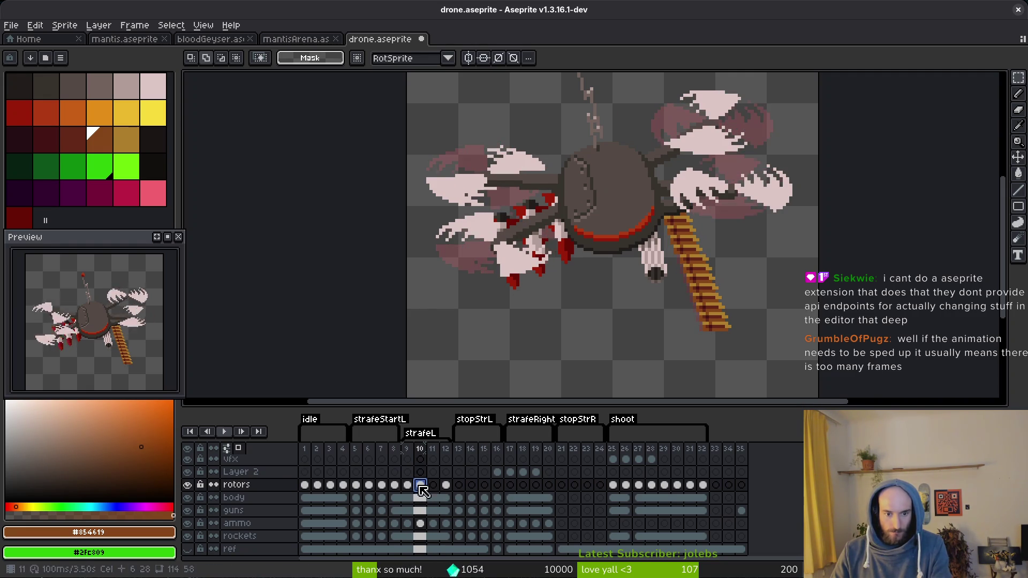
pyautogui.press('Right')
pyautogui.press('Right')
pyautogui.press('Right')
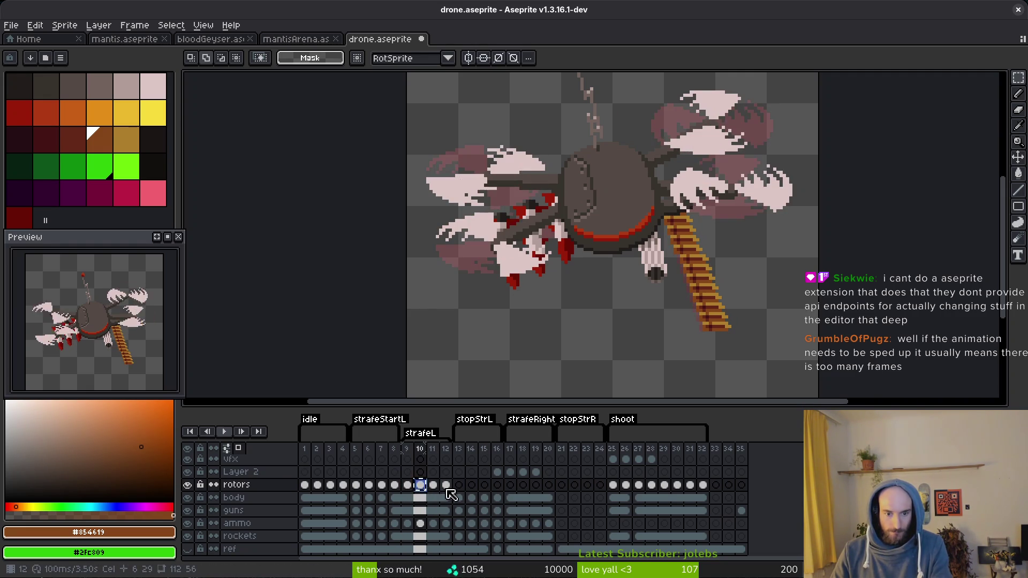
pyautogui.click(407, 487)
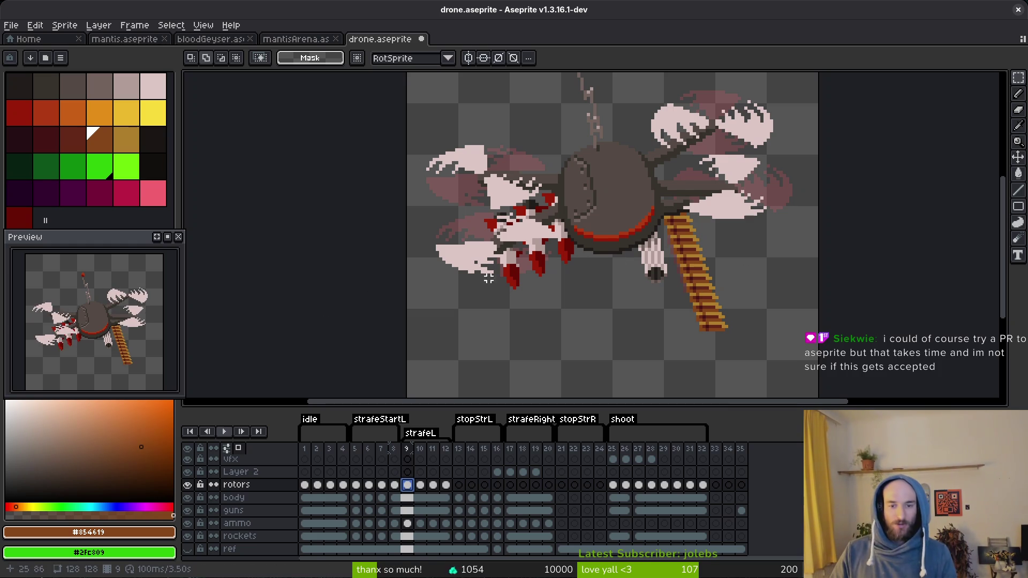
# - Undo the rotor cel paste and reselect rotors frames 9–12
pyautogui.hotkey('ctrl', 'z')
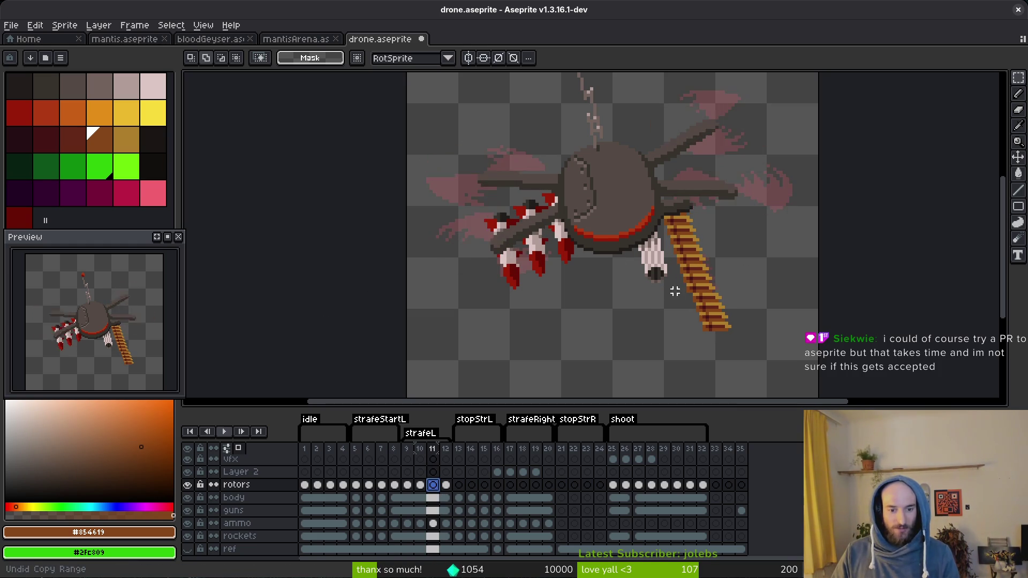
pyautogui.hotkey('ctrl', 'z')
pyautogui.hotkey('ctrl', 'z')
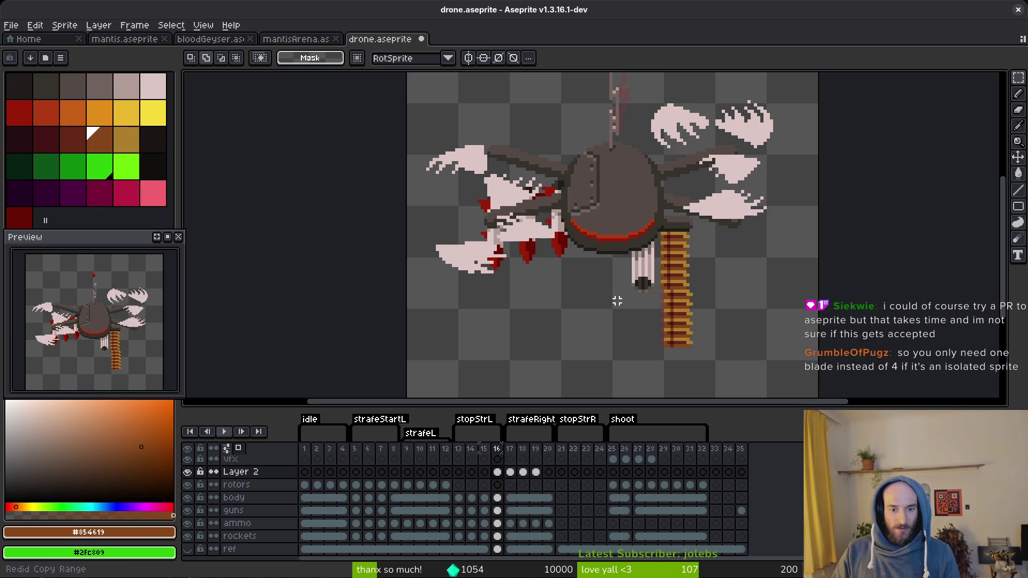
pyautogui.hotkey('ctrl', 'z')
pyautogui.hotkey('ctrl', 'z')
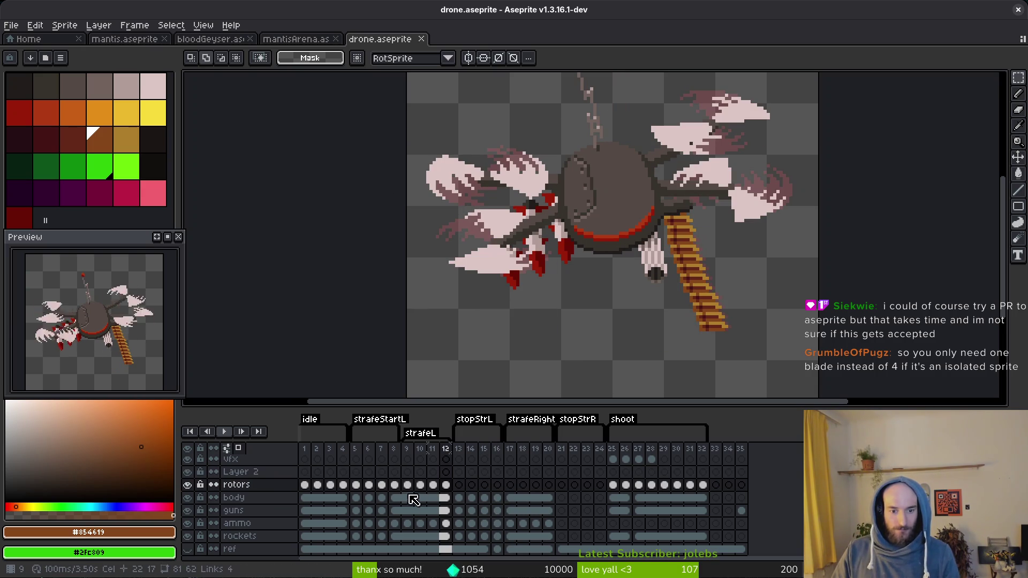
pyautogui.moveTo(405, 485); pyautogui.dragTo(447, 485)
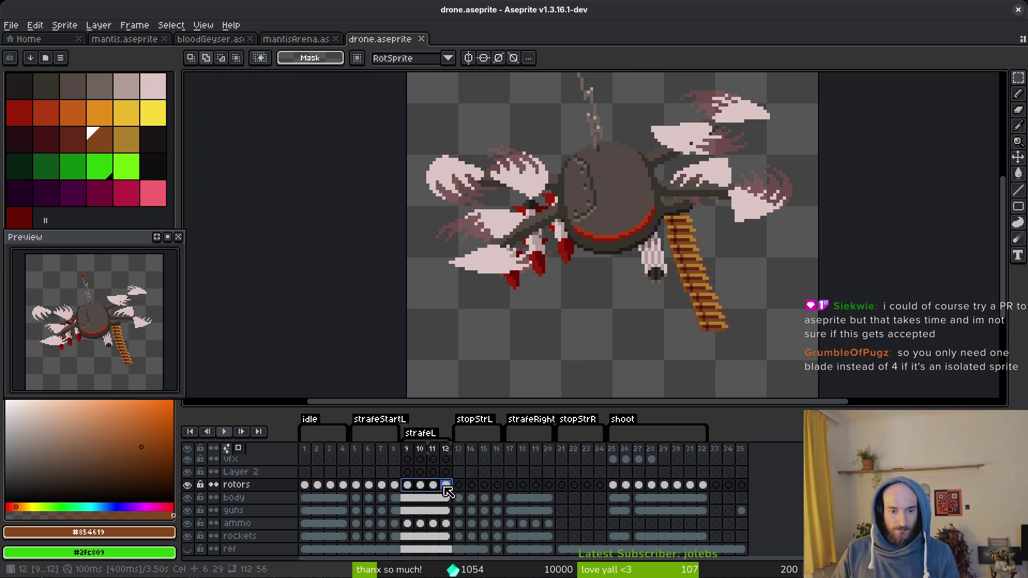
# - Insert an empty frame after body frames 9, 11, 13 and 15
pyautogui.click(415, 503)
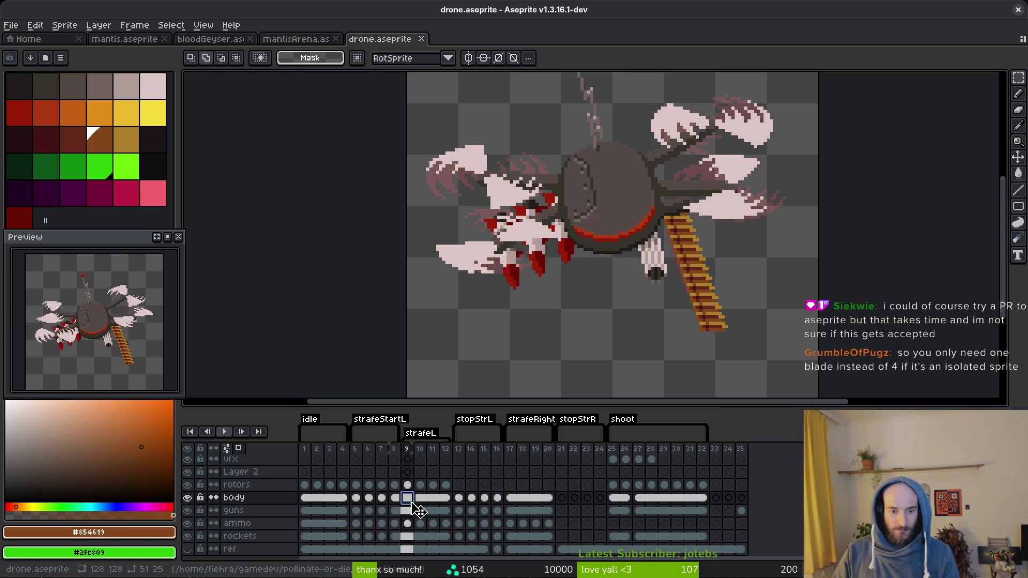
pyautogui.hotkey('alt', 'b')
pyautogui.click(438, 499)
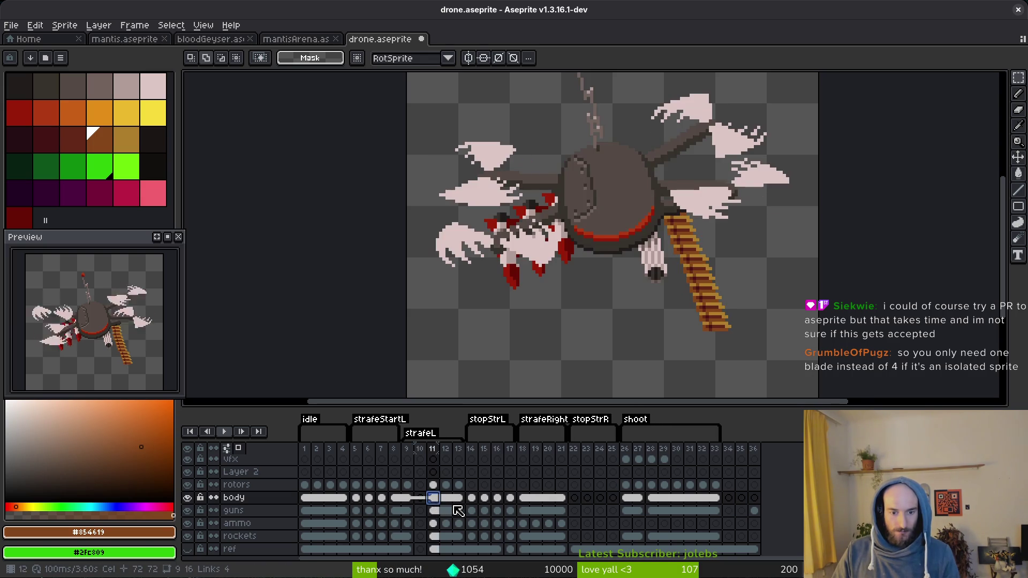
pyautogui.hotkey('alt', 'b')
pyautogui.click(459, 499)
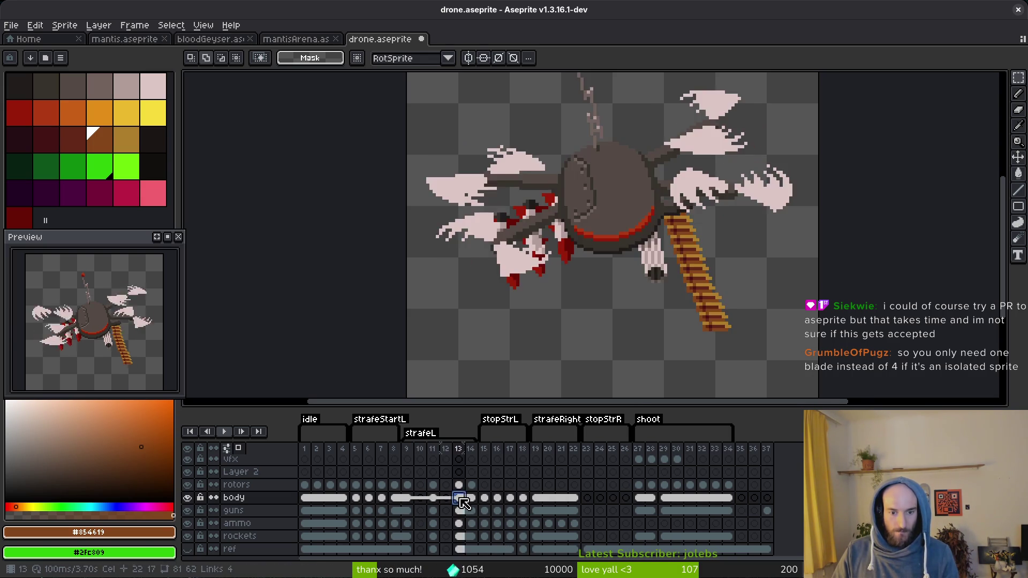
pyautogui.hotkey('alt', 'b')
pyautogui.click(485, 498)
pyautogui.hotkey('alt', 'b')
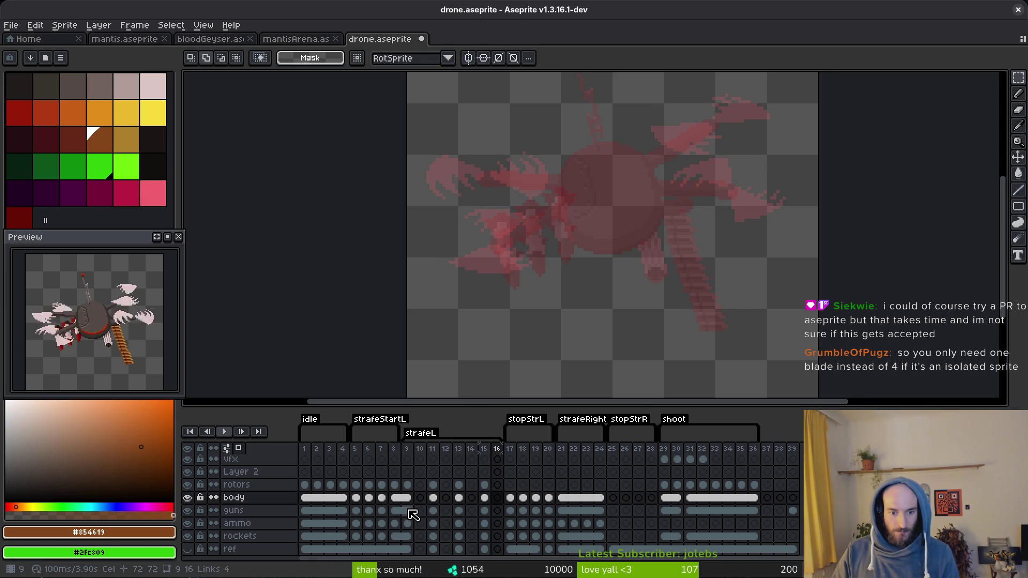
# - Fill the new empty frames with copies of frame 9's body-to-rockets cels
pyautogui.moveTo(407, 498); pyautogui.dragTo(413, 536)
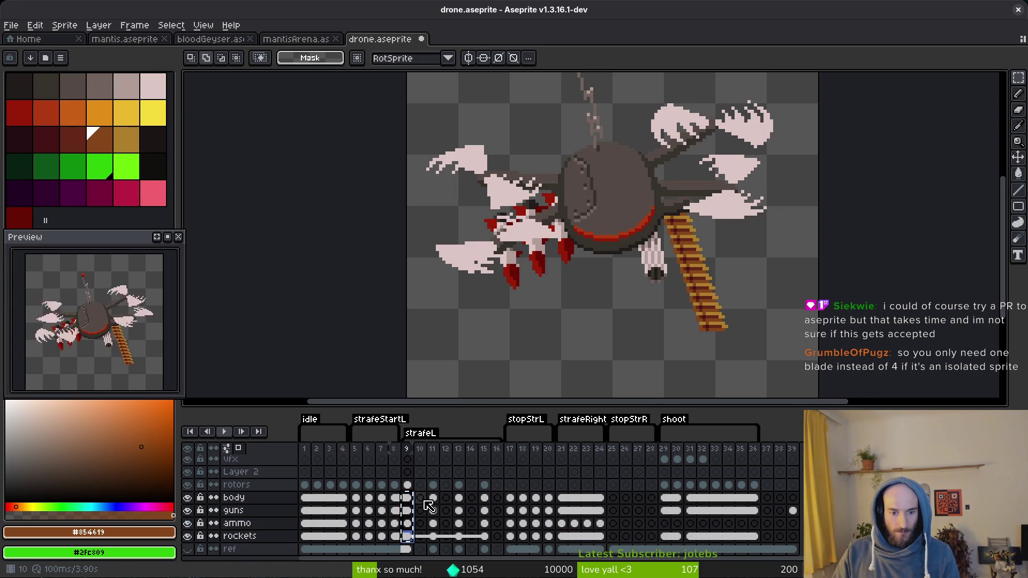
pyautogui.moveTo(428, 497); pyautogui.dragTo(431, 538)
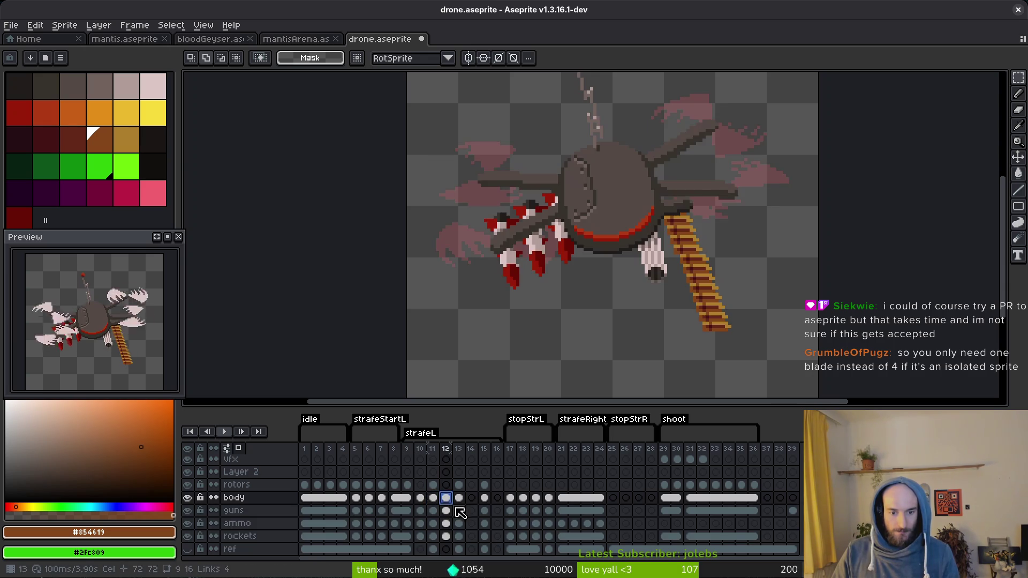
pyautogui.moveTo(459, 498); pyautogui.dragTo(459, 536)
pyautogui.hotkey('ctrl', 'c')
pyautogui.click(472, 498)
pyautogui.hotkey('ctrl', 'v')
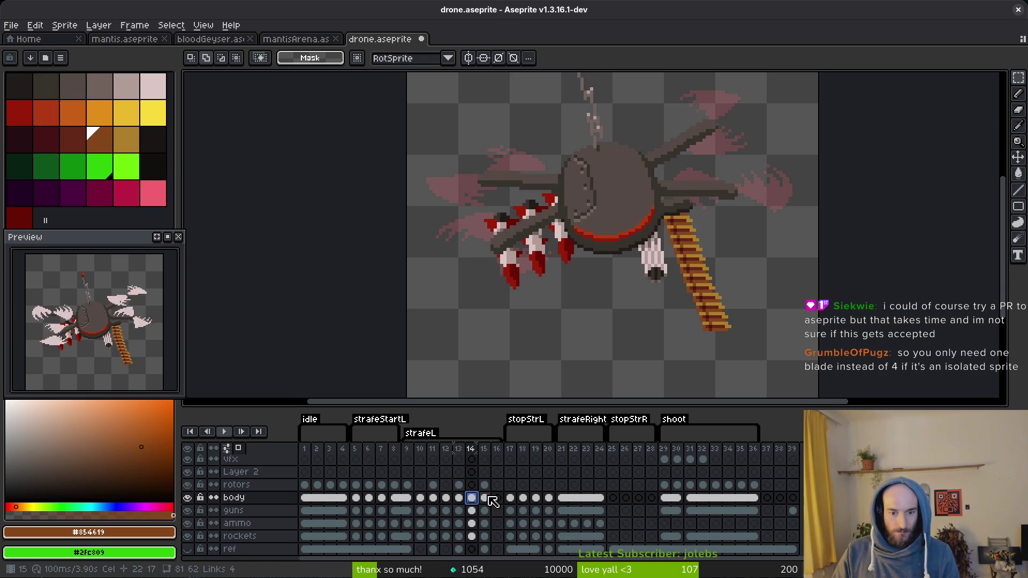
pyautogui.click(485, 499)
pyautogui.click(498, 498)
pyautogui.hotkey('ctrl', 'v')
# - Move the frame 13 rotor cel to frame 11 and check frame 15's rotors
pyautogui.click(420, 485)
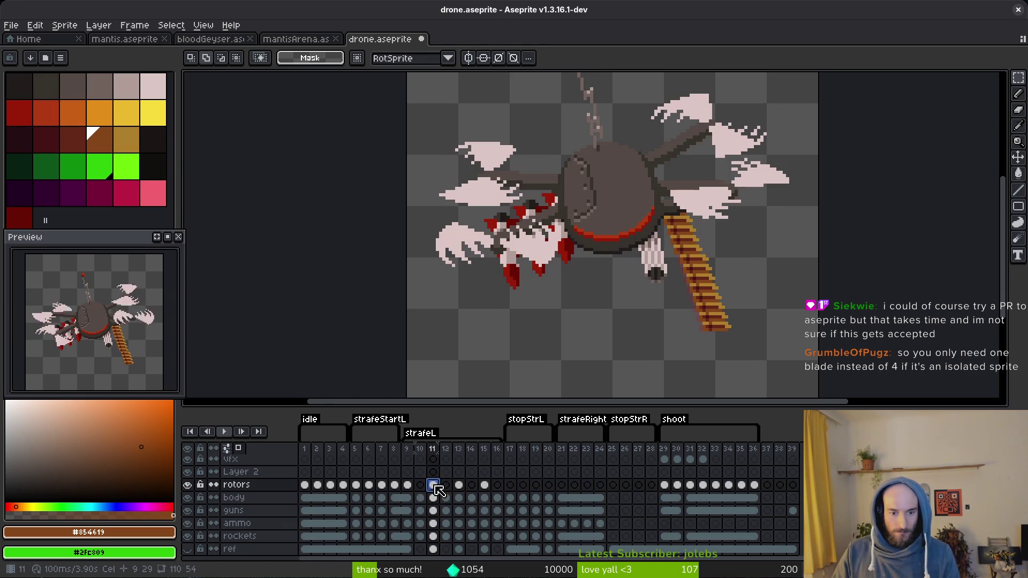
pyautogui.click(459, 484)
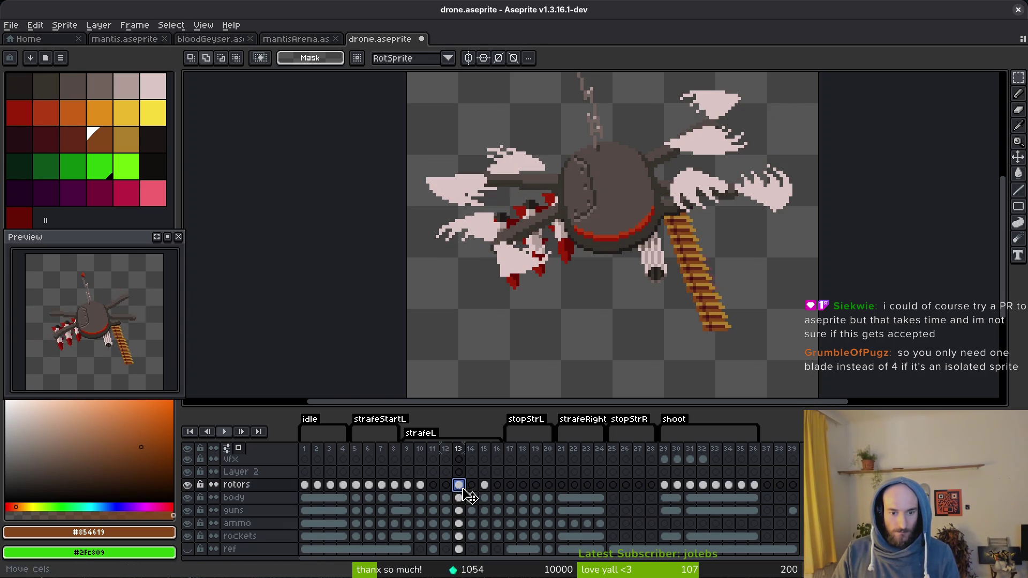
pyautogui.moveTo(459, 484)
pyautogui.mouseDown()
pyautogui.moveTo(420, 485)
pyautogui.moveTo(471, 489)
pyautogui.moveTo(459, 491)
pyautogui.mouseUp()
pyautogui.click(484, 485)
# - Return to frame 9 and set the preview playback speed to 2x
pyautogui.click(421, 485)
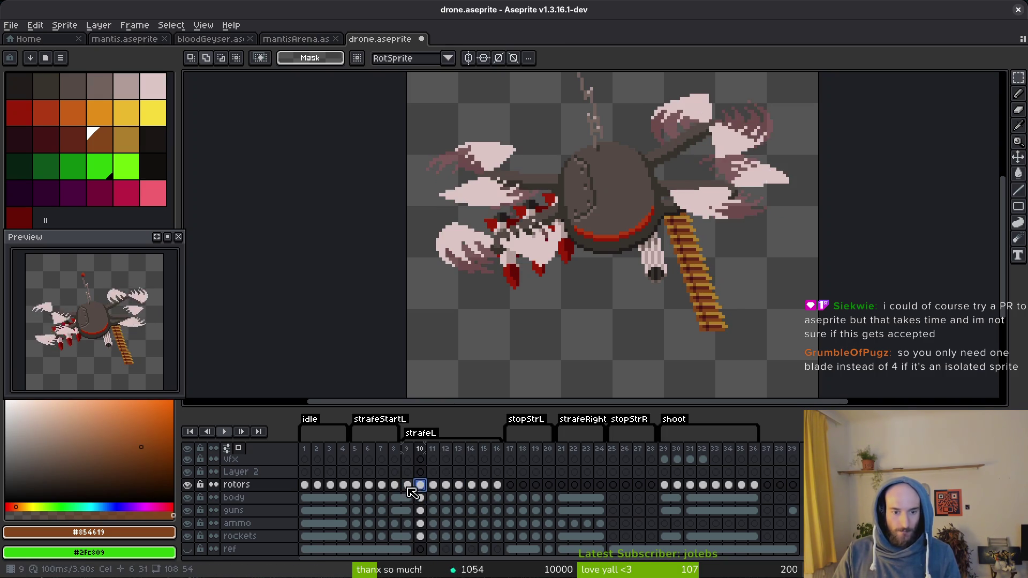
pyautogui.click(407, 485)
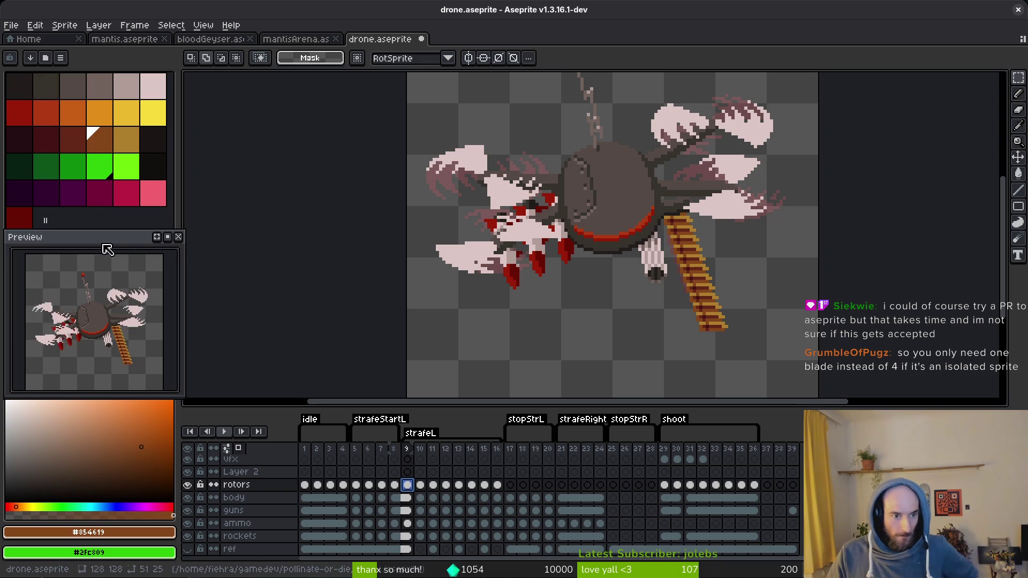
pyautogui.rightClick(169, 236)
pyautogui.click(270, 321)
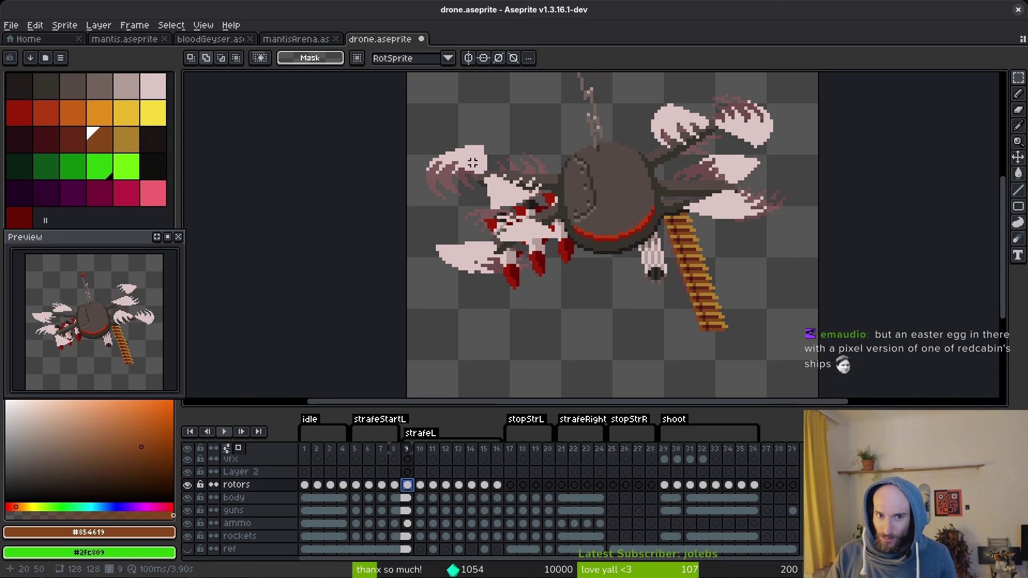
# - Flip back and forth between frames 5–7 to compare the rotor poses
pyautogui.press('Left')
pyautogui.press('Left')
pyautogui.press('Left')
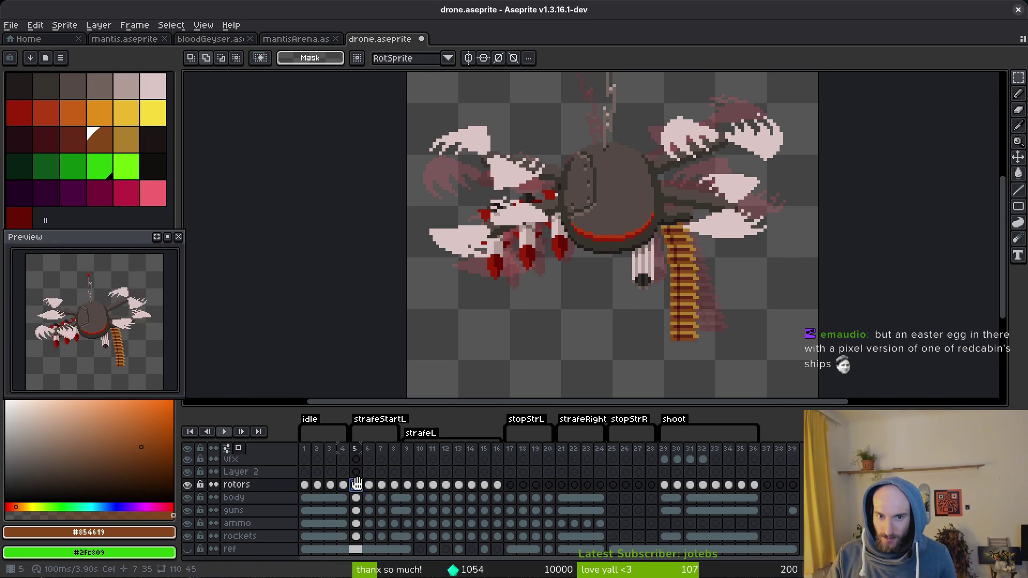
pyautogui.press('i')
pyautogui.press('Right')
pyautogui.press('Left')
pyautogui.press('Right')
pyautogui.press('Left')
pyautogui.press('Right')
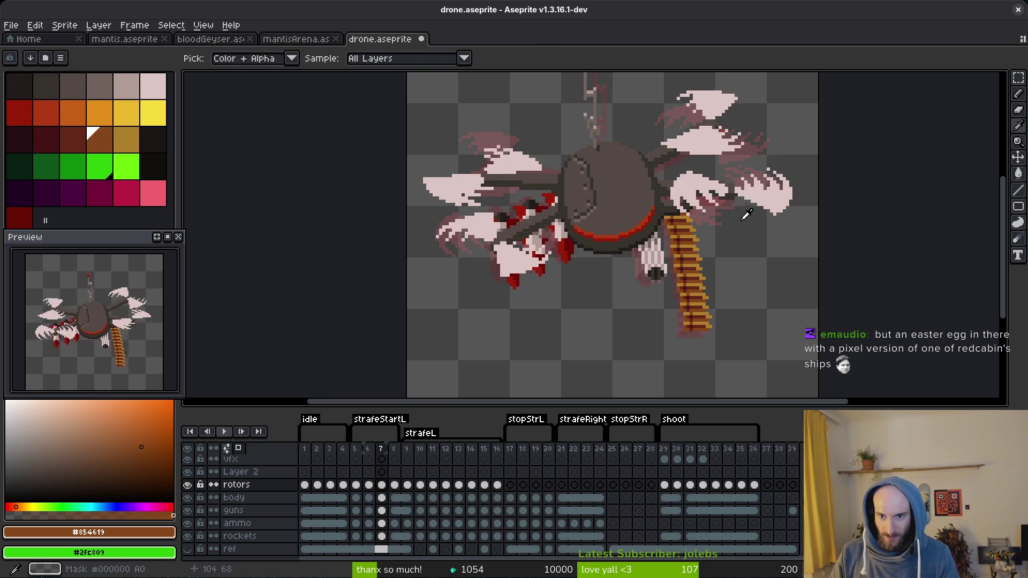
pyautogui.press('Right')
pyautogui.press('Left')
pyautogui.press('Right')
pyautogui.press('Left')
pyautogui.press('Right')
pyautogui.press('Left')
pyautogui.press('Right')
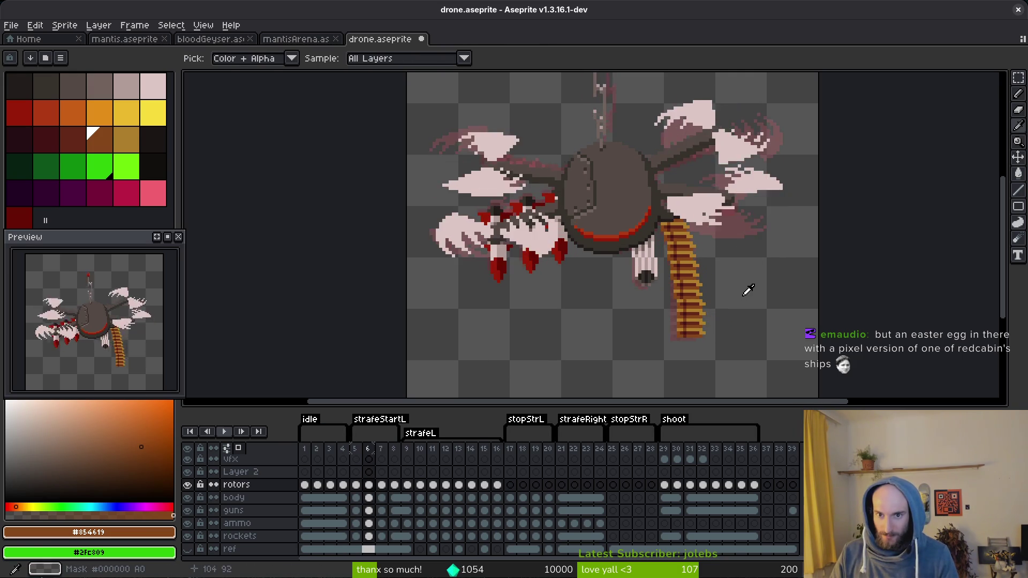
pyautogui.press('Left')
pyautogui.press('Right')
pyautogui.press('Left')
pyautogui.press('Right')
pyautogui.press('Left')
pyautogui.press('Left')
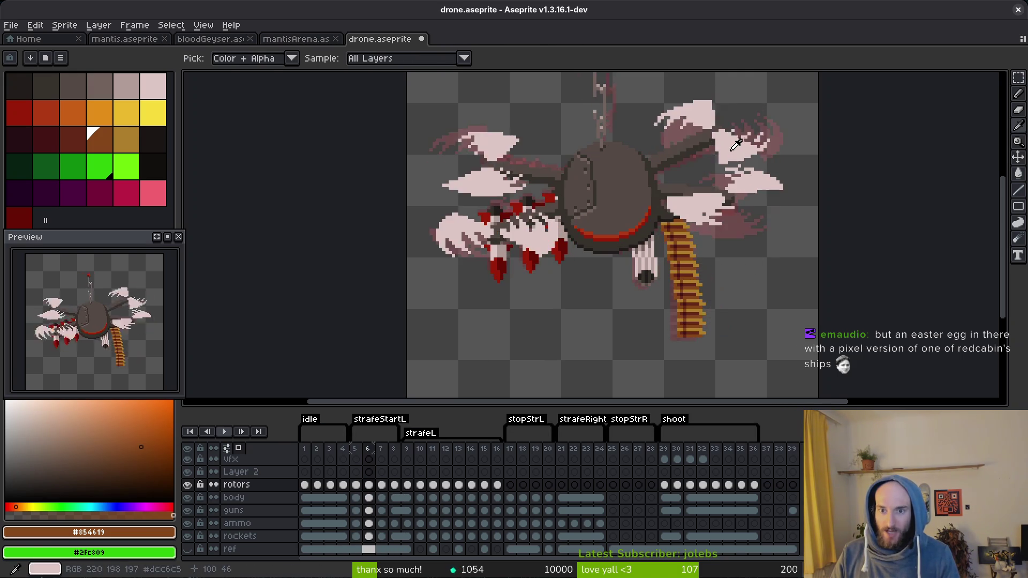
pyautogui.press('Right')
pyautogui.press('Left')
pyautogui.press('Right')
pyautogui.press('Left')
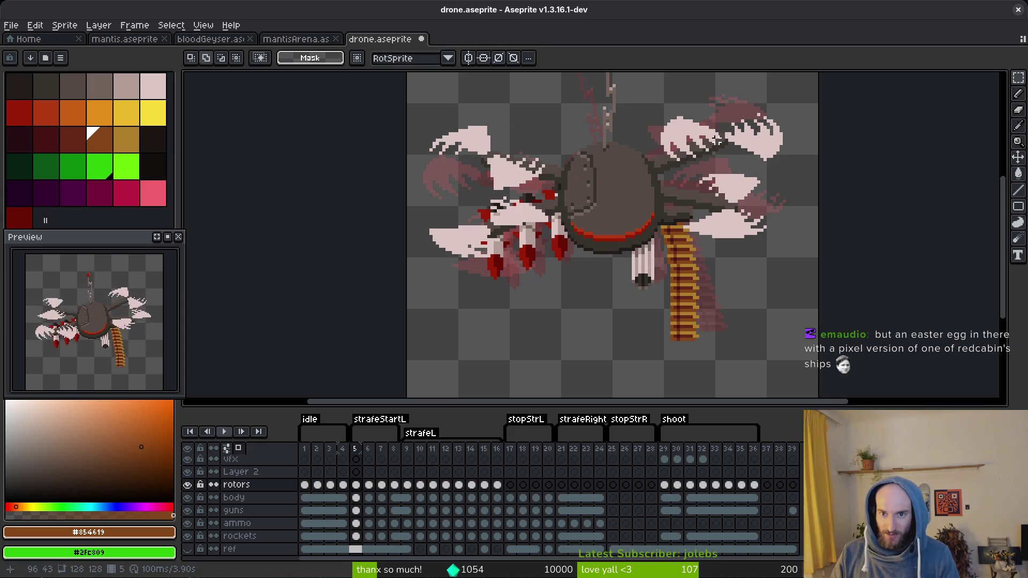
pyautogui.press('Right')
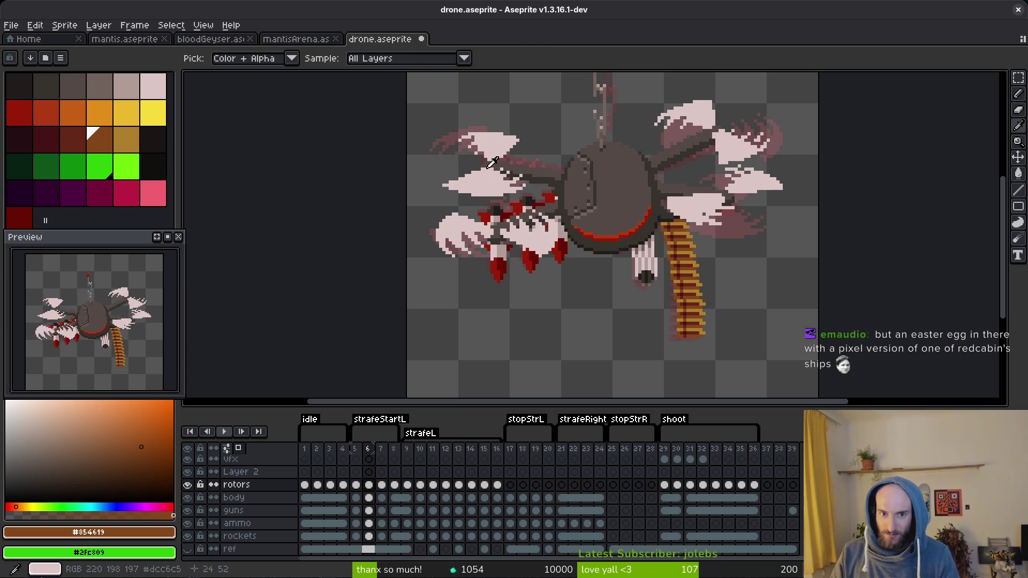
pyautogui.press('Right')
pyautogui.press('Left')
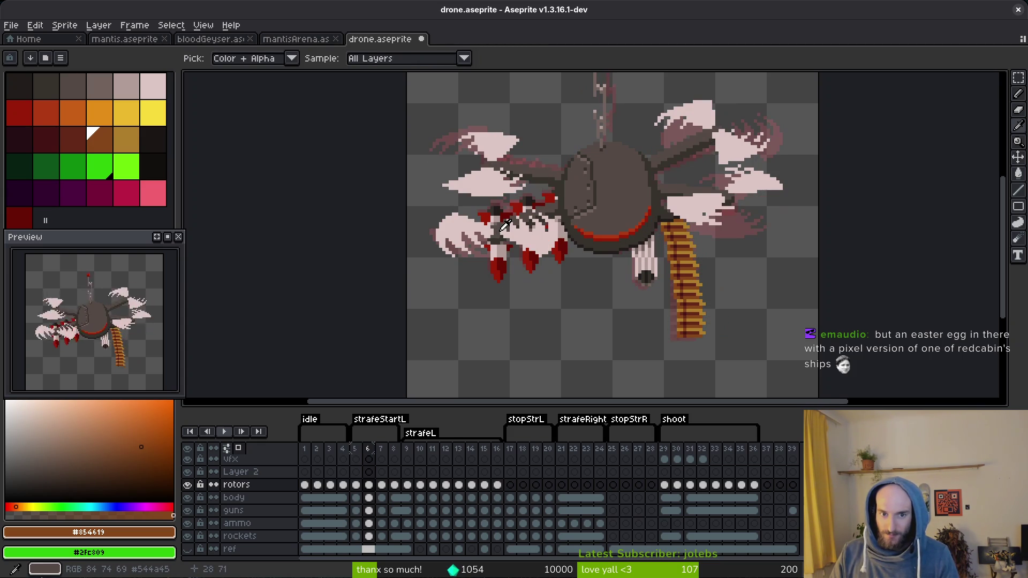
# - Step forward through frames 6 to 16 to review the rotors
pyautogui.press('m')
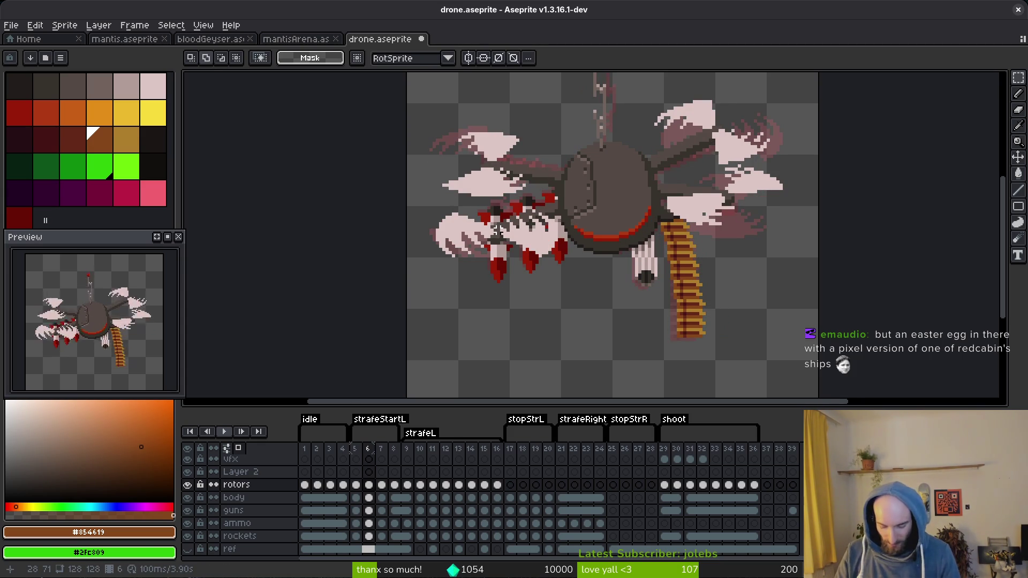
pyautogui.press('i')
pyautogui.press('Right')
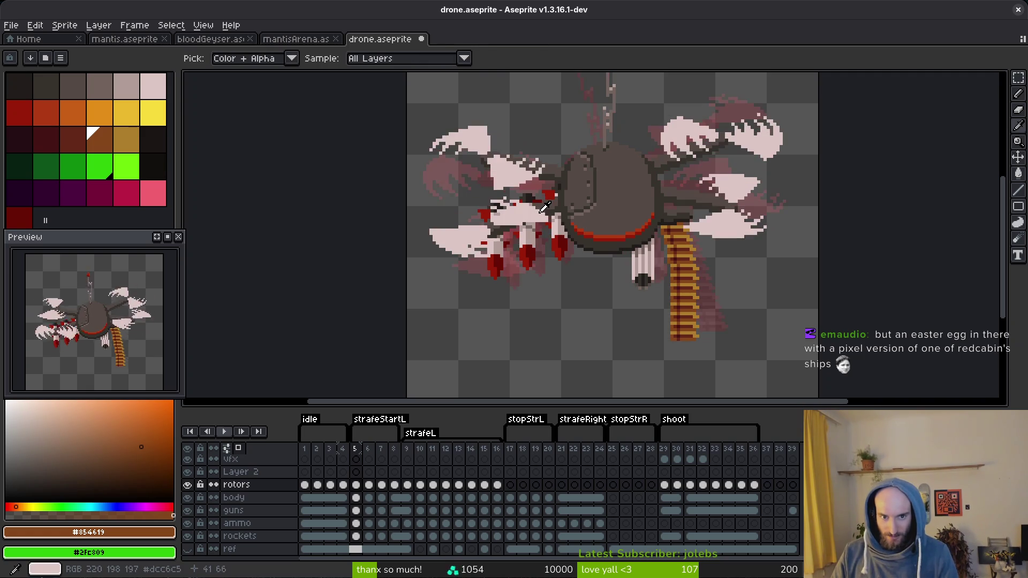
pyautogui.press('Left')
pyautogui.press('Right')
pyautogui.press('Right')
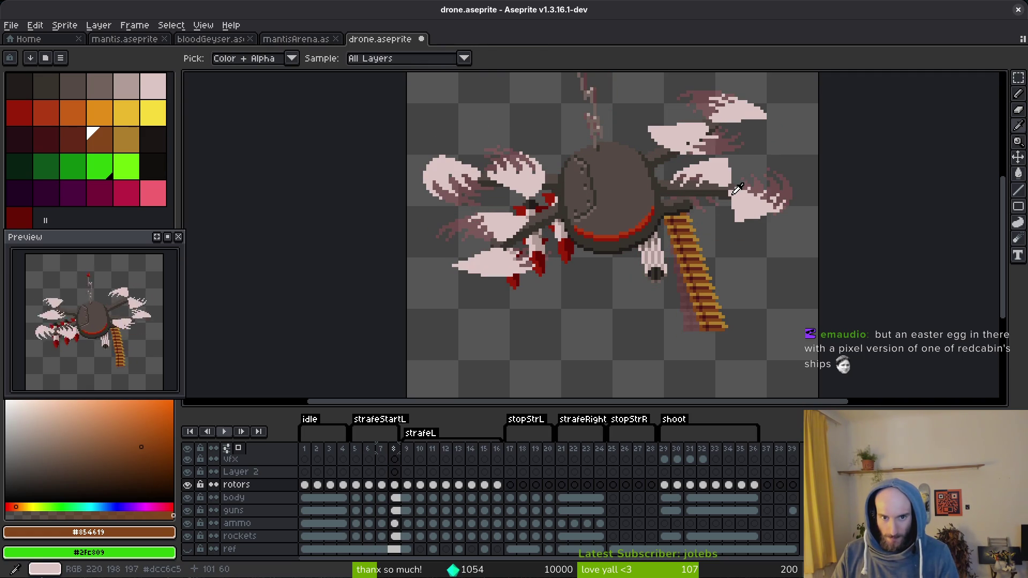
pyautogui.press('Right')
pyautogui.press('Right')
pyautogui.press('Right')
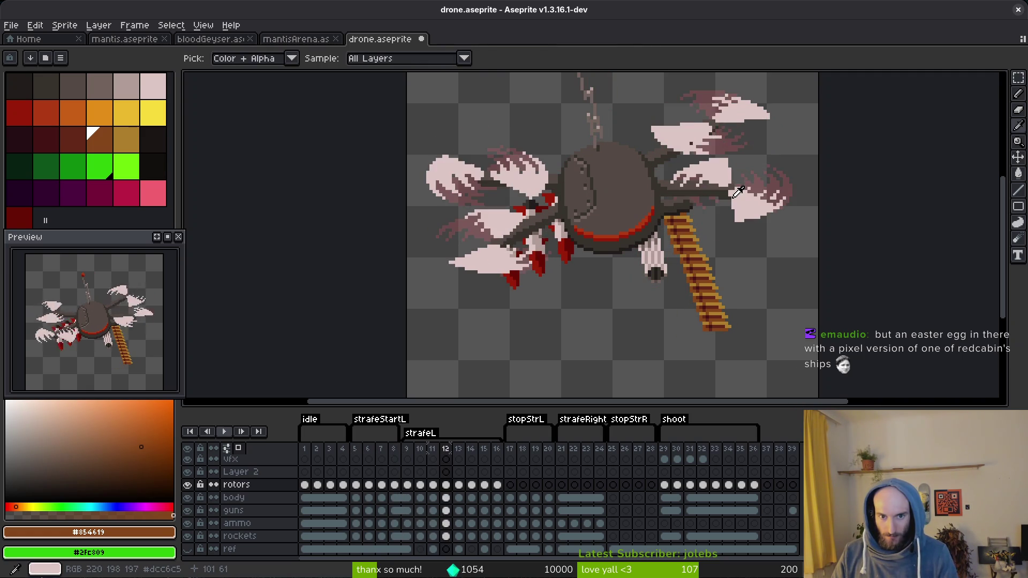
pyautogui.press('Right')
pyautogui.press('Right')
pyautogui.press('Right')
pyautogui.press('m')
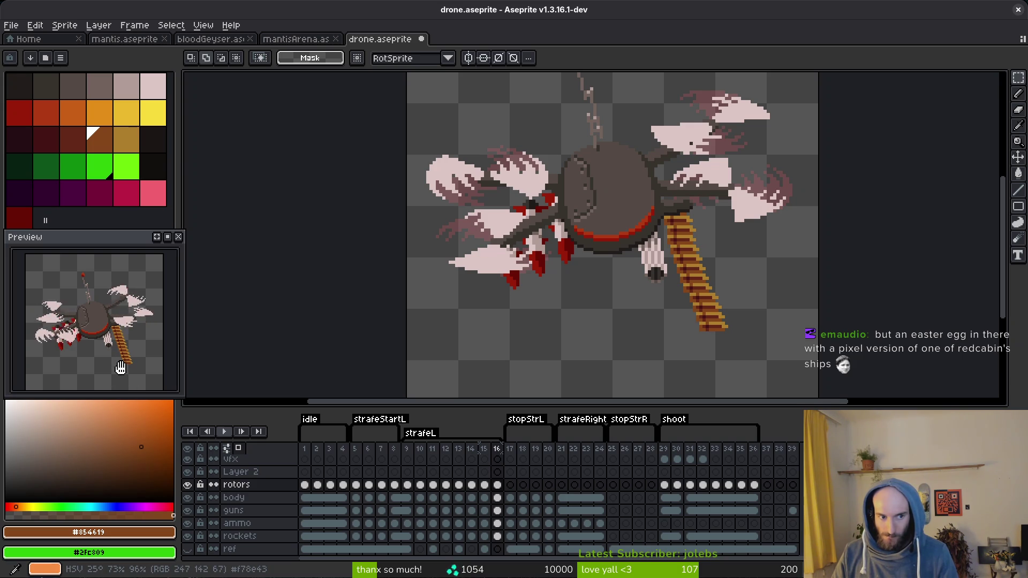
# - Undo the inserted empty frames and save drone.aseprite
pyautogui.scroll(2, 654, 305)
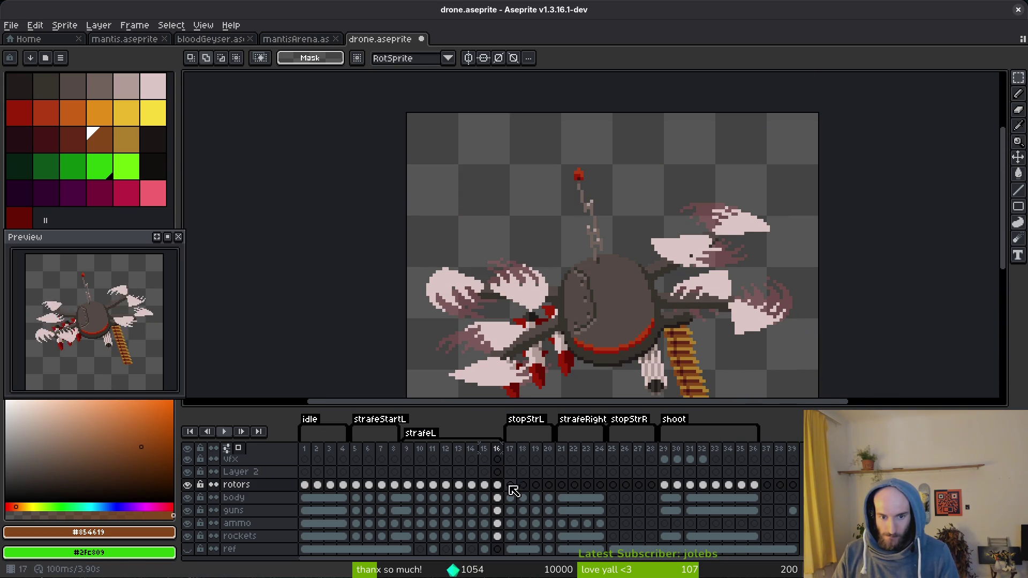
pyautogui.hotkey('ctrl', 'z')
pyautogui.hotkey('ctrl', 'z')
pyautogui.hotkey('ctrl', 'z')
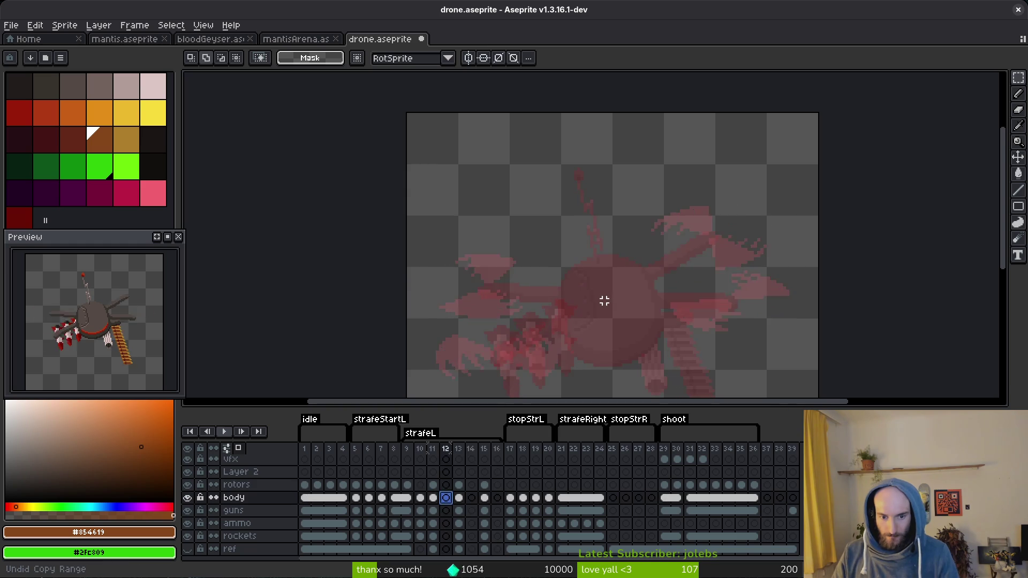
pyautogui.hotkey('ctrl', 'z')
pyautogui.hotkey('ctrl', 'z')
pyautogui.hotkey('ctrl', 's')
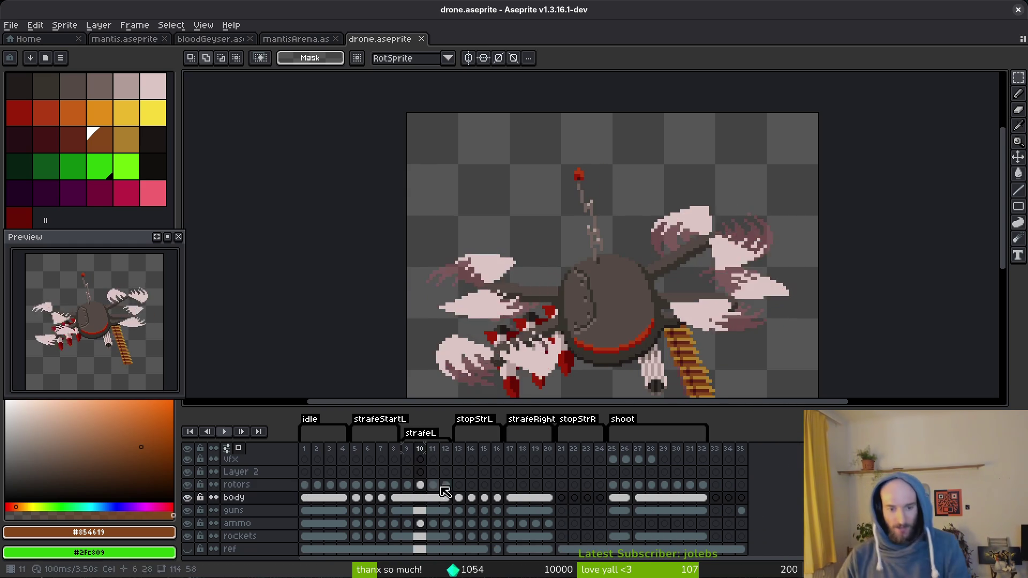
# - Check body frames 11 and 13, select rotors frames 9–12, then go to frame 13
pyautogui.click(435, 502)
pyautogui.click(459, 499)
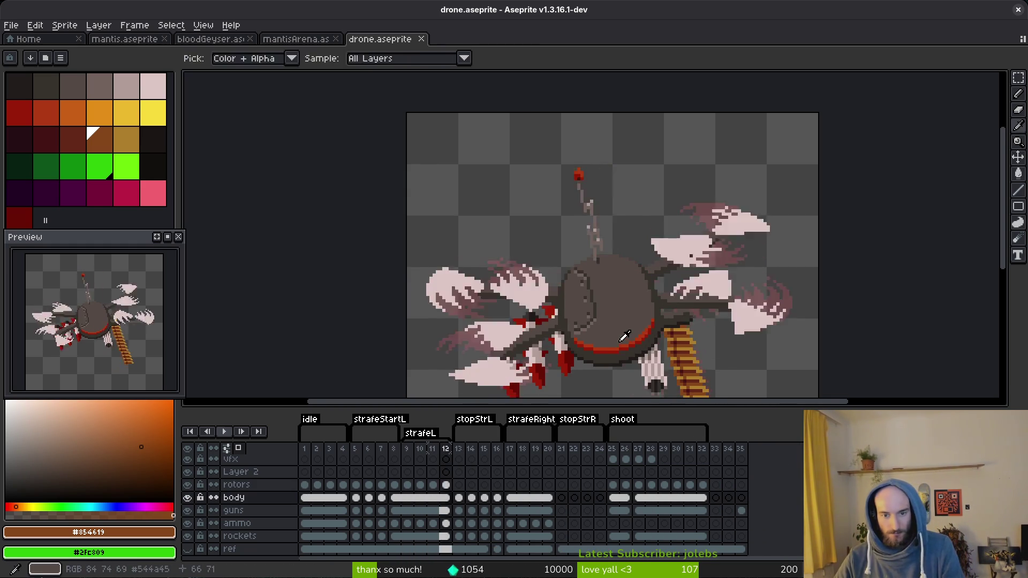
pyautogui.moveTo(611, 354); pyautogui.dragTo(594, 290)
pyautogui.moveTo(408, 486); pyautogui.dragTo(452, 489)
pyautogui.click(459, 485)
# - On frame 13, shift the right rotor blades down and right, then save drone.aseprite
pyautogui.hotkey('ctrl', 's')
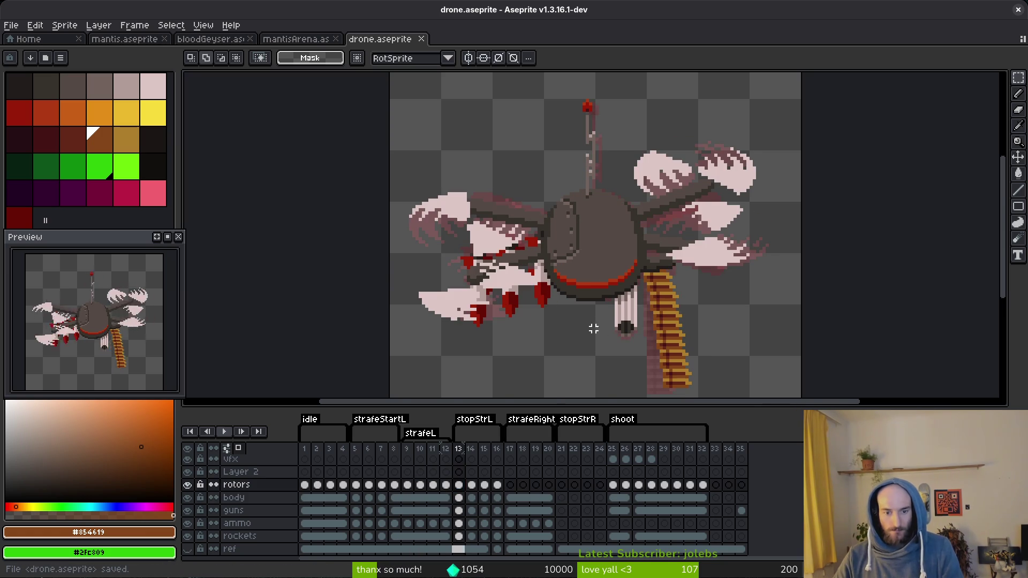
pyautogui.moveTo(542, 357); pyautogui.dragTo(559, 370)
pyautogui.scroll(2, 589, 214)
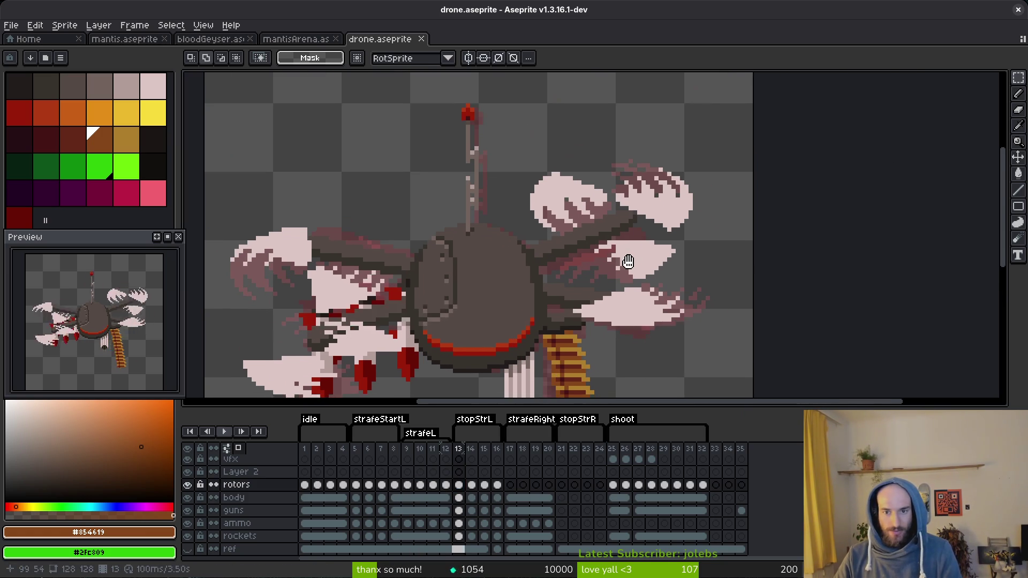
pyautogui.moveTo(545, 193); pyautogui.dragTo(726, 330)
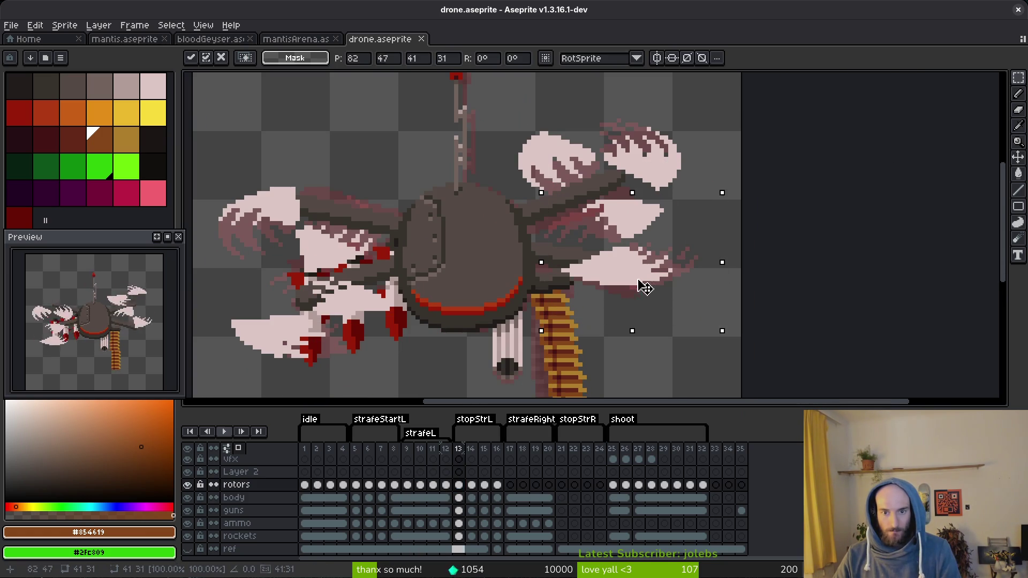
pyautogui.moveTo(642, 282)
pyautogui.mouseDown()
pyautogui.moveTo(677, 317)
pyautogui.moveTo(642, 308)
pyautogui.mouseUp()
pyautogui.press('Return')
pyautogui.hotkey('ctrl', 's')
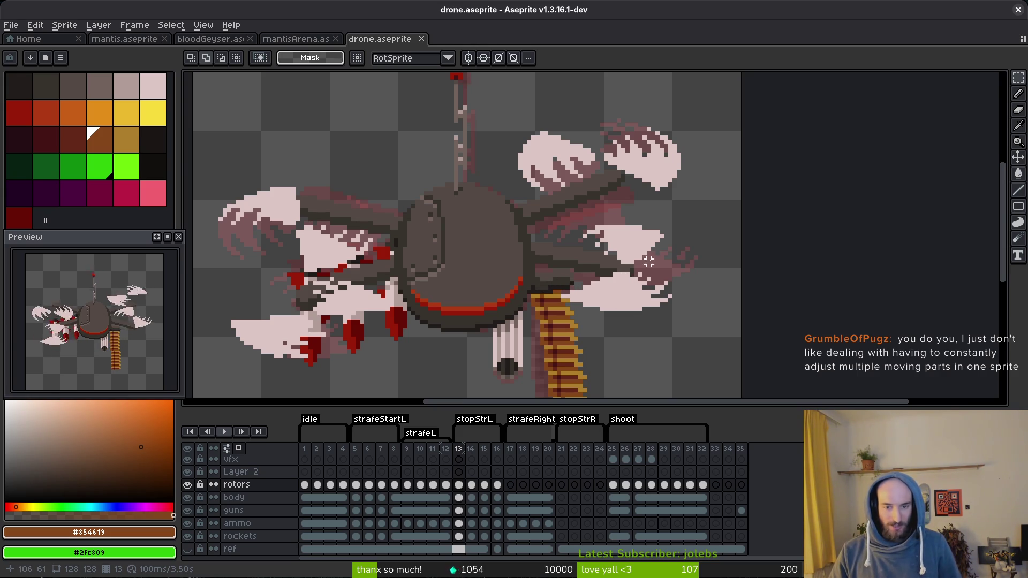
pyautogui.moveTo(390, 267); pyautogui.dragTo(449, 261)
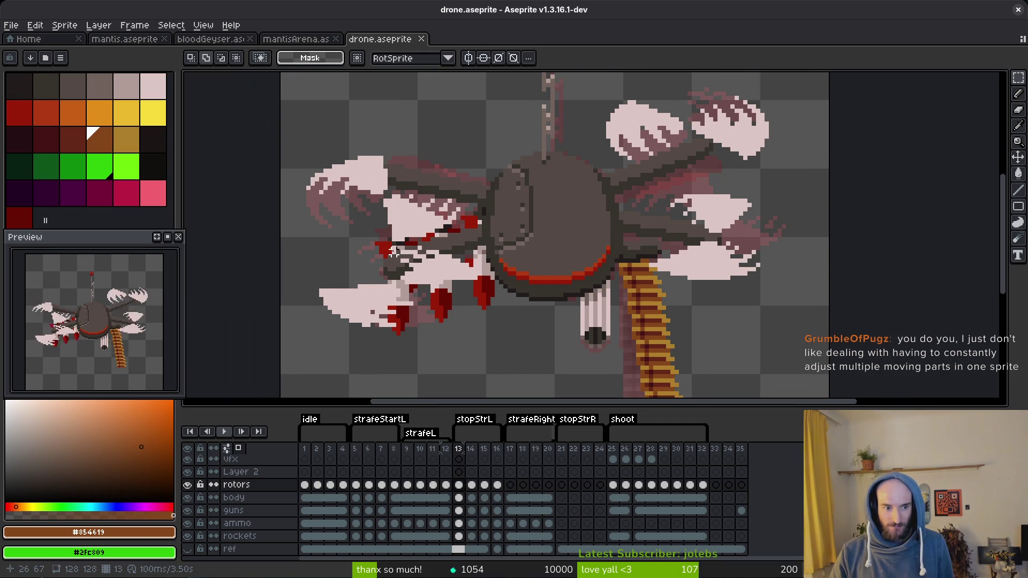
pyautogui.scroll(1, 745, 116)
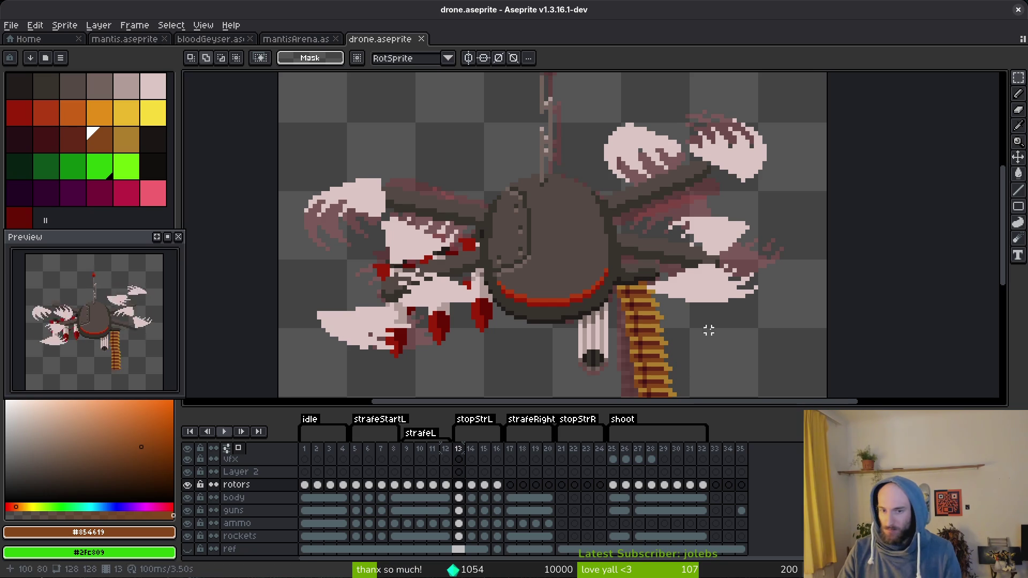
# - Move frame 13's upper-right rotor blades a few pixels down-right
pyautogui.moveTo(718, 302); pyautogui.dragTo(723, 305)
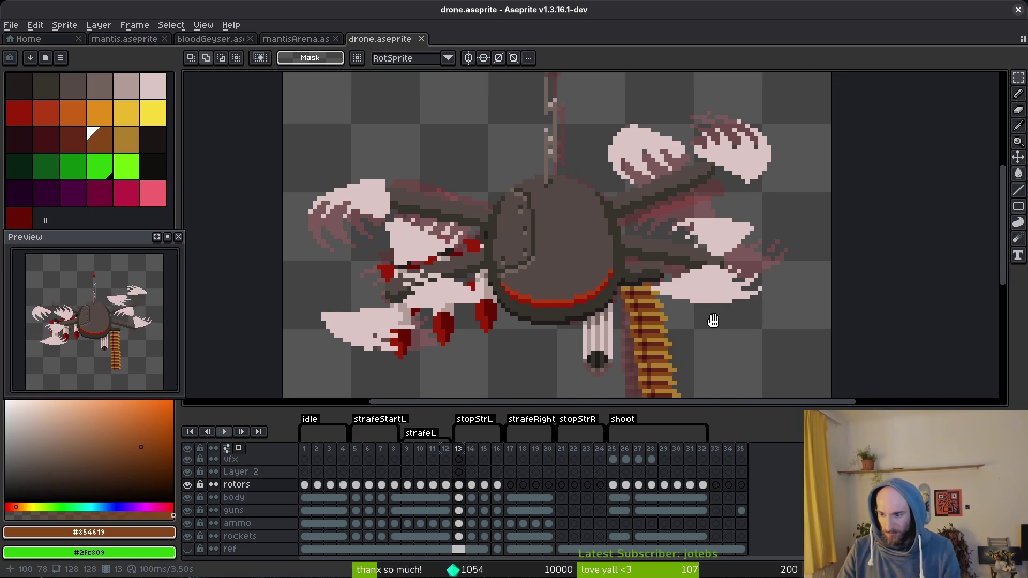
pyautogui.scroll(1, 714, 303)
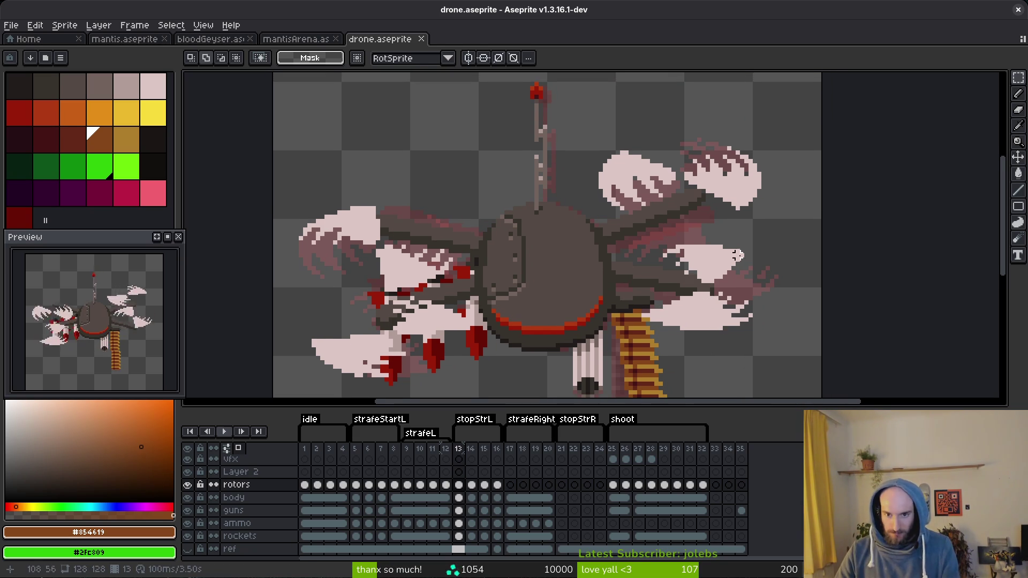
pyautogui.scroll(1, 725, 328)
pyautogui.moveTo(578, 132); pyautogui.dragTo(816, 249)
pyautogui.scroll(1, 792, 264)
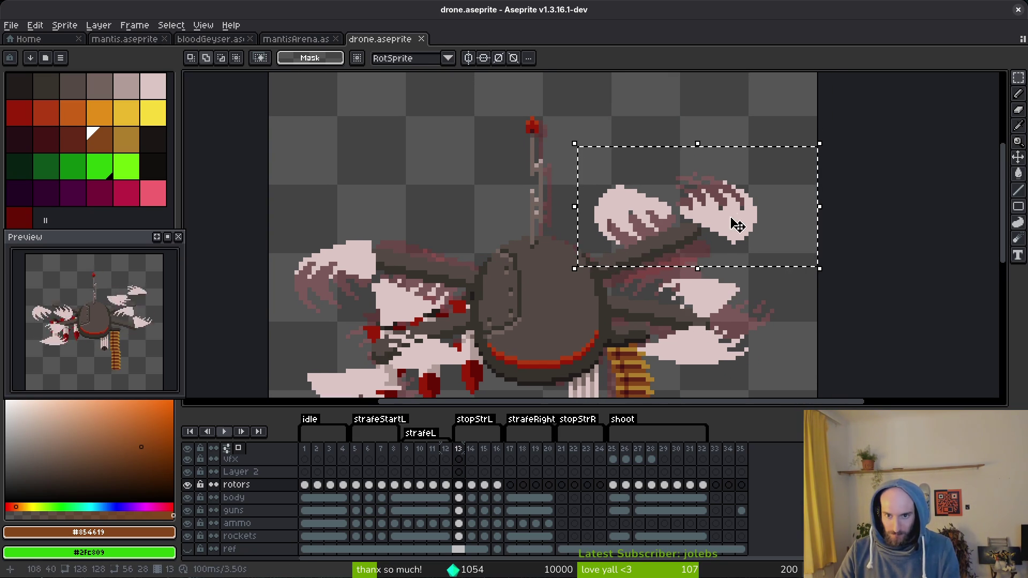
pyautogui.moveTo(739, 217); pyautogui.dragTo(754, 229)
pyautogui.press('Return')
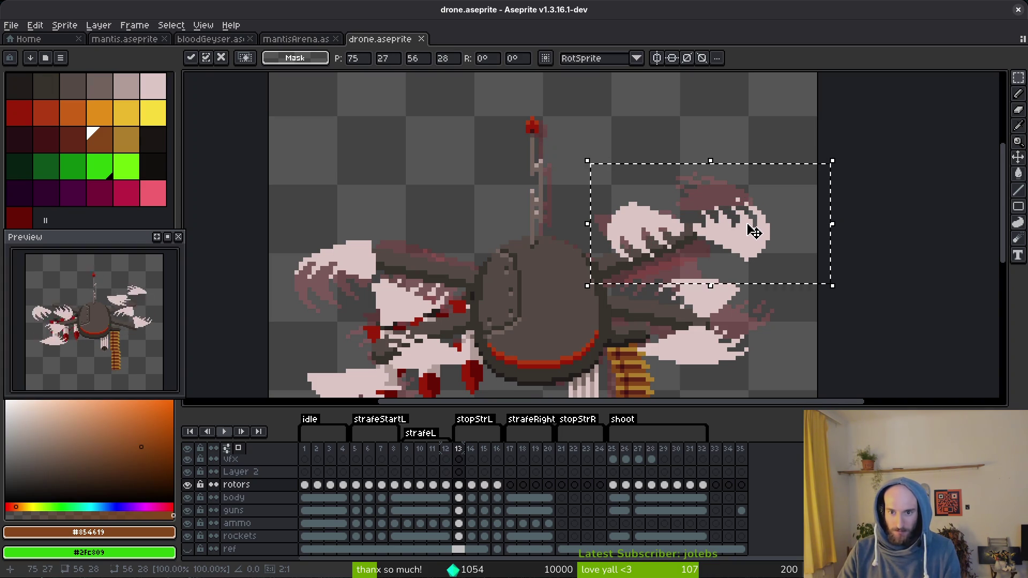
pyautogui.hotkey('ctrl', 'd')
# - Move the upper-left rotor blades up and to the left
pyautogui.scroll(-3, 754, 230)
pyautogui.scroll(4, 623, 231)
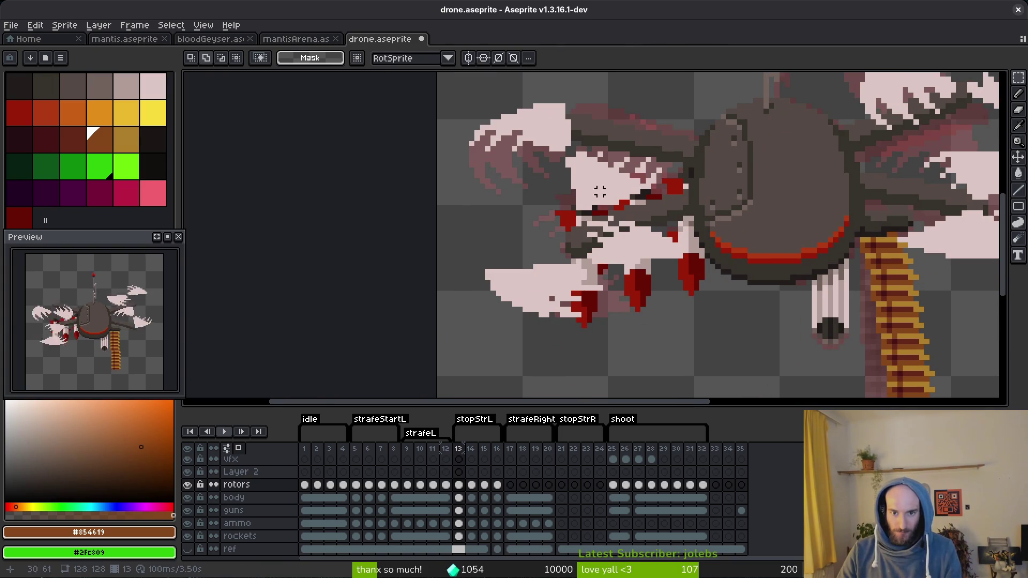
pyautogui.moveTo(429, 134); pyautogui.dragTo(706, 290)
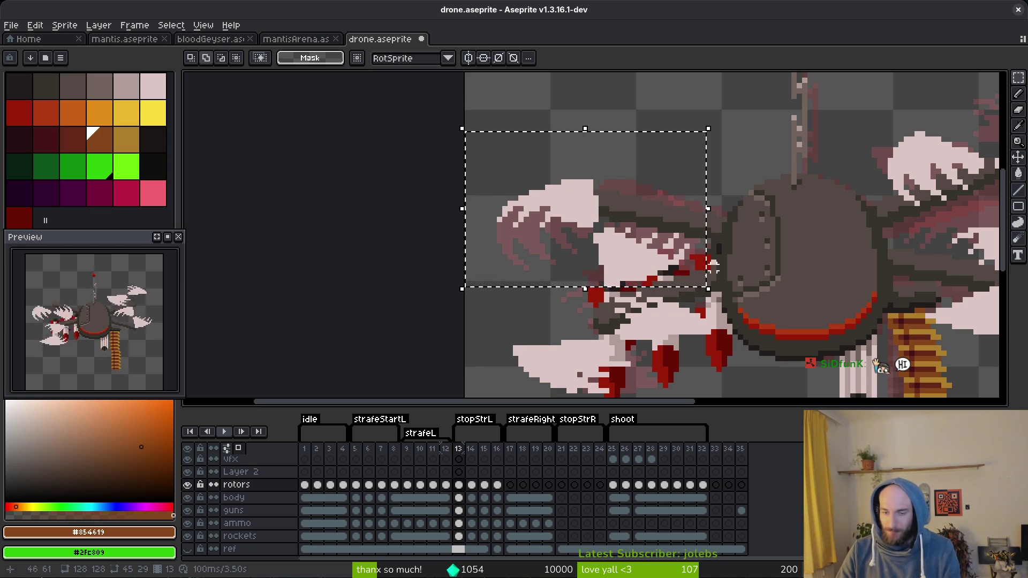
pyautogui.moveTo(626, 280)
pyautogui.mouseDown()
pyautogui.moveTo(555, 236)
pyautogui.moveTo(568, 252)
pyautogui.moveTo(601, 259)
pyautogui.moveTo(625, 248)
pyautogui.mouseUp()
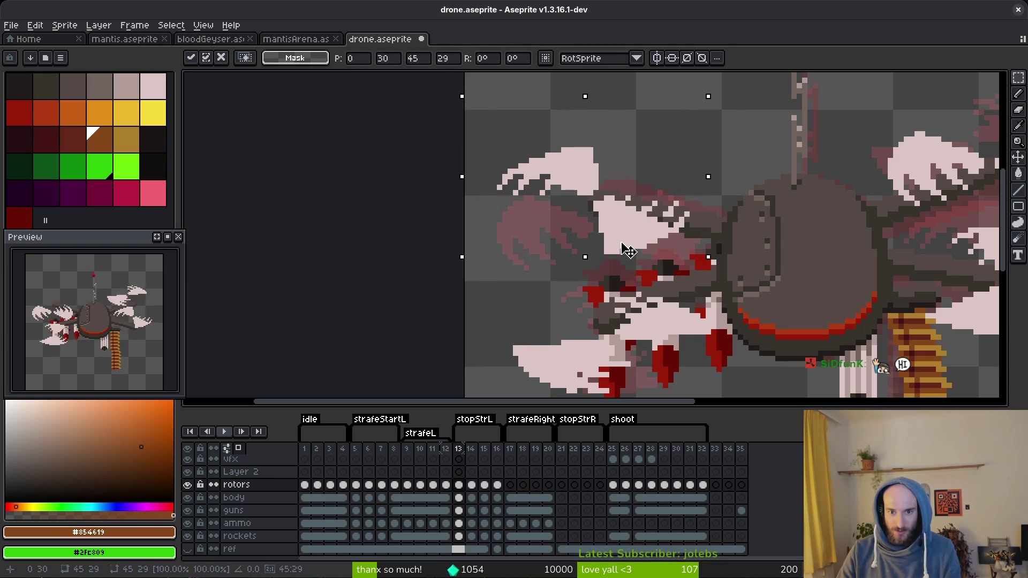
pyautogui.hotkey('ctrl', 'd')
# - Try moving the lower-left rotor blades, then undo that move
pyautogui.scroll(-2, 718, 243)
pyautogui.moveTo(721, 225); pyautogui.dragTo(445, 394)
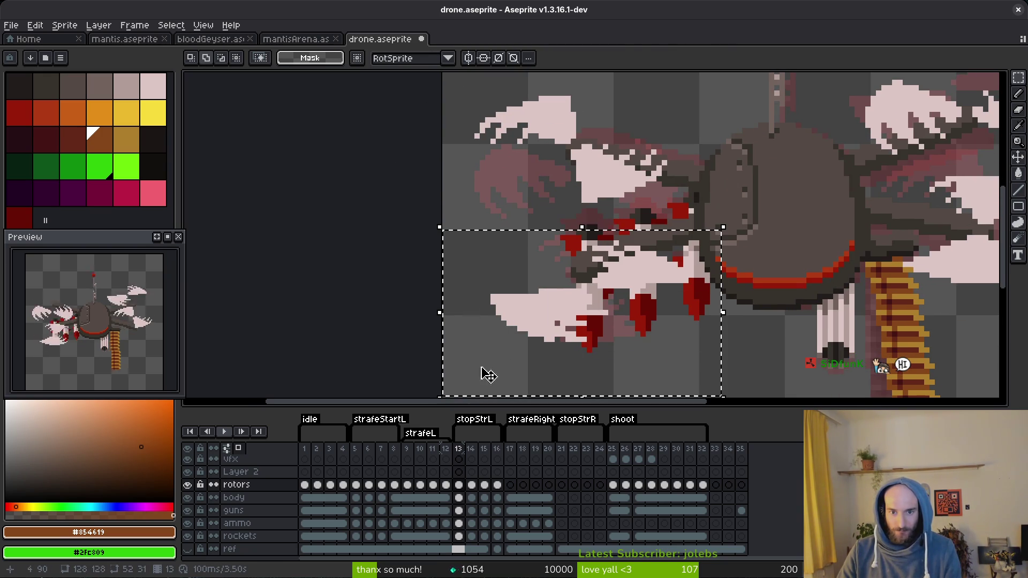
pyautogui.moveTo(625, 280)
pyautogui.mouseDown()
pyautogui.moveTo(546, 254)
pyautogui.moveTo(613, 258)
pyautogui.mouseUp()
pyautogui.hotkey('ctrl', 'd')
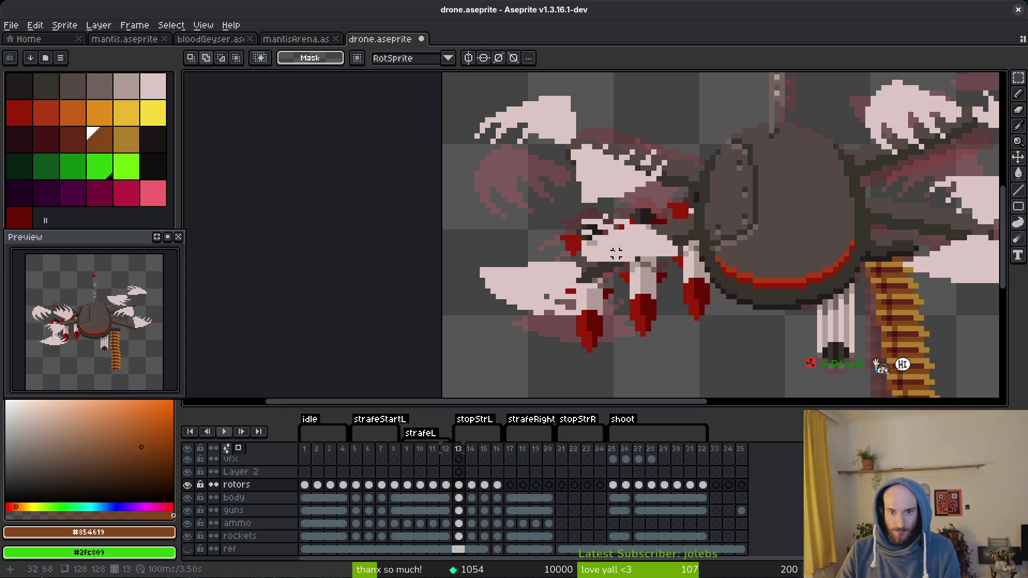
pyautogui.hotkey('ctrl', 'z')
pyautogui.hotkey('ctrl', 'z')
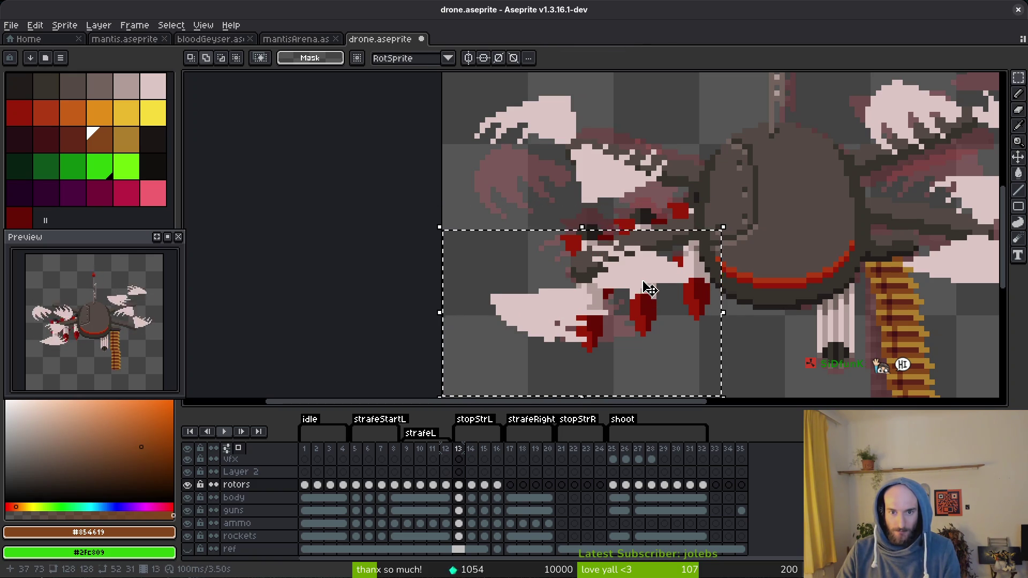
pyautogui.hotkey('ctrl', 'z')
pyautogui.scroll(-3, 750, 267)
pyautogui.scroll(2, 841, 256)
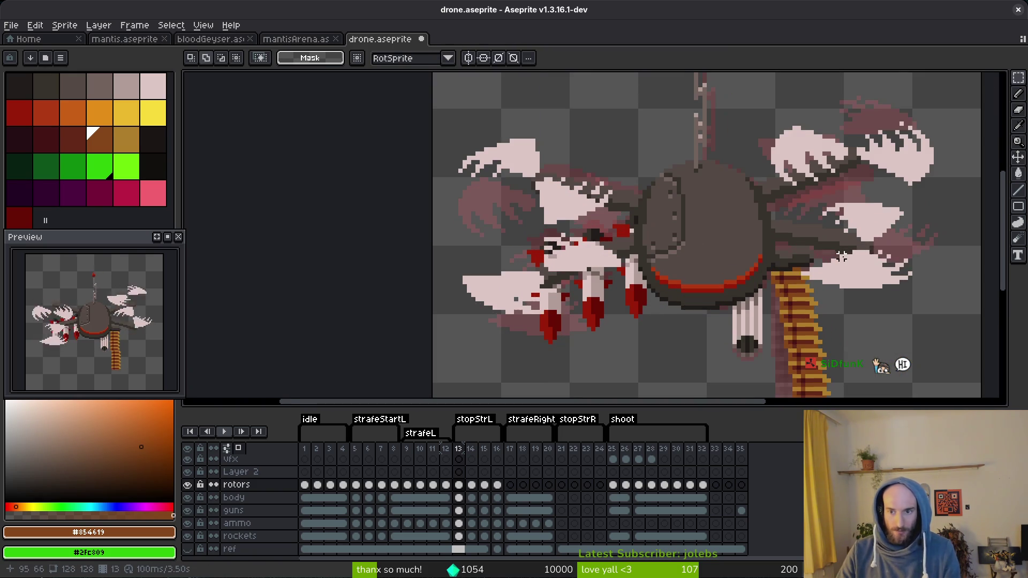
pyautogui.scroll(-1, 841, 257)
pyautogui.scroll(1, 750, 278)
# - On frame 14, move the right rotor blades down into a new position
pyautogui.press('i')
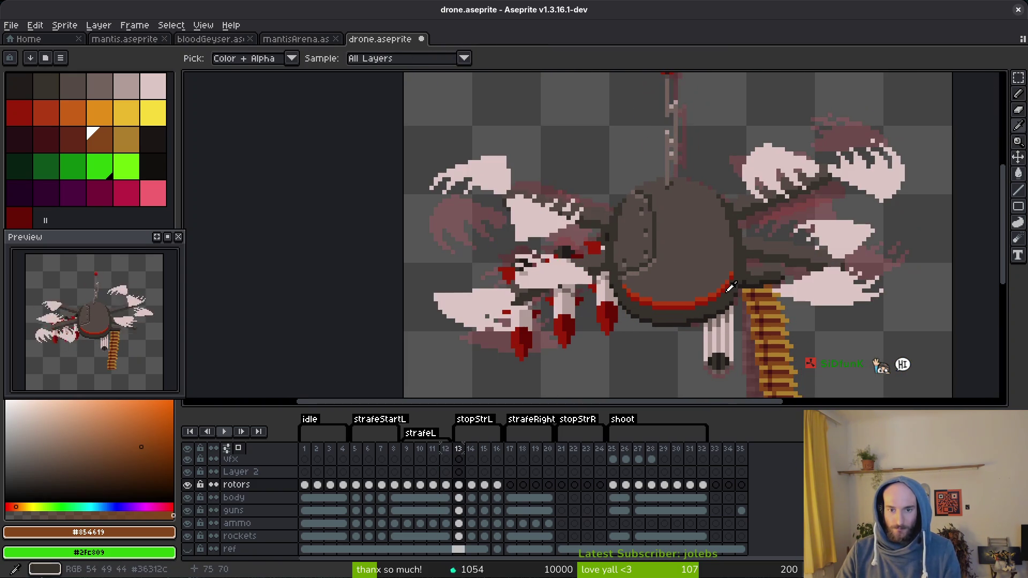
pyautogui.press('.')
pyautogui.press('m')
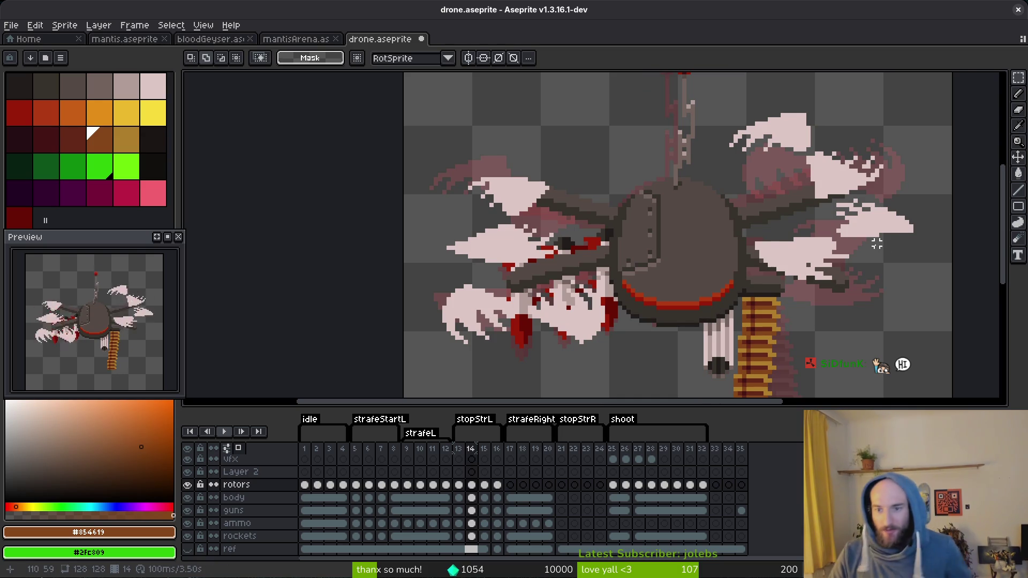
pyautogui.scroll(2, 877, 244)
pyautogui.moveTo(895, 202)
pyautogui.mouseDown()
pyautogui.moveTo(700, 305)
pyautogui.moveTo(607, 335)
pyautogui.mouseUp()
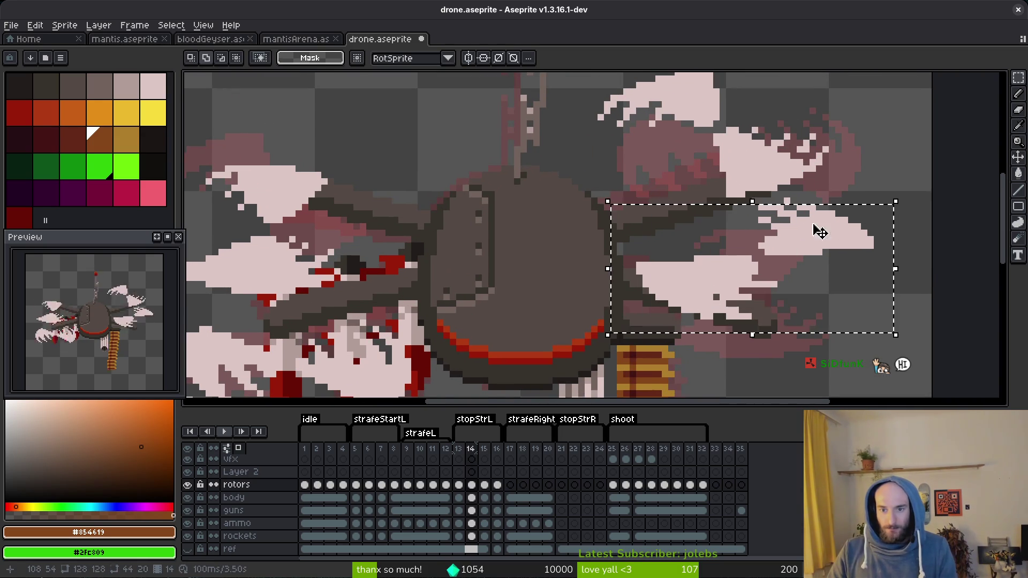
pyautogui.scroll(1, 819, 232)
pyautogui.scroll(-1, 807, 252)
pyautogui.moveTo(808, 242)
pyautogui.mouseDown()
pyautogui.moveTo(827, 297)
pyautogui.moveTo(819, 290)
pyautogui.mouseUp()
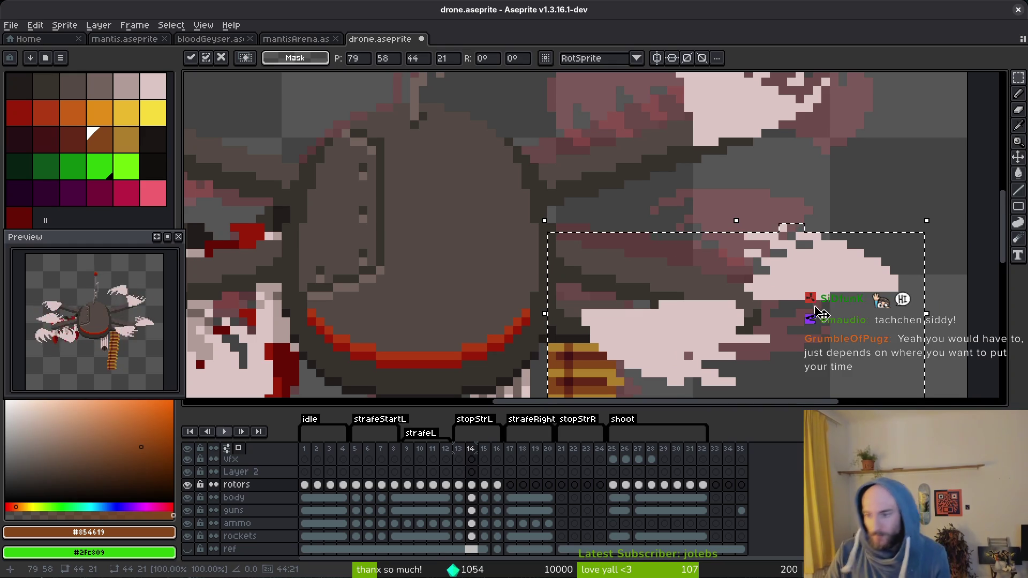
pyautogui.scroll(1, 814, 270)
pyautogui.press('Return')
# - Shift the right rotor blades again, a bit further down and to the right
pyautogui.scroll(-2, 810, 246)
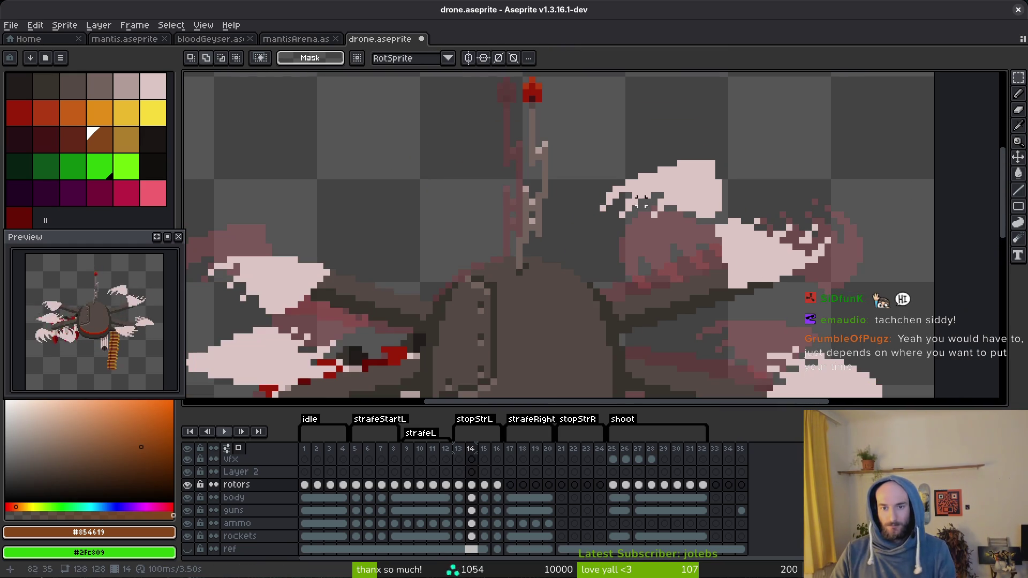
pyautogui.moveTo(580, 131); pyautogui.dragTo(851, 316)
pyautogui.moveTo(766, 275)
pyautogui.mouseDown()
pyautogui.moveTo(791, 313)
pyautogui.moveTo(822, 263)
pyautogui.moveTo(804, 325)
pyautogui.mouseUp()
pyautogui.press('Return')
pyautogui.scroll(-2, 803, 325)
pyautogui.scroll(3, 741, 225)
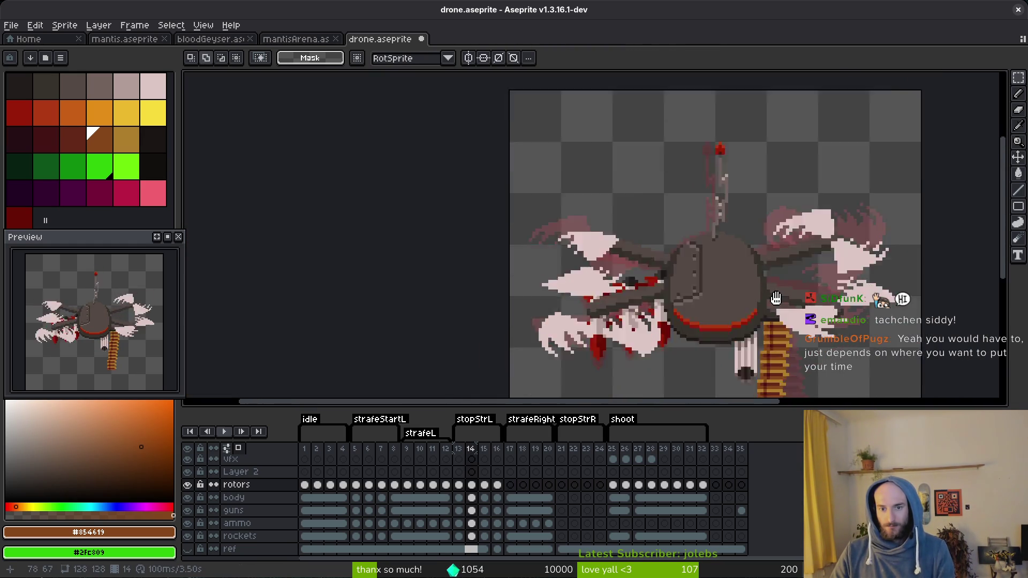
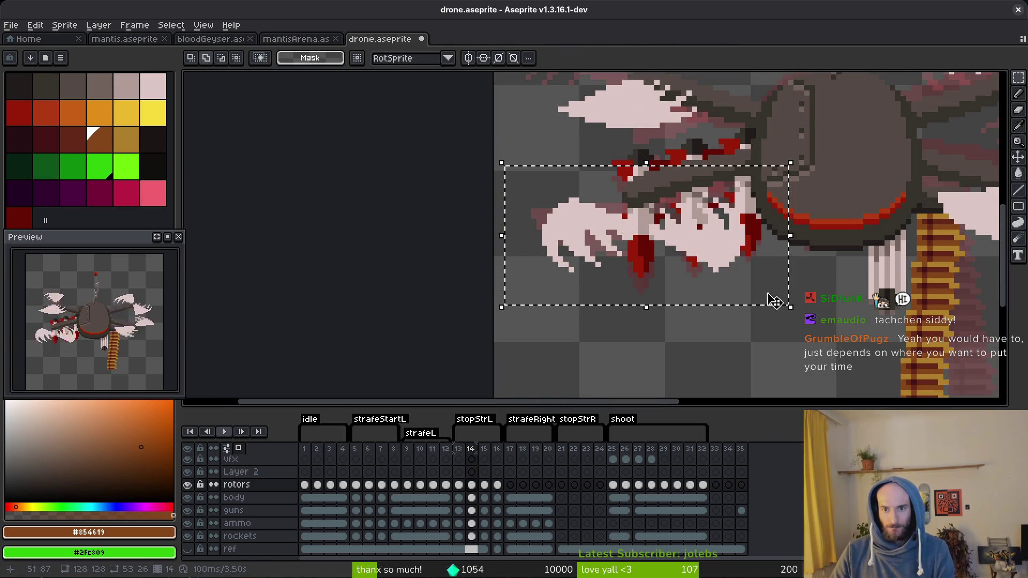
# - Shift frame 14's left rotor legs up-left, then change the preview's playback speed
pyautogui.moveTo(712, 257); pyautogui.dragTo(700, 216)
pyautogui.press('Return')
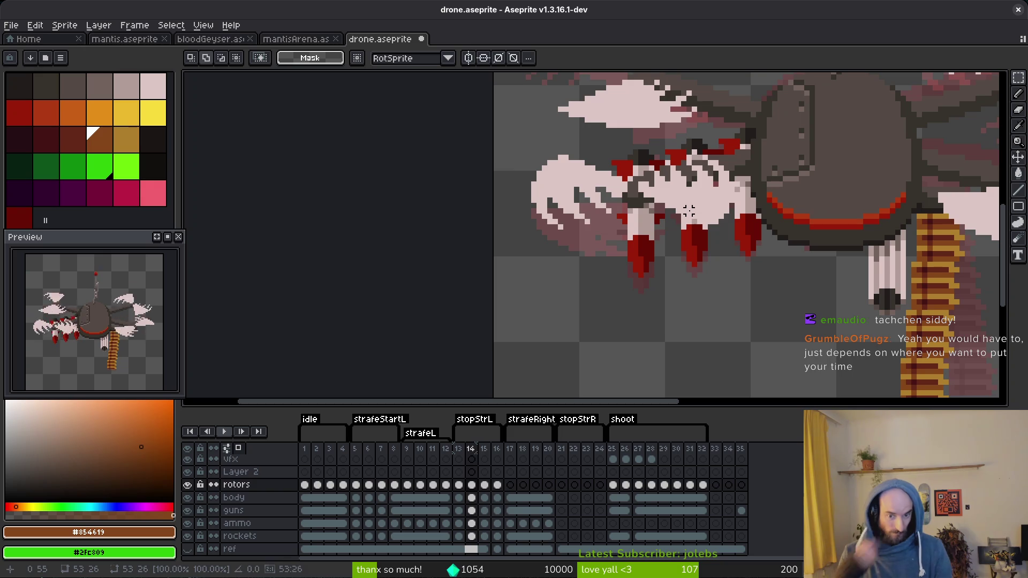
pyautogui.rightClick(171, 241)
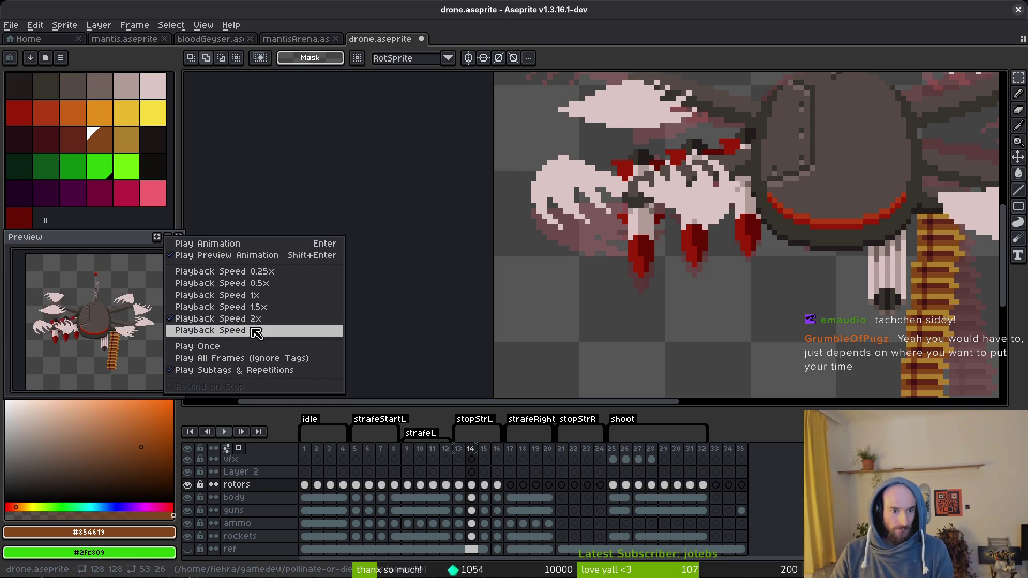
pyautogui.click(259, 306)
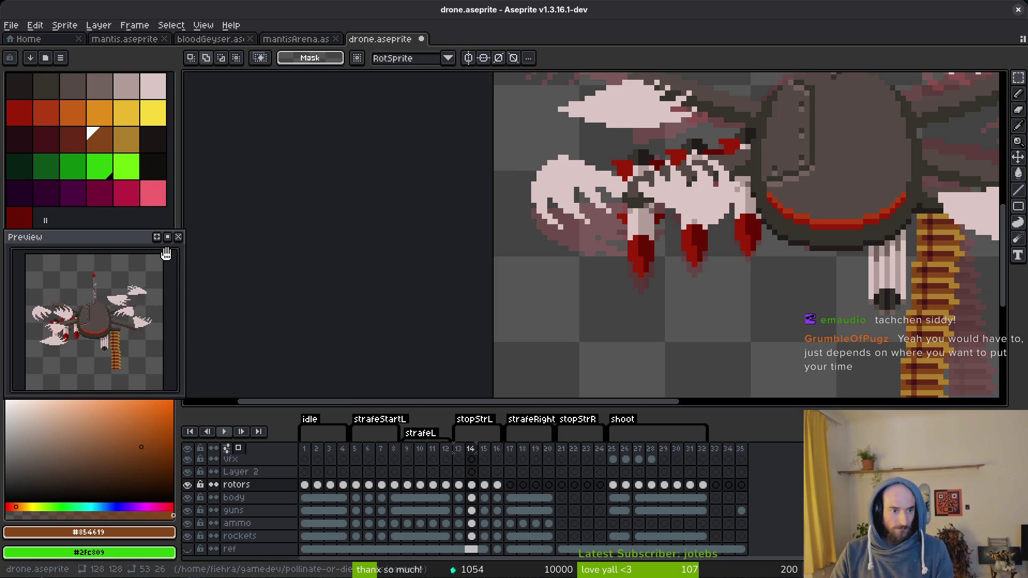
pyautogui.rightClick(178, 250)
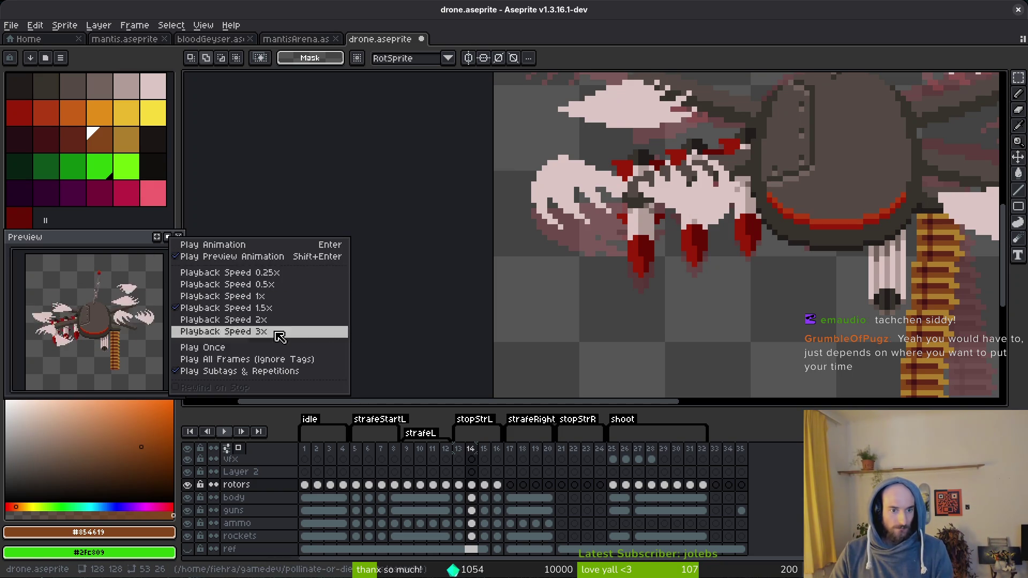
pyautogui.click(289, 296)
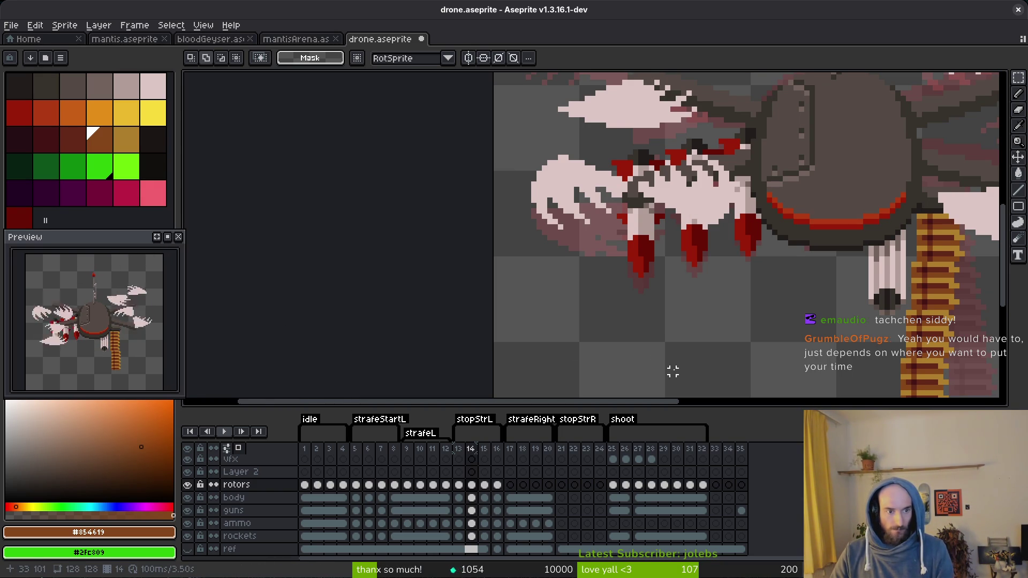
# - On frame 15, move the upper right rotor blades right and down
pyautogui.scroll(-2, 675, 321)
pyautogui.press('alt')
pyautogui.press('Right')
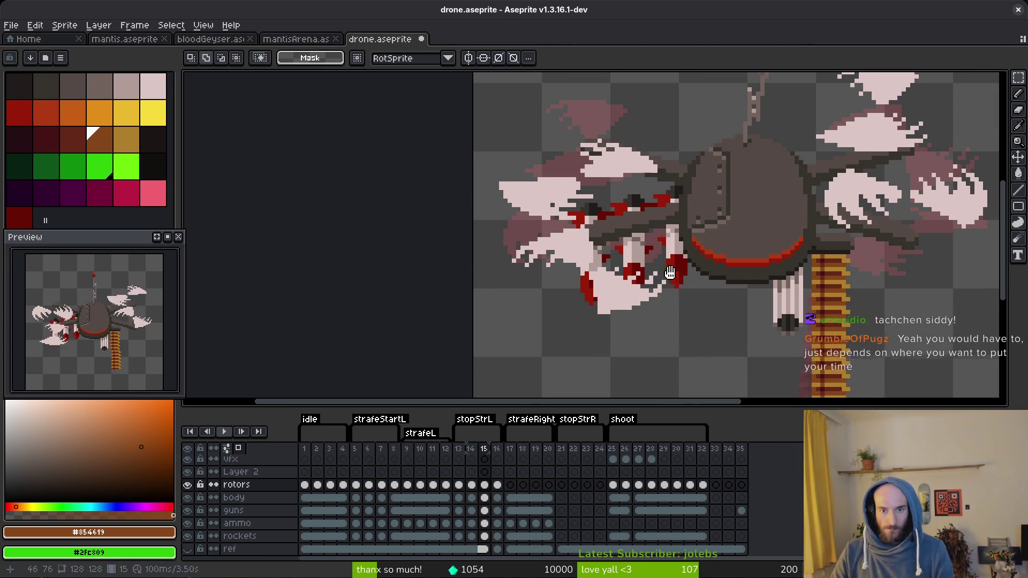
pyautogui.hscroll(3, 632, 241)
pyautogui.scroll(1, 598, 184)
pyautogui.scroll(1, 598, 183)
pyautogui.moveTo(576, 167); pyautogui.dragTo(865, 327)
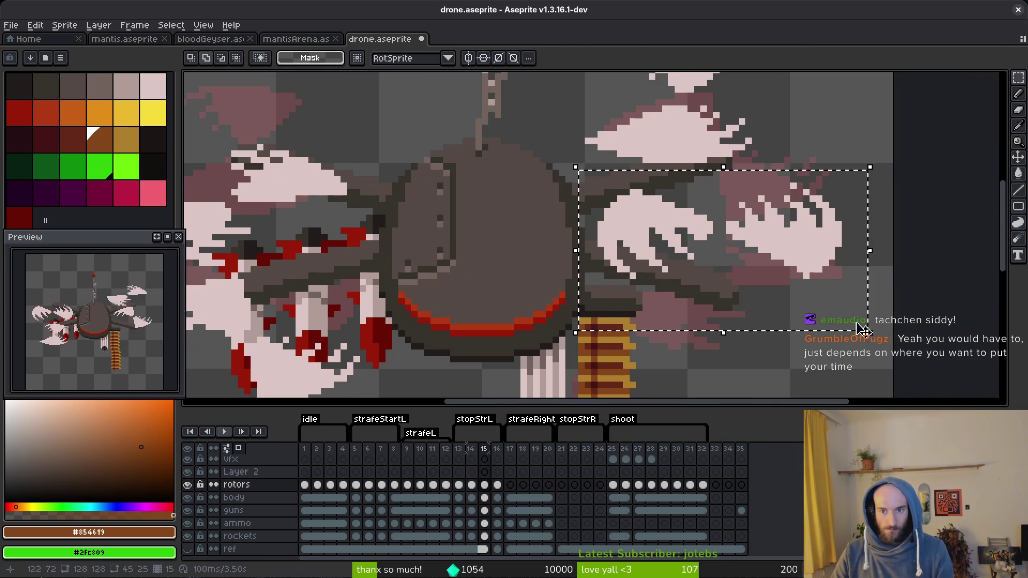
pyautogui.moveTo(808, 251); pyautogui.dragTo(815, 315)
pyautogui.scroll(-1, 824, 313)
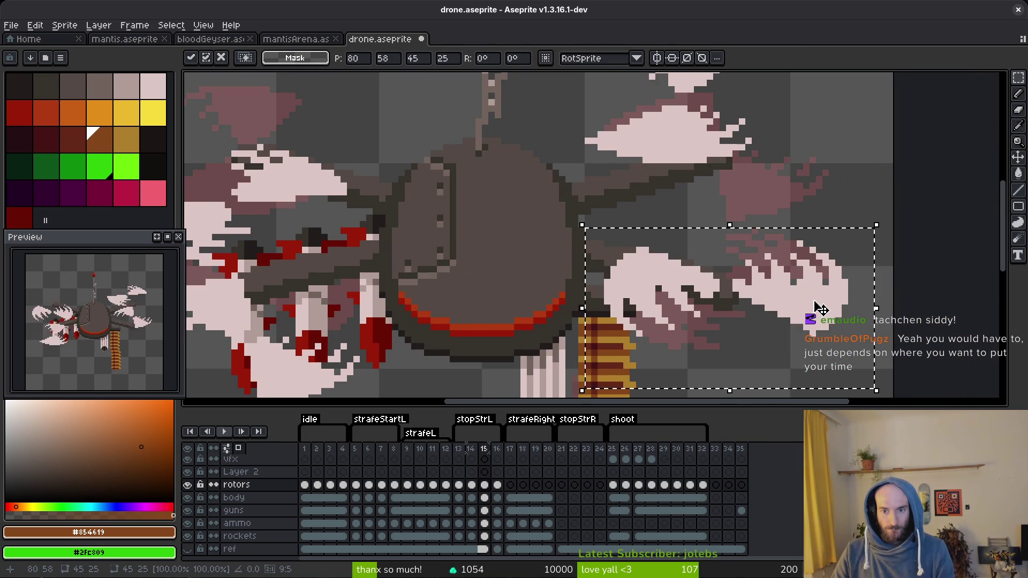
pyautogui.scroll(1, 563, 161)
pyautogui.moveTo(541, 115); pyautogui.dragTo(857, 310)
pyautogui.moveTo(702, 271)
pyautogui.mouseDown()
pyautogui.moveTo(631, 291)
pyautogui.moveTo(725, 300)
pyautogui.mouseUp()
pyautogui.press('Return')
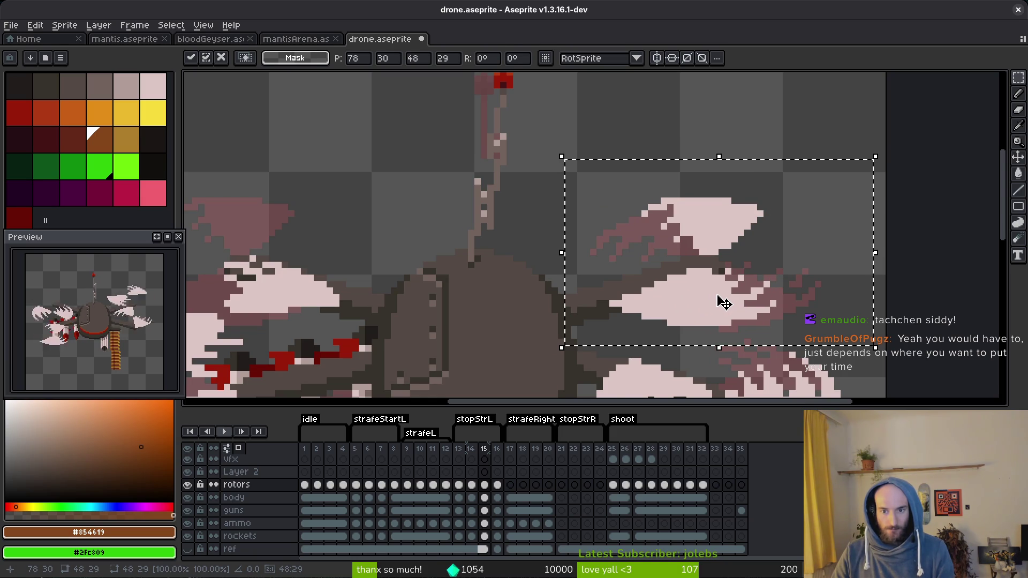
# - Move frame 15's left rotor blades up and to the right
pyautogui.scroll(-1, 533, 234)
pyautogui.scroll(1, 642, 207)
pyautogui.scroll(-1, 484, 173)
pyautogui.scroll(1, 487, 131)
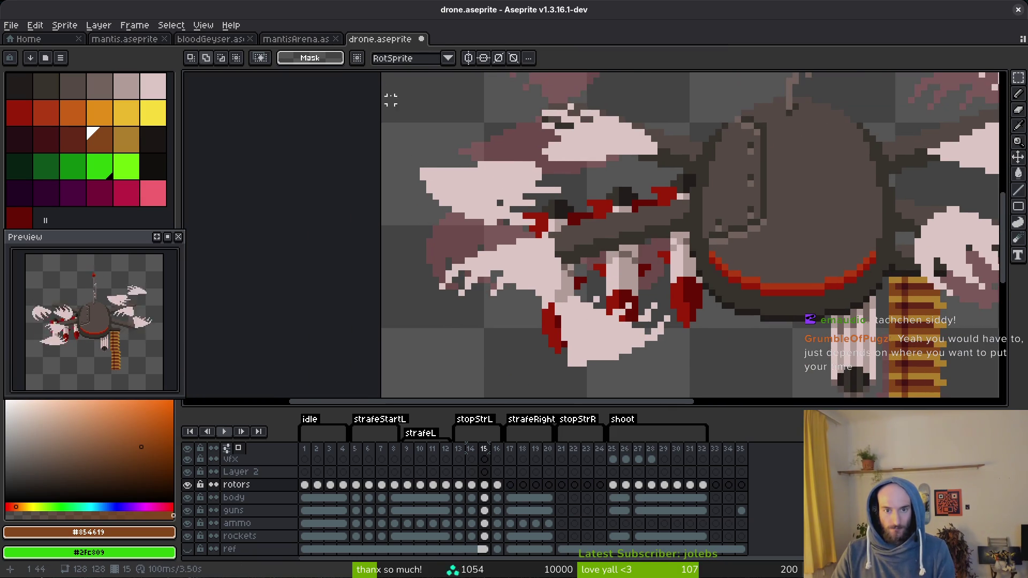
pyautogui.moveTo(389, 96)
pyautogui.mouseDown()
pyautogui.moveTo(657, 214)
pyautogui.moveTo(699, 337)
pyautogui.mouseUp()
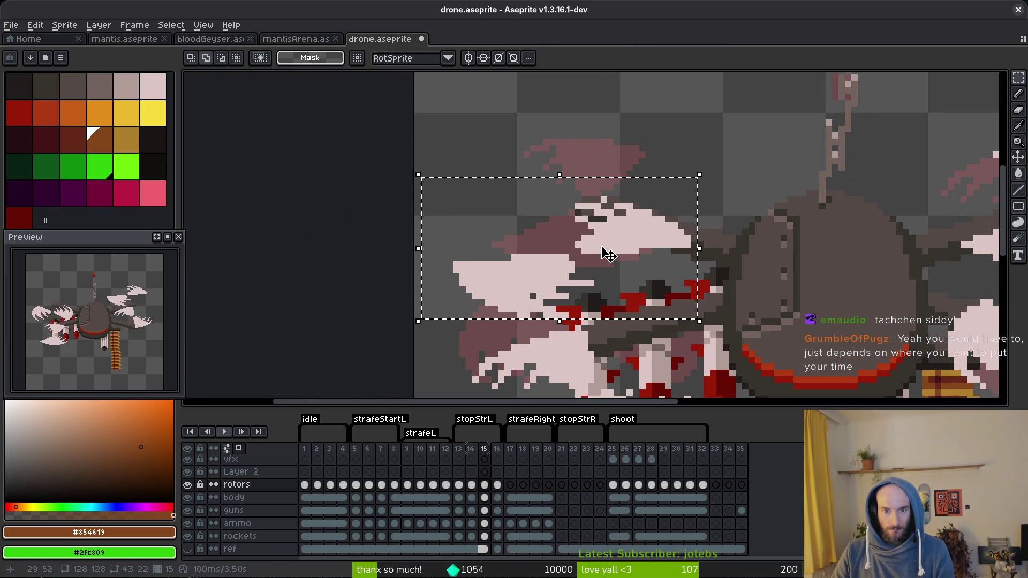
pyautogui.moveTo(605, 252)
pyautogui.mouseDown()
pyautogui.moveTo(568, 195)
pyautogui.moveTo(624, 201)
pyautogui.mouseUp()
pyautogui.press('Return')
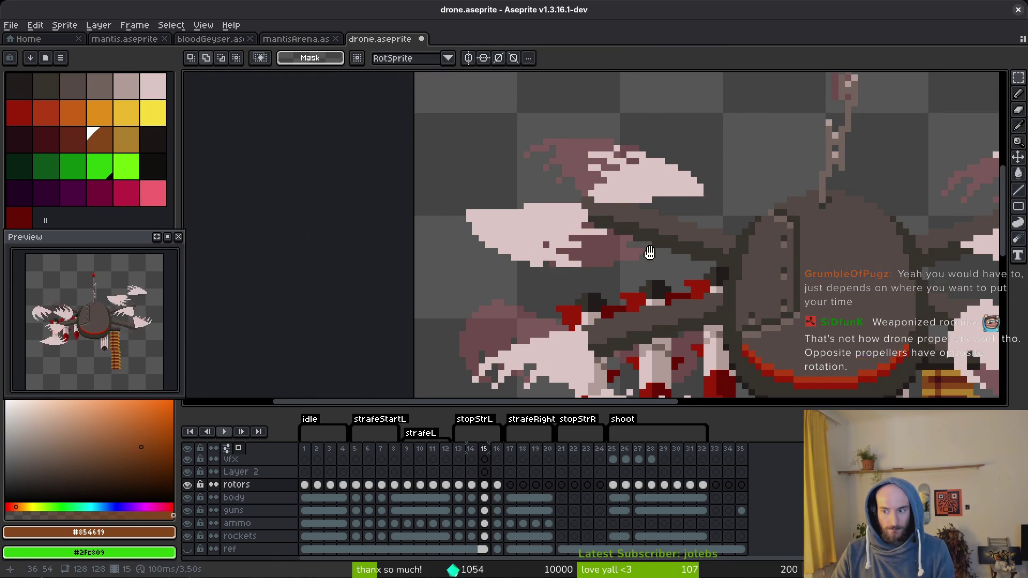
# - Shift the lower left rotor blades up and left, then save drone.aseprite
pyautogui.scroll(-1, 621, 202)
pyautogui.scroll(1, 612, 203)
pyautogui.moveTo(360, 169); pyautogui.dragTo(673, 372)
pyautogui.scroll(1, 654, 326)
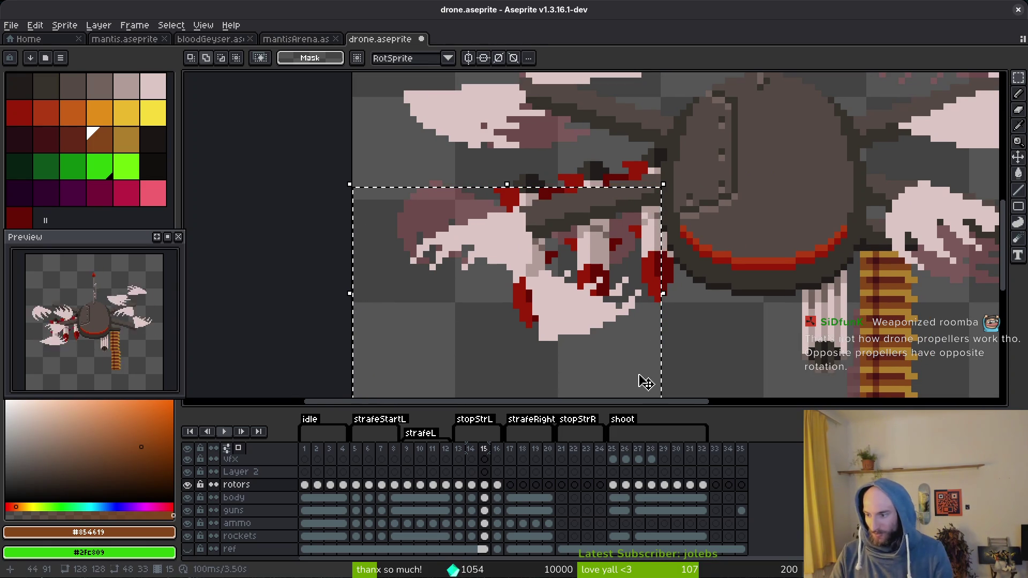
pyautogui.moveTo(568, 318)
pyautogui.mouseDown()
pyautogui.moveTo(407, 280)
pyautogui.moveTo(569, 276)
pyautogui.moveTo(562, 270)
pyautogui.mouseUp()
pyautogui.hotkey('ctrl', 's')
# - Browse the aseprite folder via Open File on the Home page
pyautogui.scroll(-1, 607, 234)
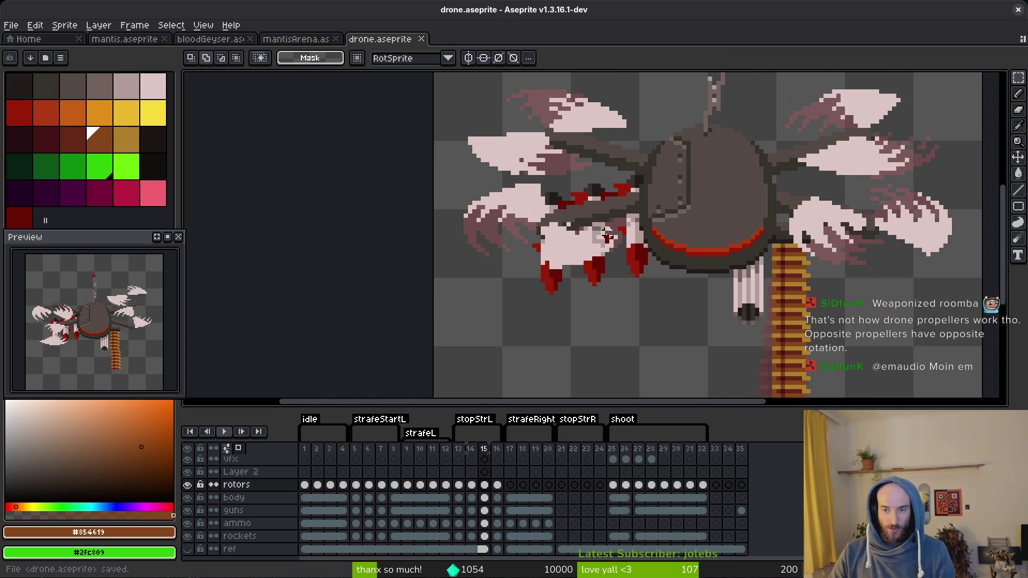
pyautogui.press('i')
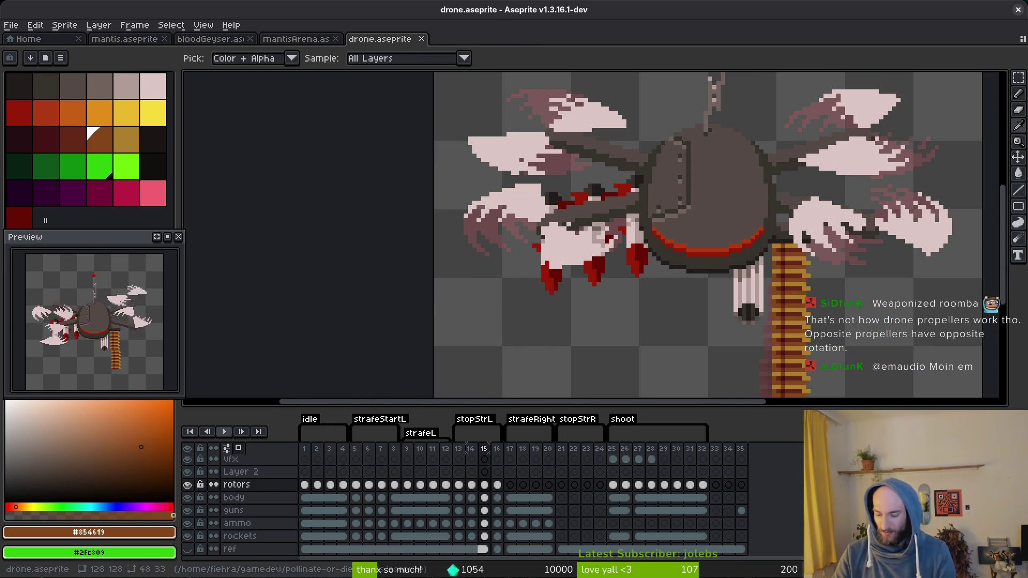
pyautogui.press('m')
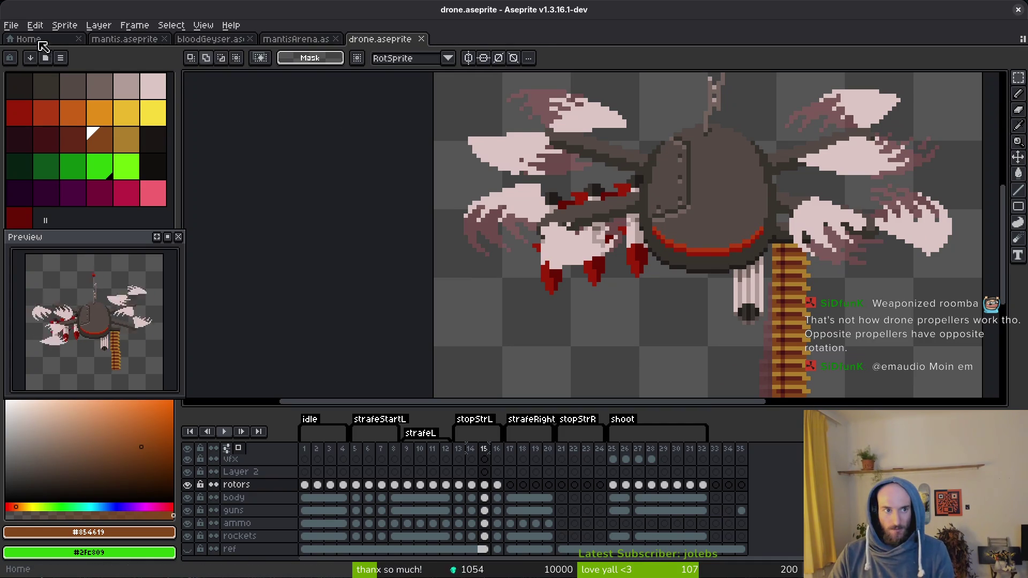
pyautogui.click(39, 42)
pyautogui.click(53, 73)
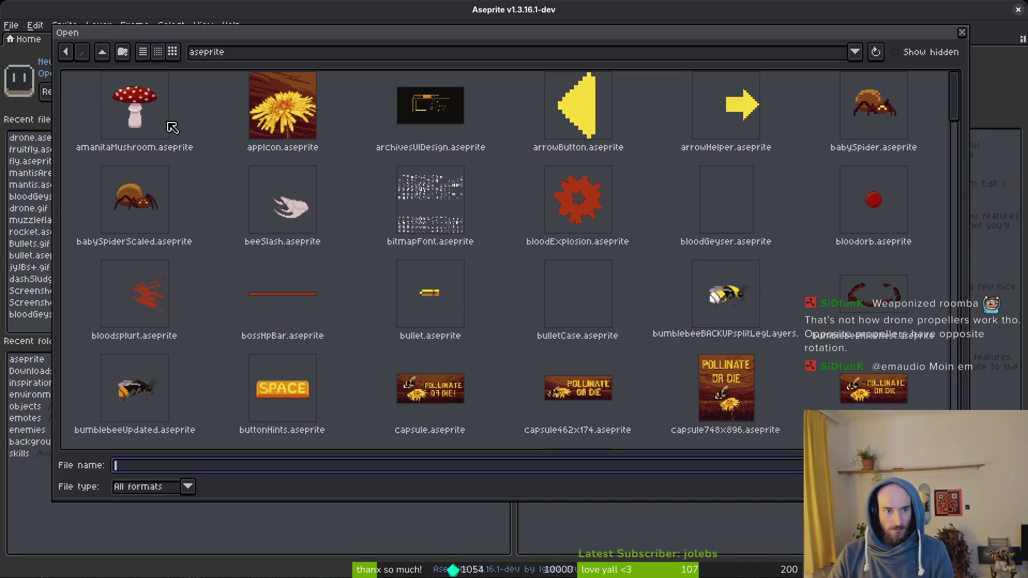
# - Open the bumblebeeUpdated sprite and set pollenSprite's AnimationPlayer to the slashUR animation
pyautogui.click(156, 410)
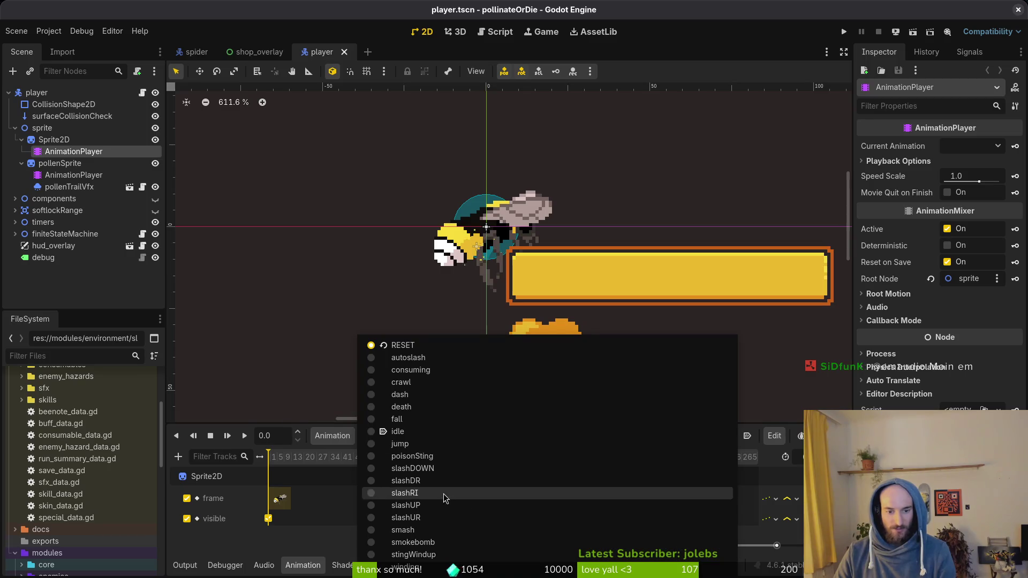
pyautogui.click(73, 175)
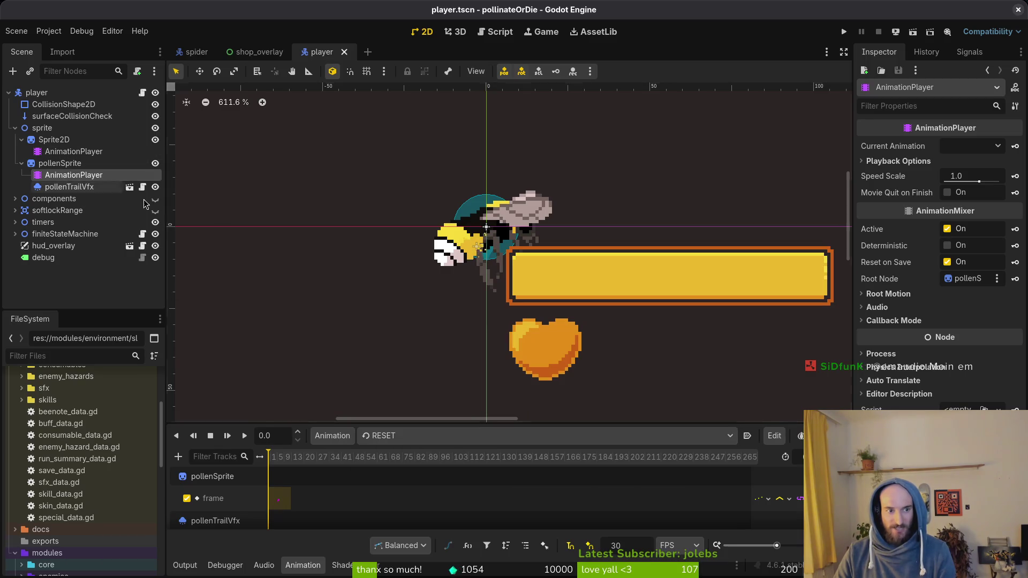
pyautogui.click(389, 436)
pyautogui.scroll(-1, 301, 483)
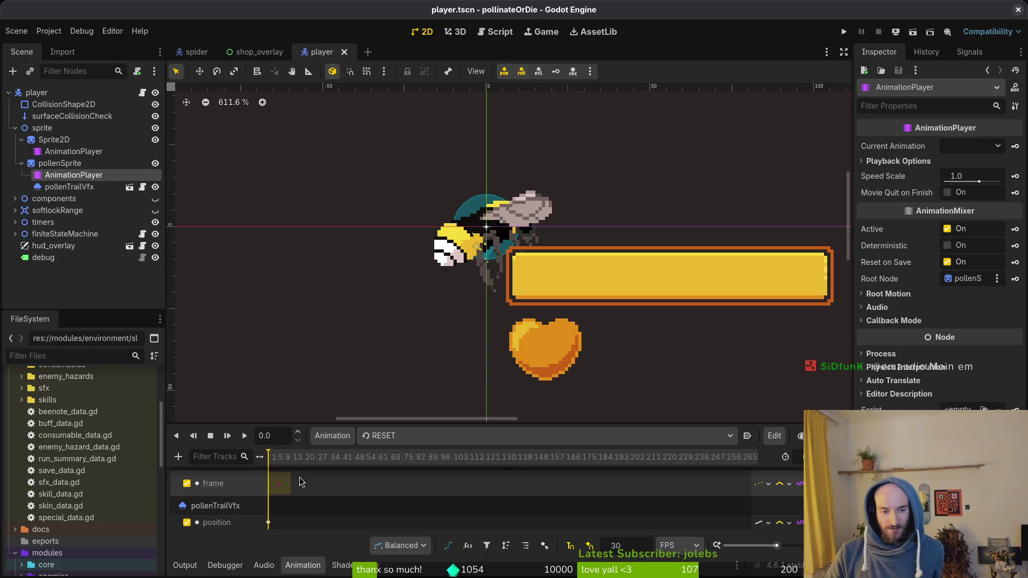
pyautogui.click(386, 436)
pyautogui.click(386, 518)
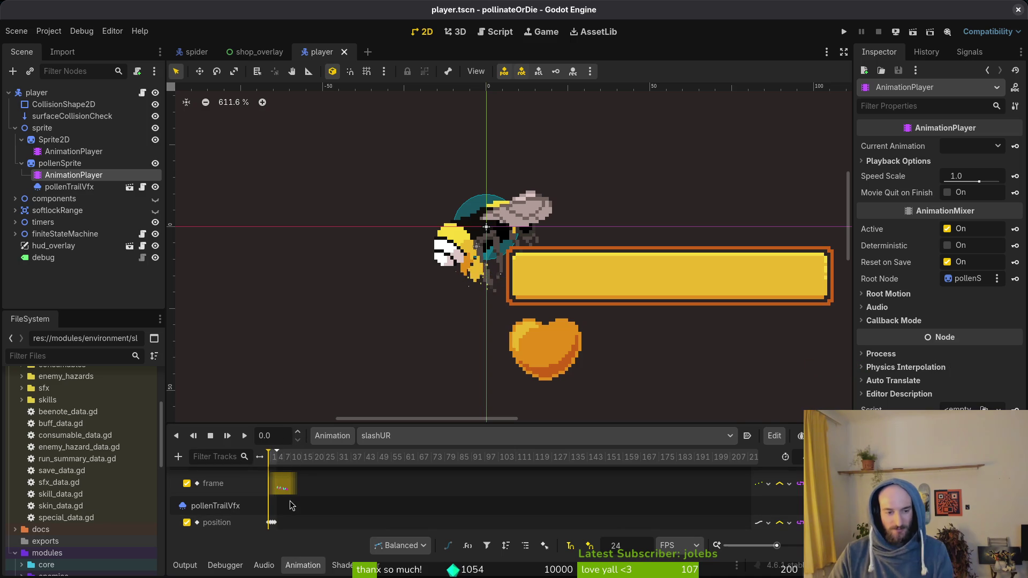
# - Keep slashUR, clear the node selection, close the player scene and return to Aseprite
pyautogui.keyDown('ctrl'); pyautogui.scroll(3, 288, 513); pyautogui.keyUp('ctrl')
pyautogui.scroll(1, 294, 515)
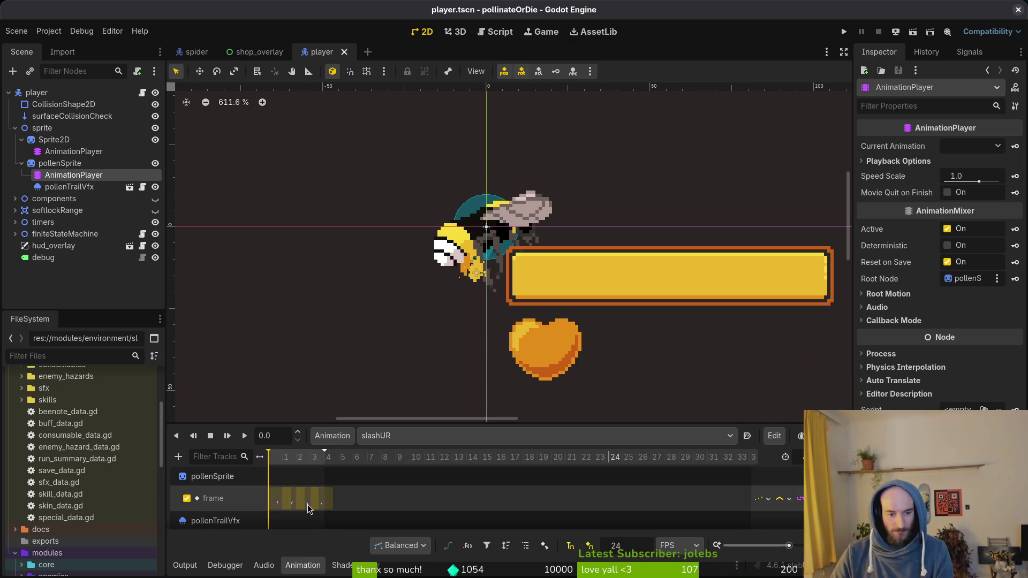
pyautogui.scroll(-1, 298, 516)
pyautogui.keyDown('ctrl'); pyautogui.scroll(2, 299, 515); pyautogui.keyUp('ctrl')
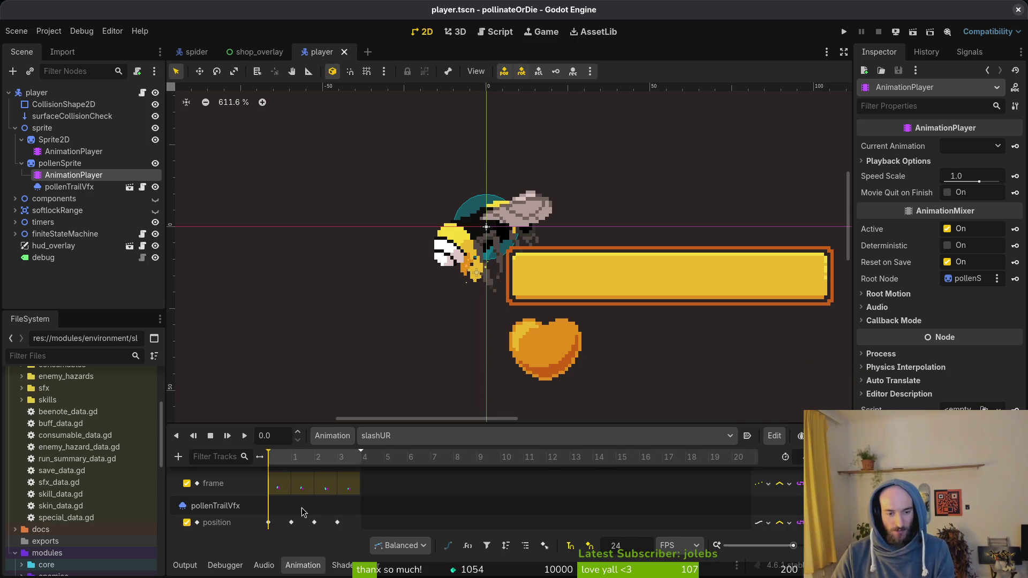
pyautogui.click(394, 438)
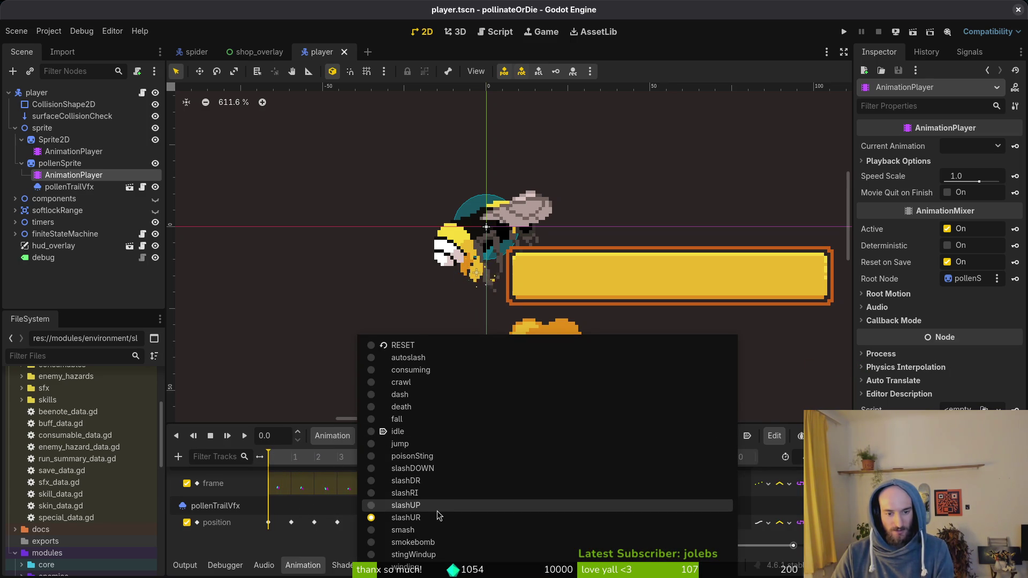
pyautogui.click(370, 184)
pyautogui.click(75, 275)
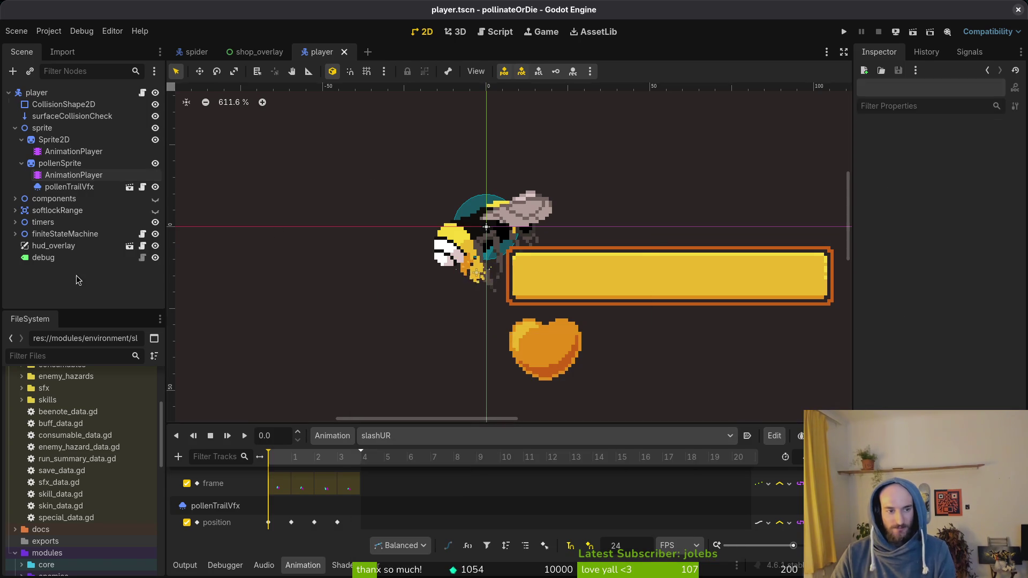
pyautogui.click(346, 52)
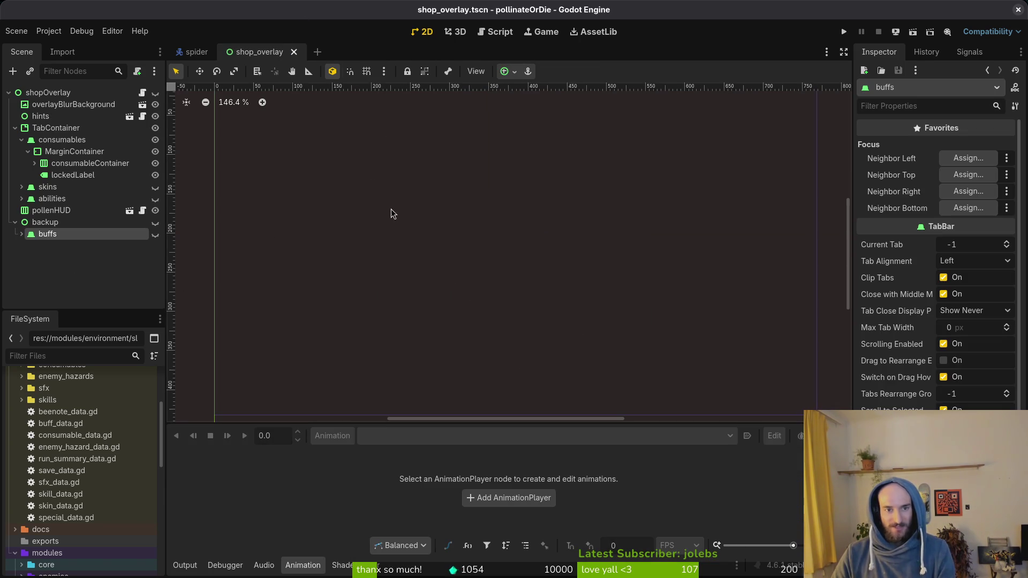
pyautogui.hotkey('alt', 'Tab')
# - Close the bee sprite file and save drone.aseprite
pyautogui.hotkey('ctrl', 'w')
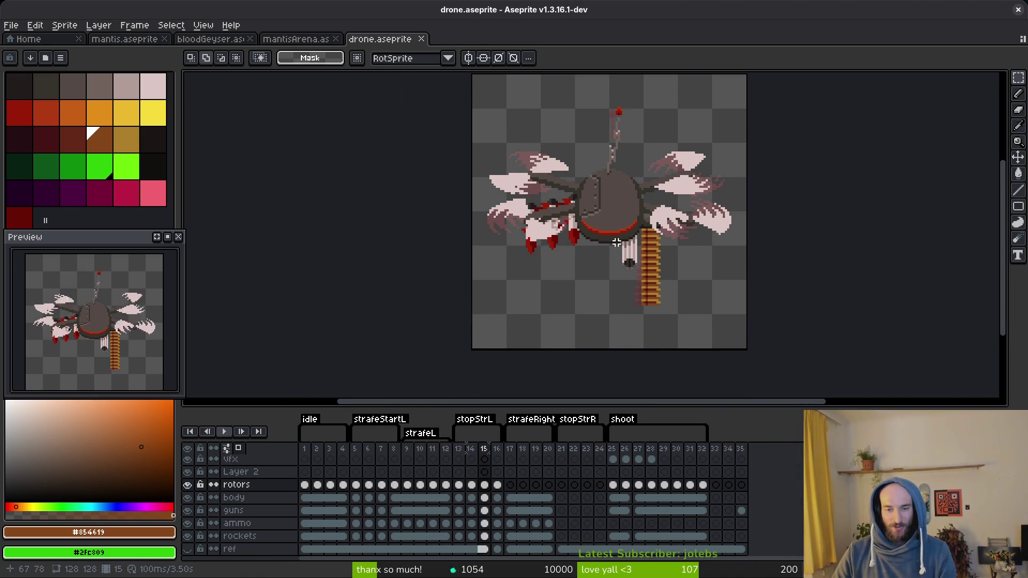
pyautogui.hotkey('ctrl', 's')
pyautogui.scroll(2, 602, 224)
pyautogui.press('i')
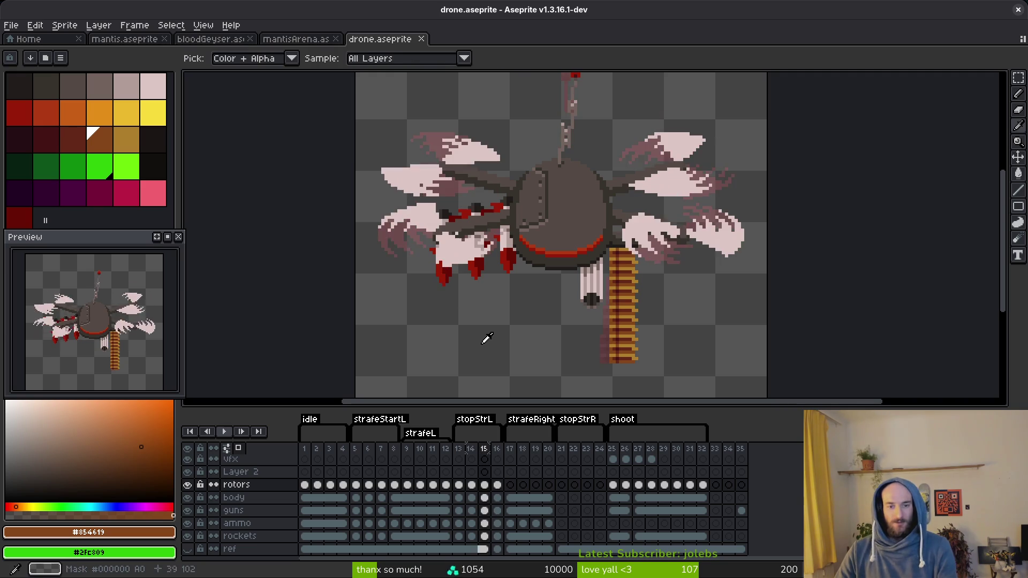
pyautogui.scroll(2, 395, 207)
# - Nudge the upper left rotor down and the right rotor down-right, then save
pyautogui.moveTo(345, 177)
pyautogui.mouseDown()
pyautogui.moveTo(637, 316)
pyautogui.moveTo(637, 249)
pyautogui.mouseUp()
pyautogui.moveTo(549, 199); pyautogui.dragTo(552, 231)
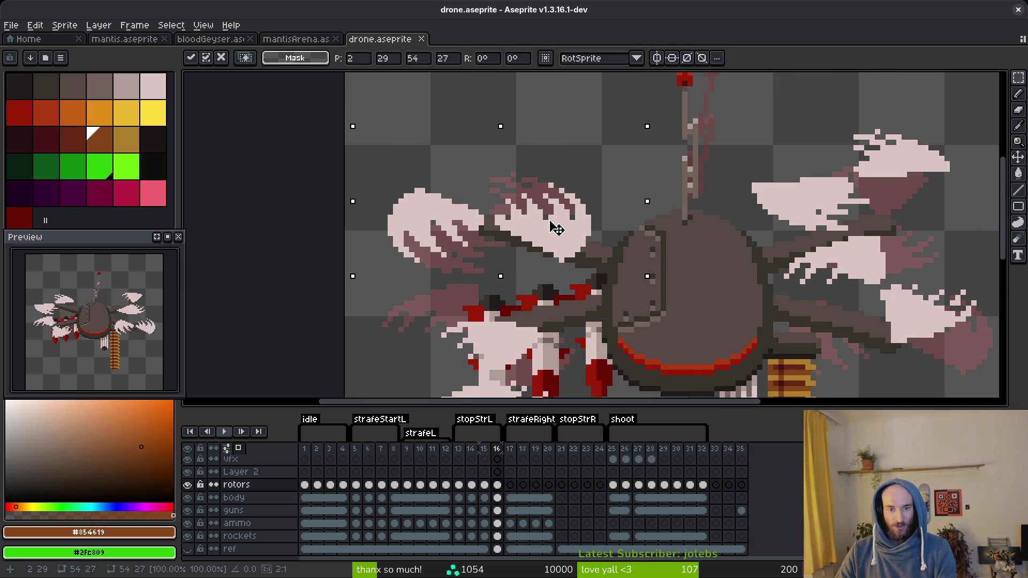
pyautogui.press('Return')
pyautogui.moveTo(631, 255); pyautogui.dragTo(422, 206)
pyautogui.moveTo(585, 218)
pyautogui.mouseDown()
pyautogui.moveTo(820, 328)
pyautogui.moveTo(761, 305)
pyautogui.mouseUp()
pyautogui.moveTo(715, 266)
pyautogui.mouseDown()
pyautogui.moveTo(691, 326)
pyautogui.moveTo(720, 315)
pyautogui.mouseUp()
pyautogui.press('Return')
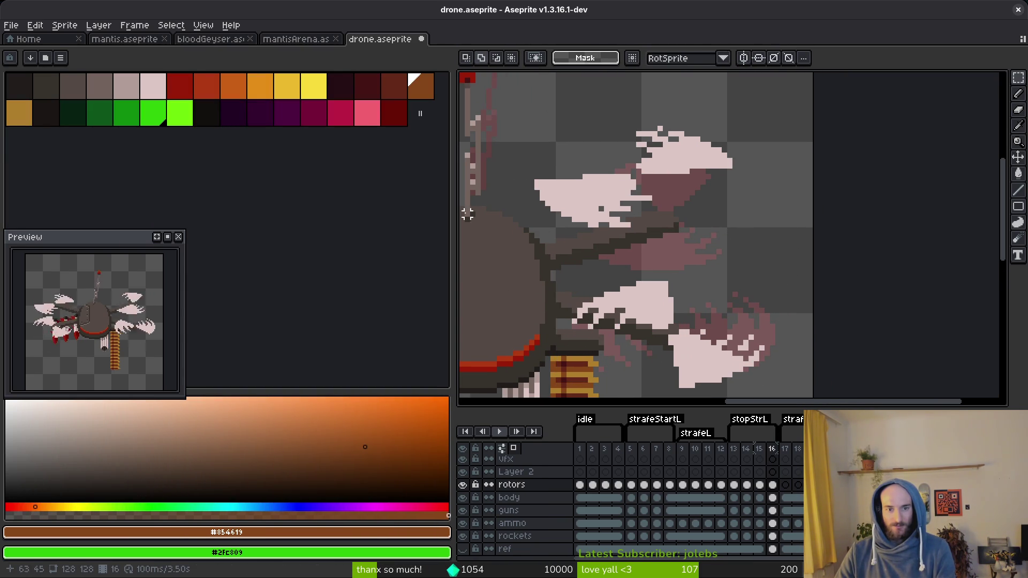
pyautogui.moveTo(454, 210); pyautogui.dragTo(173, 207)
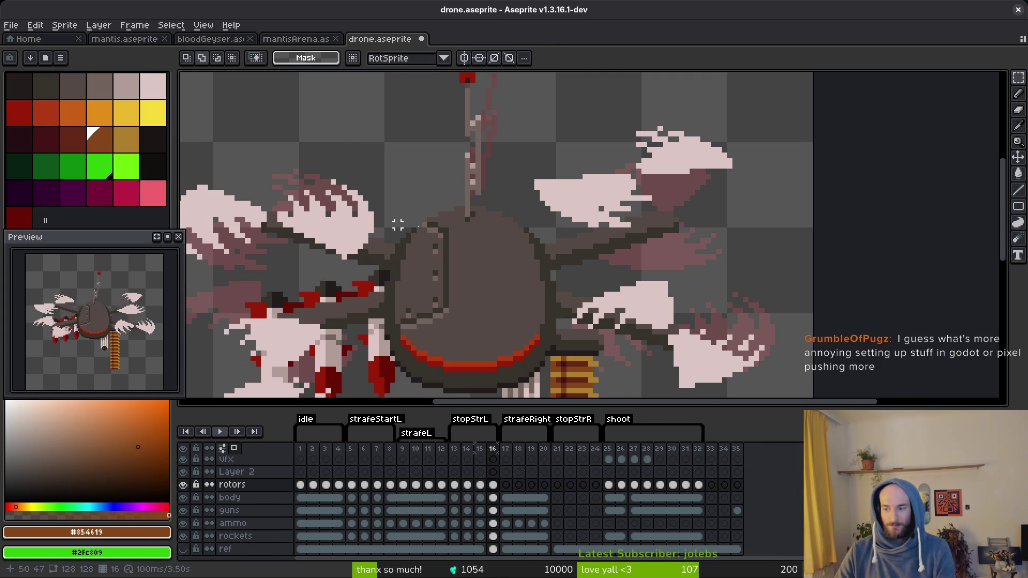
pyautogui.hotkey('ctrl', 's')
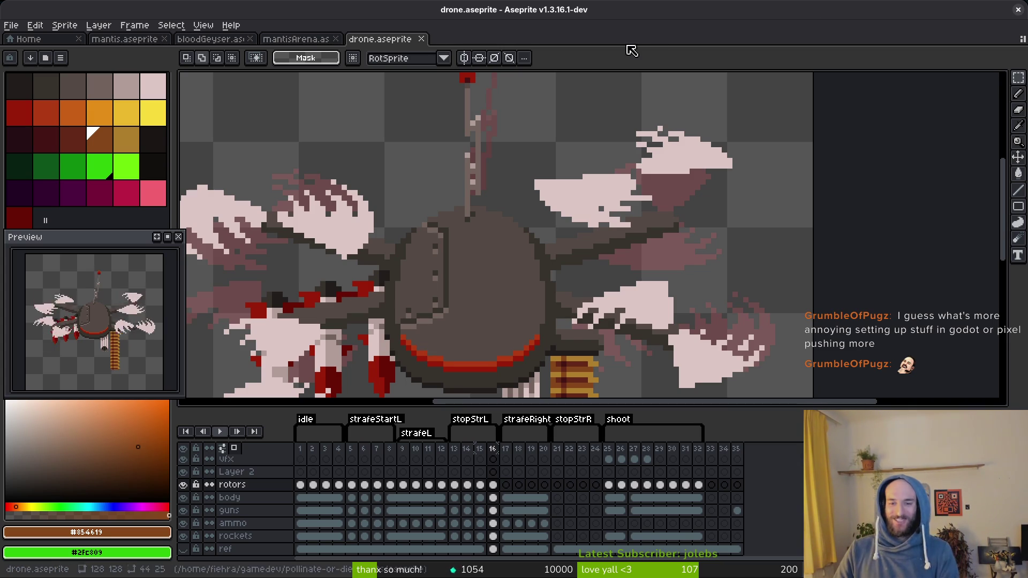
# - Shift frame 16's upper-right rotor blade right and down and drop it
pyautogui.hscroll(2, 691, 257)
pyautogui.scroll(2, 576, 243)
pyautogui.moveTo(441, 119); pyautogui.dragTo(723, 257)
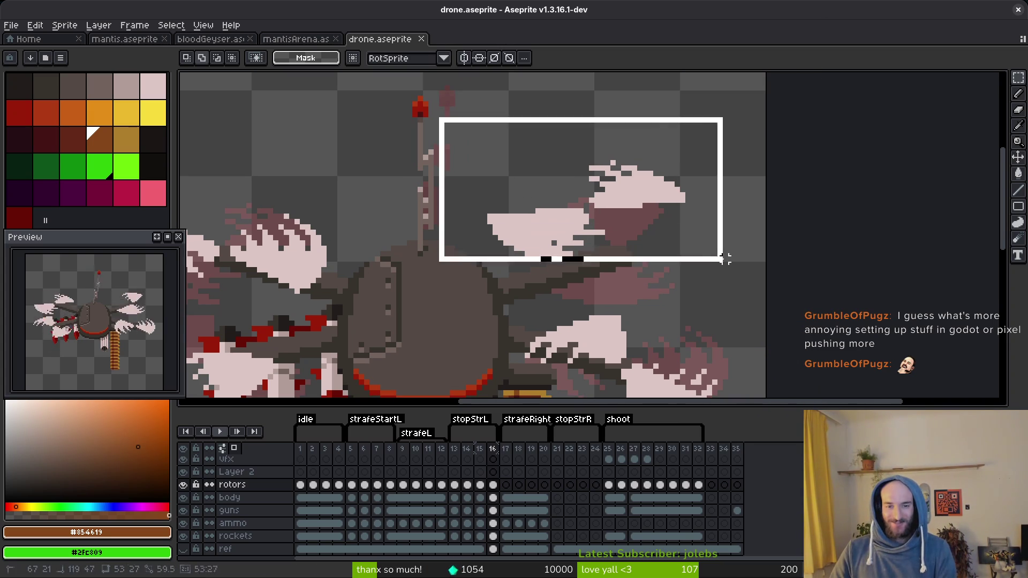
pyautogui.moveTo(453, 120); pyautogui.dragTo(704, 270)
pyautogui.moveTo(648, 198); pyautogui.dragTo(675, 237)
pyautogui.hotkey('ctrl', 'd')
# - Nudge the lower-left rotor blade up-left and commit it
pyautogui.scroll(-3, 672, 238)
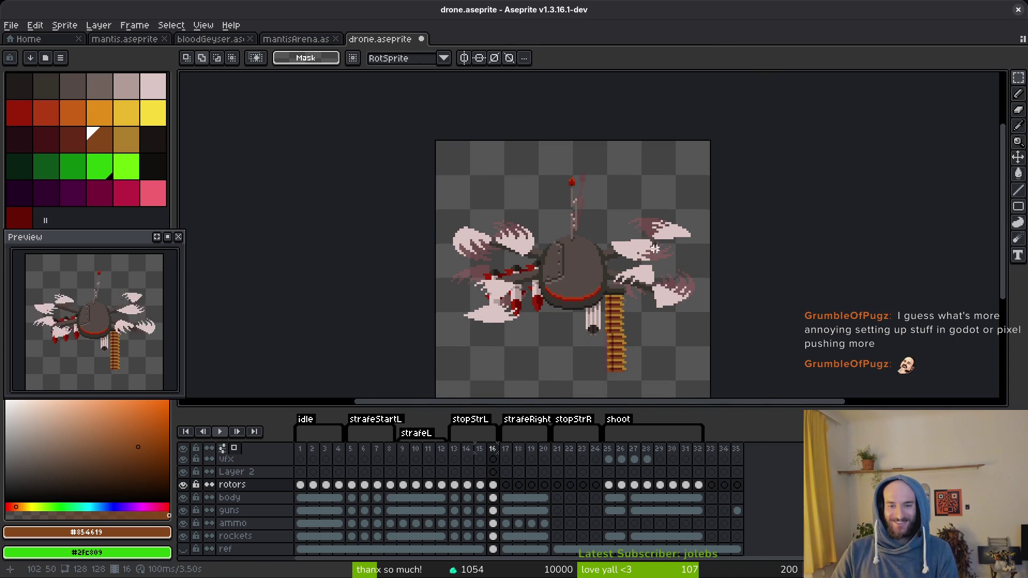
pyautogui.scroll(4, 572, 278)
pyautogui.scroll(-2, 572, 278)
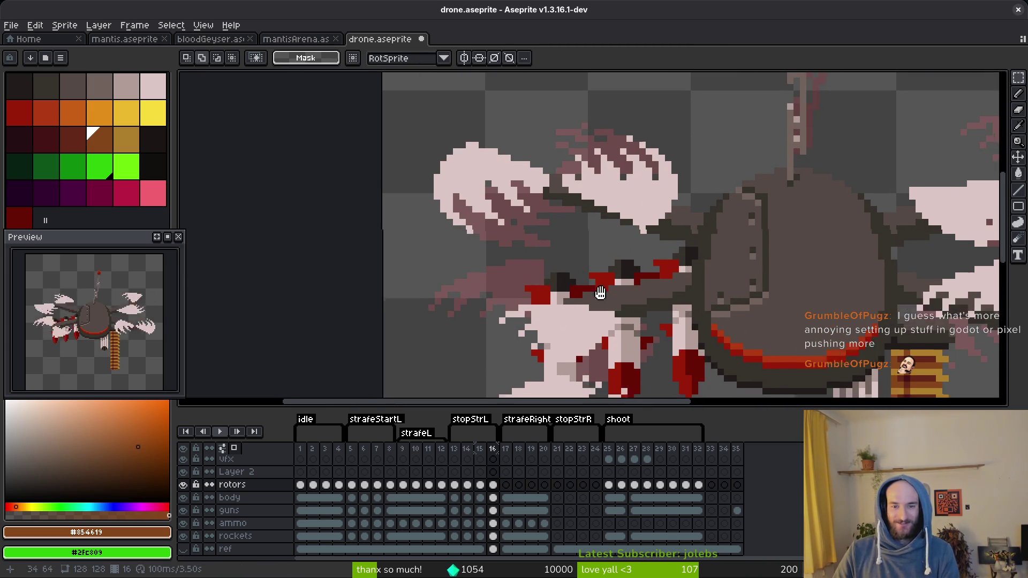
pyautogui.scroll(2, 558, 227)
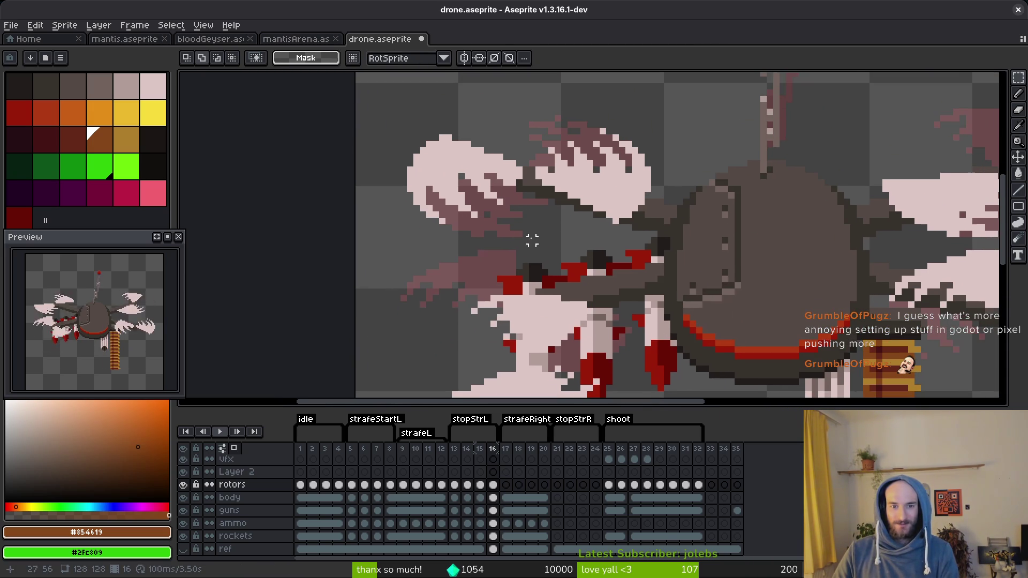
pyautogui.scroll(-1, 532, 240)
pyautogui.moveTo(390, 202)
pyautogui.mouseDown()
pyautogui.moveTo(540, 345)
pyautogui.moveTo(510, 285)
pyautogui.mouseUp()
pyautogui.press('Return')
pyautogui.scroll(-2, 509, 285)
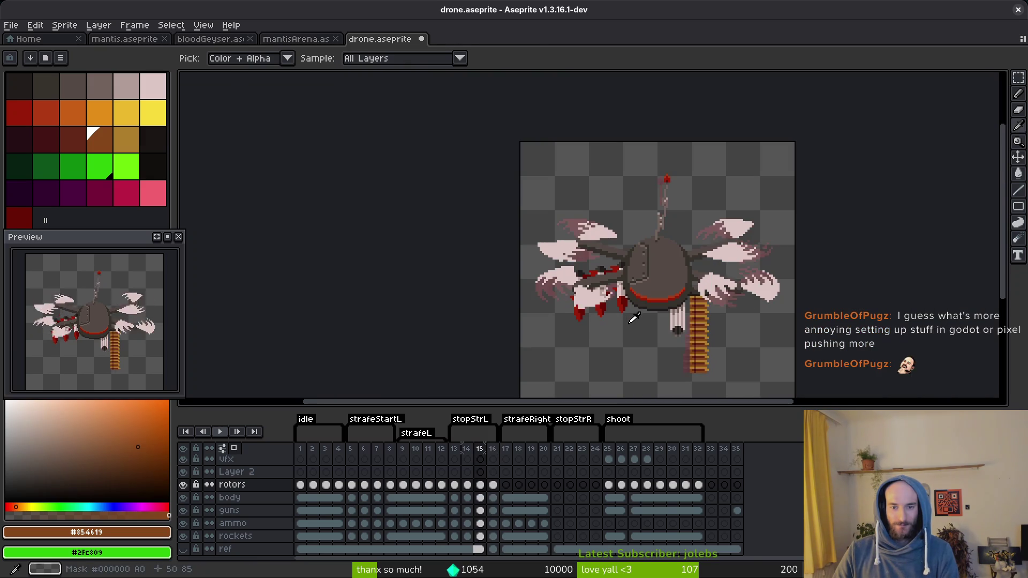
# - Flip back and forth between frames 15 and 16 to compare the rotors
pyautogui.press('.')
pyautogui.press(',')
pyautogui.press('.')
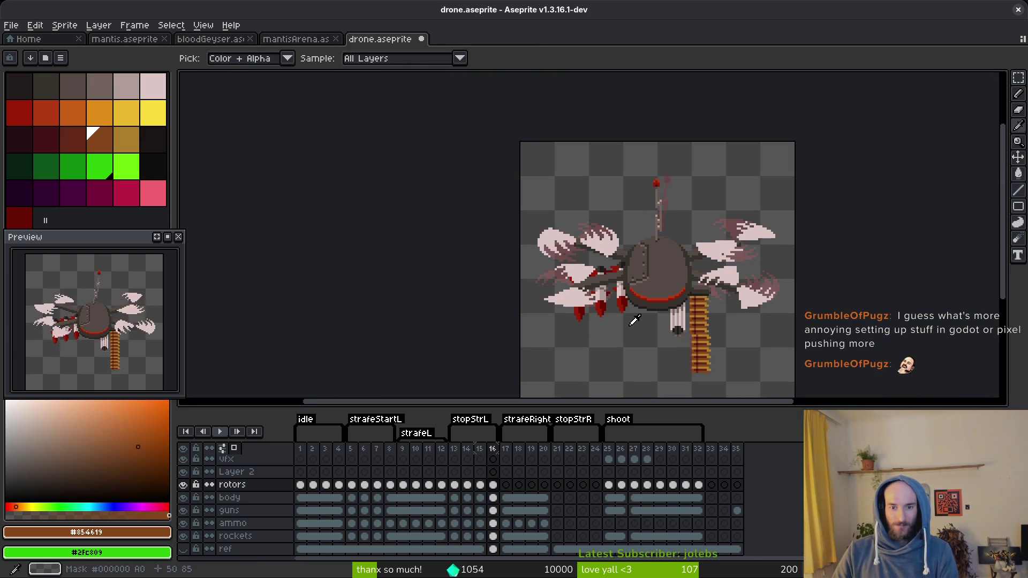
pyautogui.press(',')
pyautogui.press('.')
pyautogui.press(',')
pyautogui.press('.')
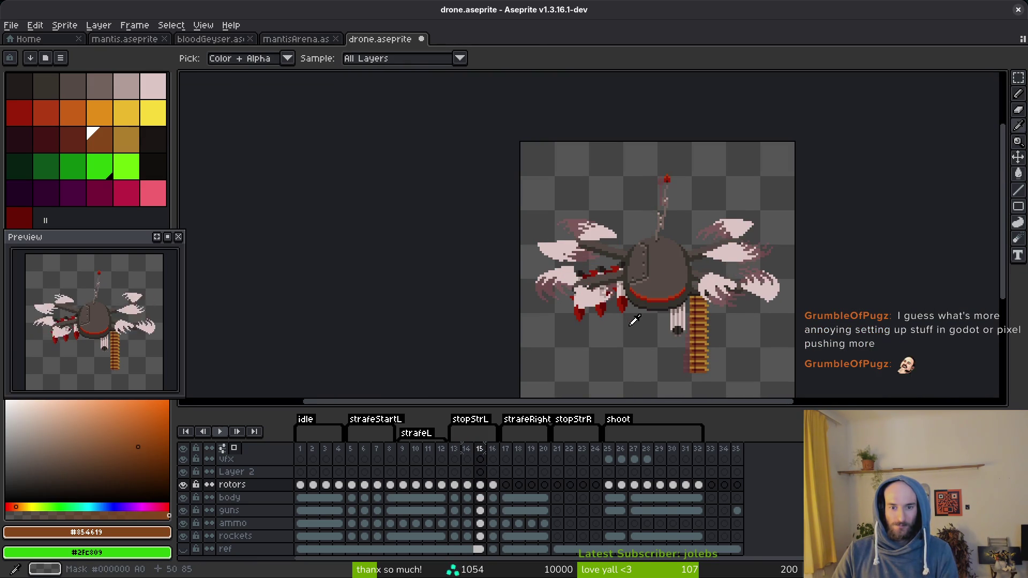
pyautogui.press(',')
pyautogui.press('.')
pyautogui.press(',')
pyautogui.press('.')
pyautogui.press(',')
pyautogui.press('.')
pyautogui.press(',')
pyautogui.press('.')
pyautogui.press(',')
pyautogui.press(',')
pyautogui.press('.')
pyautogui.press('.')
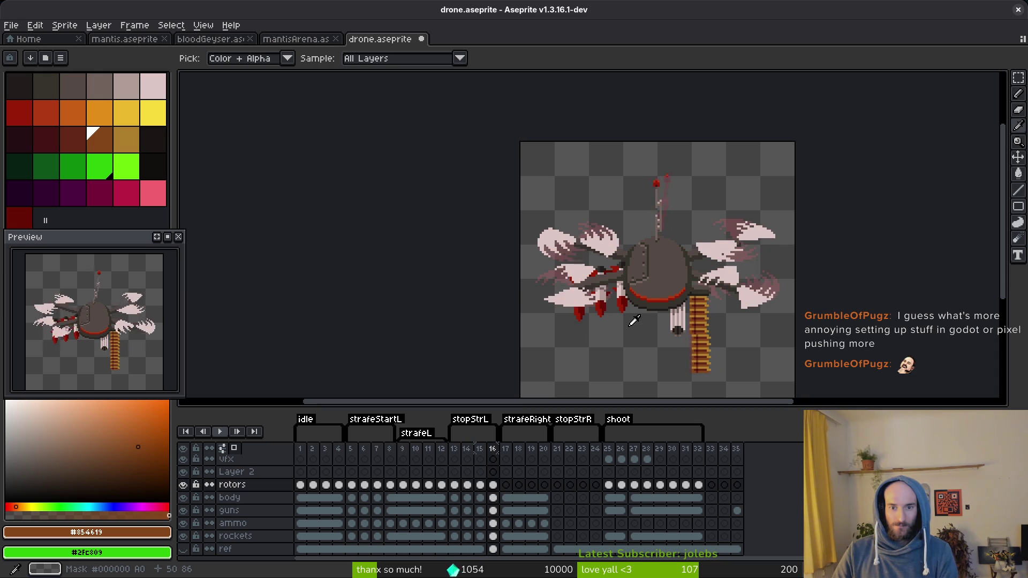
pyautogui.press(',')
pyautogui.press(',')
pyautogui.press('.')
# - Save drone.aseprite and flip frames again to check the rotor edit
pyautogui.hotkey('ctrl', 's')
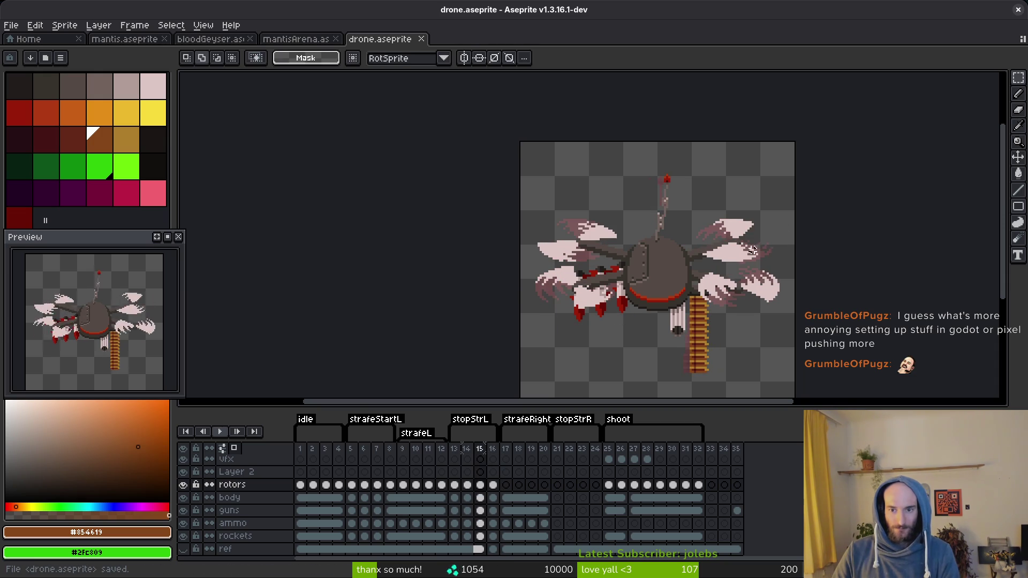
pyautogui.scroll(5, 753, 241)
pyautogui.press('.')
pyautogui.press(',')
pyautogui.press('.')
# - Zoom in to inspect the rotors, save drone.aseprite, and step back to frame 13
pyautogui.press('m')
pyautogui.press(',')
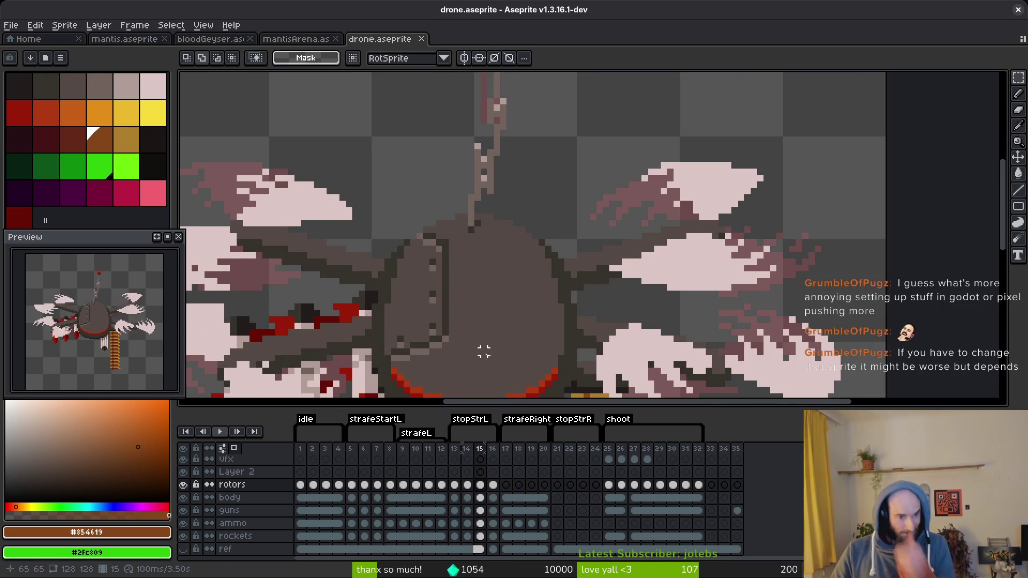
pyautogui.scroll(1, 519, 285)
pyautogui.scroll(-2, 519, 285)
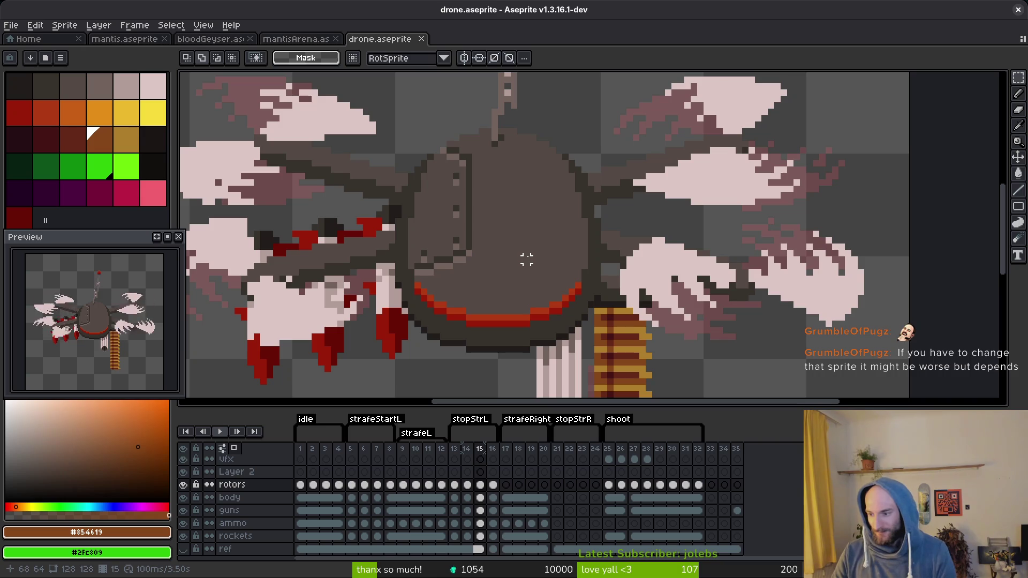
pyautogui.hotkey('ctrl', 's')
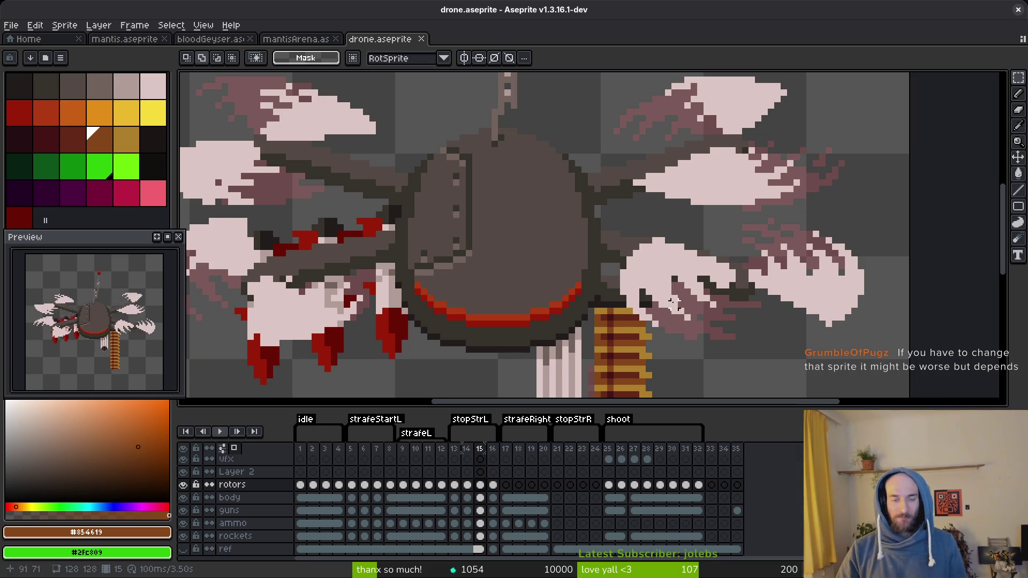
pyautogui.scroll(-1, 572, 279)
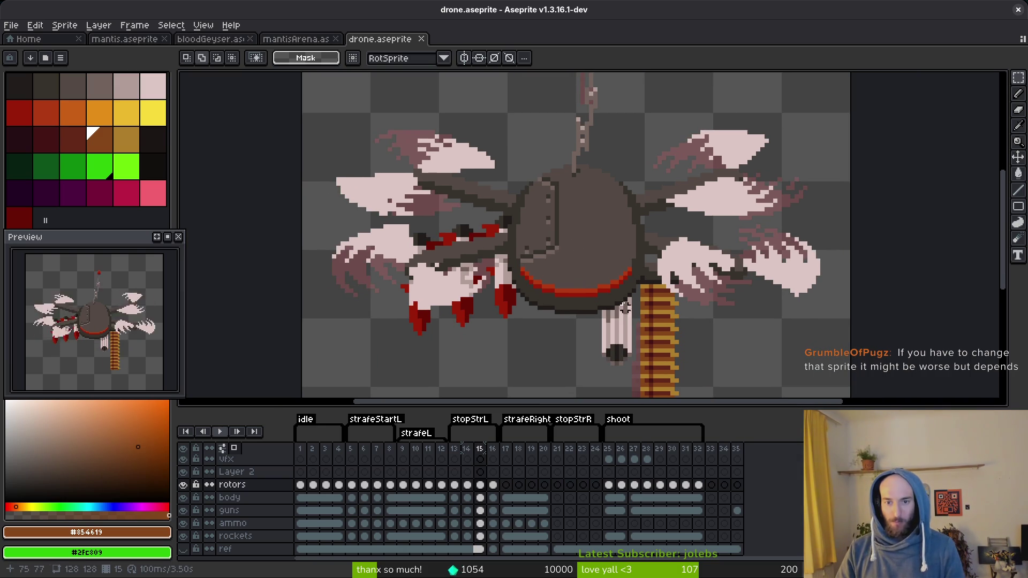
pyautogui.scroll(-1, 624, 309)
pyautogui.press('Left')
pyautogui.press('Left')
pyautogui.hotkey('ctrl', 's')
pyautogui.press('i')
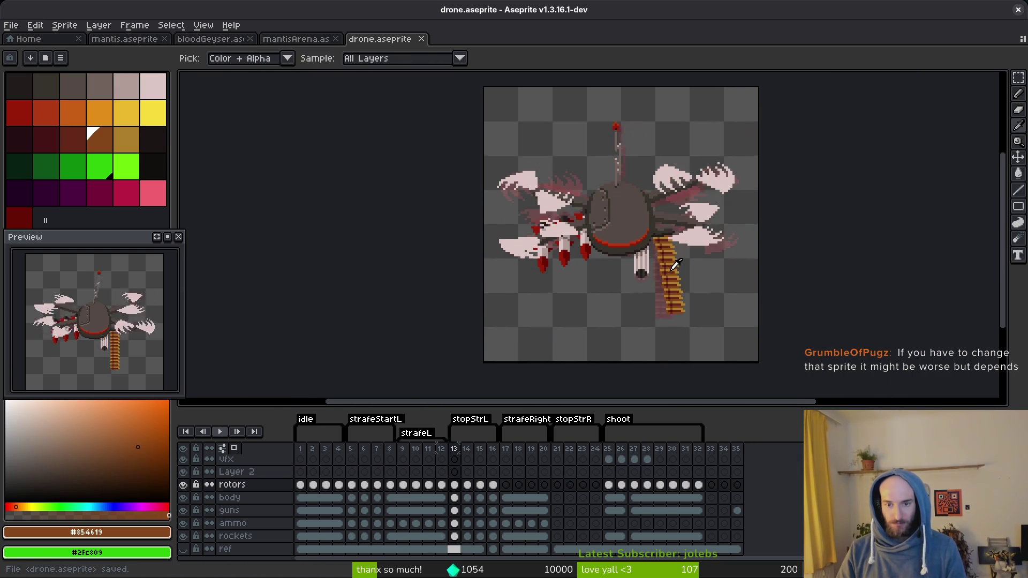
pyautogui.press('Left')
pyautogui.press('Left')
pyautogui.press('Right')
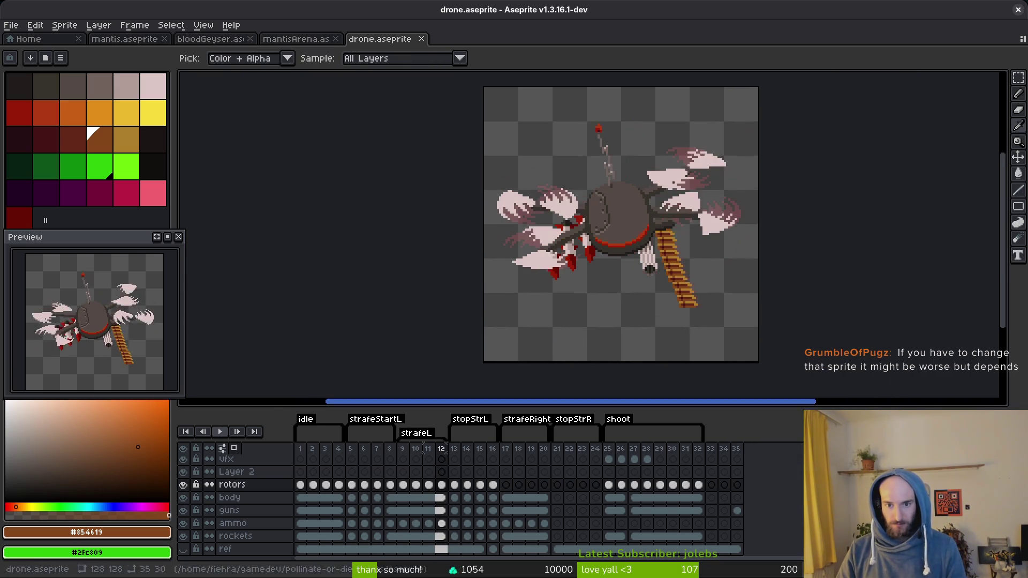
pyautogui.click(363, 486)
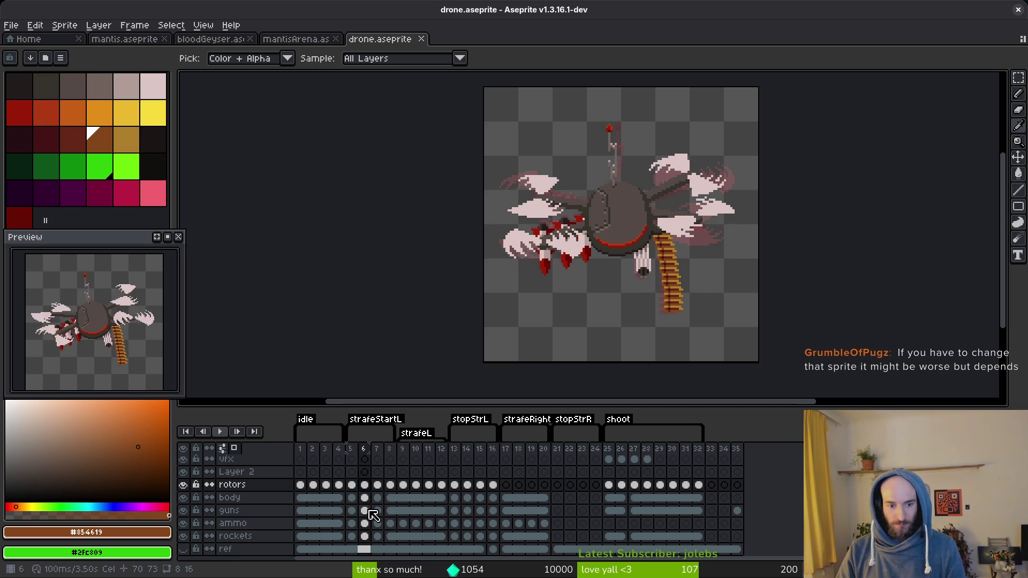
pyautogui.click(369, 511)
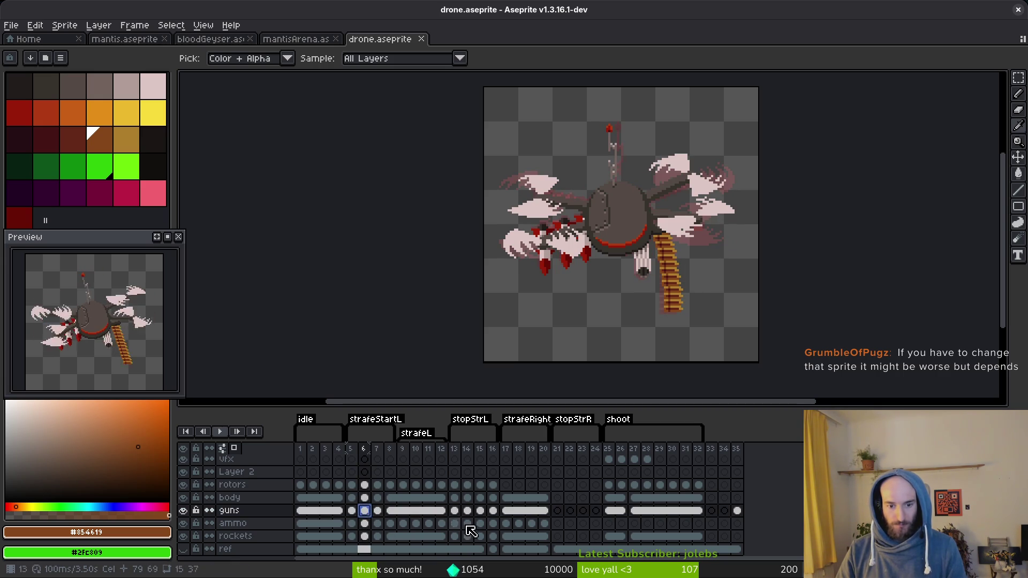
pyautogui.click(461, 497)
pyautogui.hotkey('ctrl', 's')
pyautogui.press('Left')
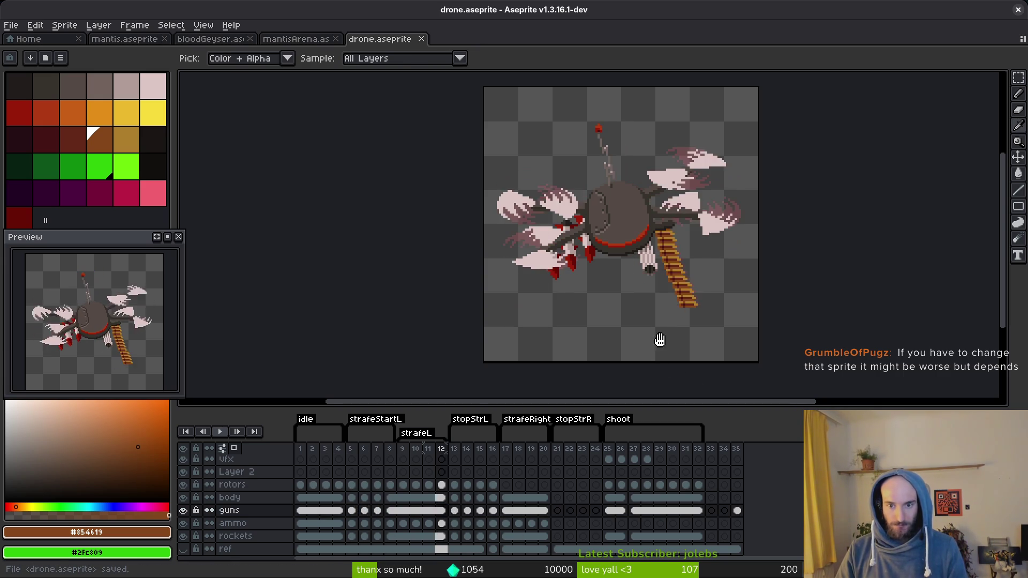
pyautogui.press('Right')
pyautogui.press('Right')
pyautogui.press('Left')
pyautogui.press('Right')
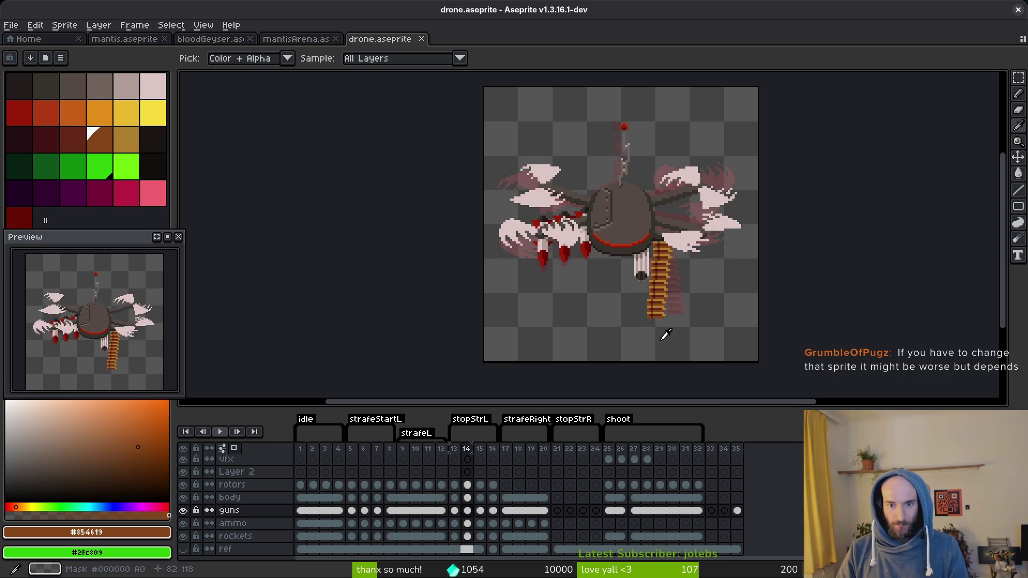
pyautogui.press('Right')
pyautogui.press('Left')
pyautogui.press('Right')
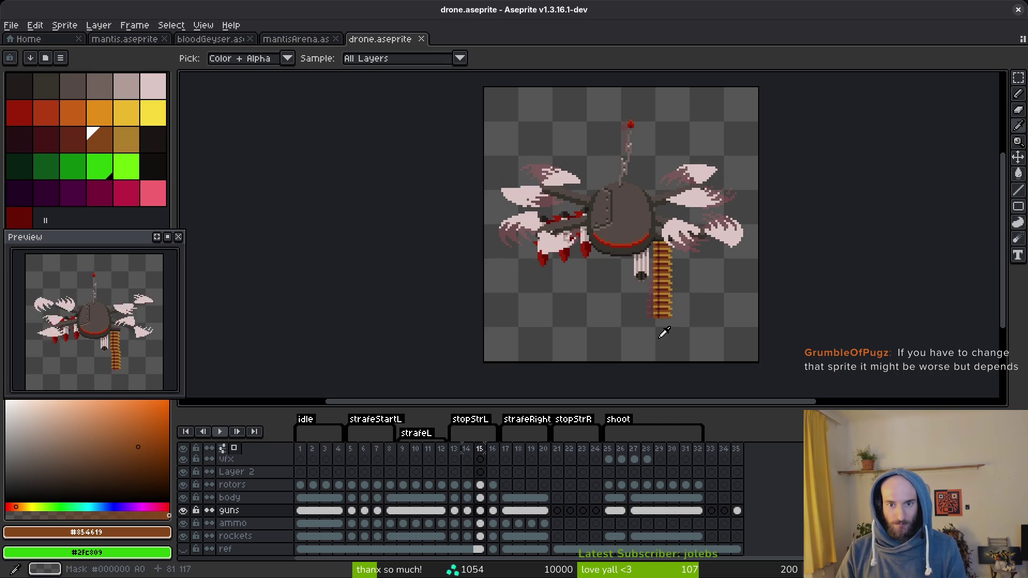
pyautogui.press('Left')
pyautogui.press('Left')
pyautogui.press('Right')
pyautogui.press('Right')
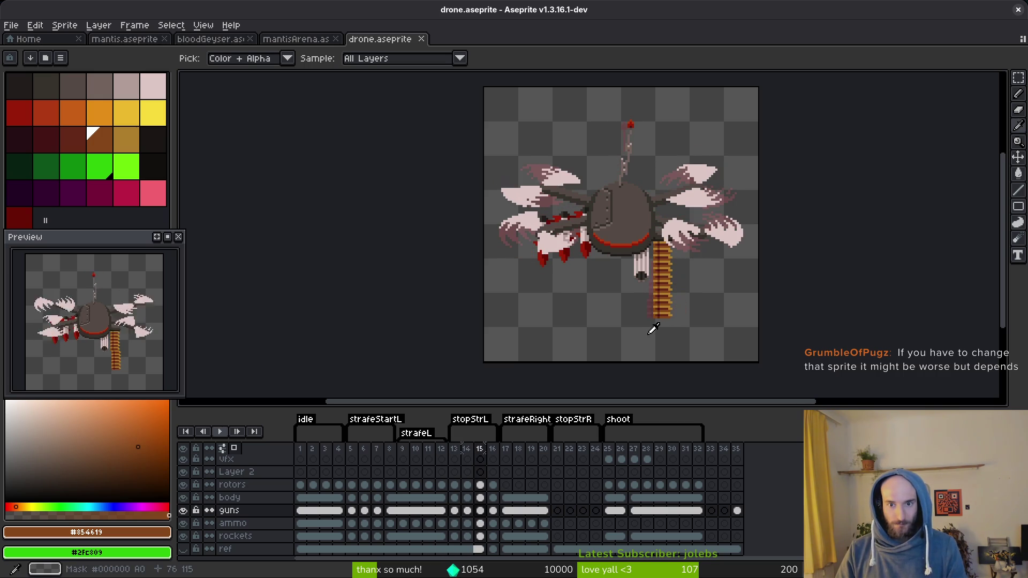
pyautogui.press('Right')
pyautogui.press('v')
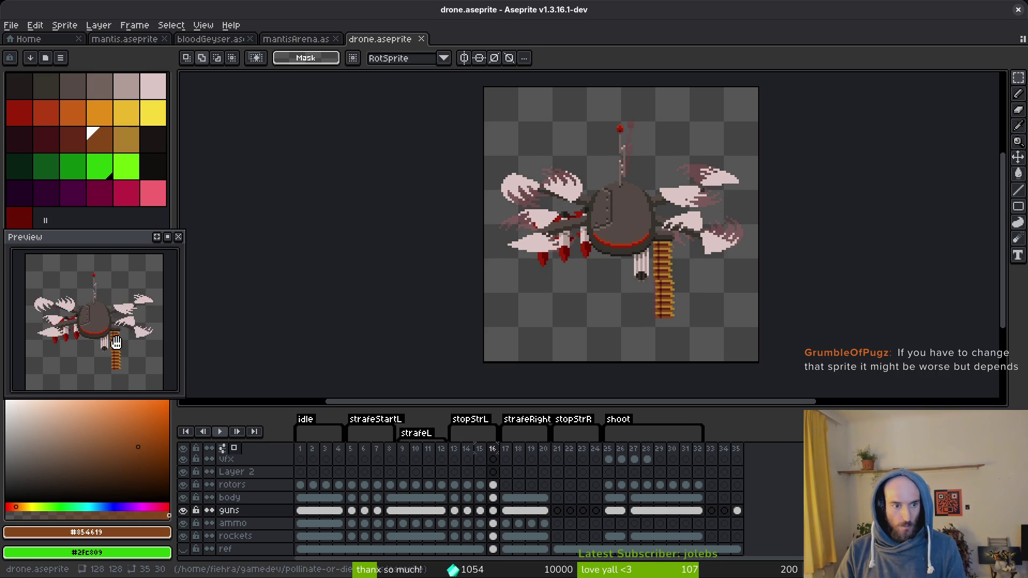
pyautogui.hotkey('ctrl', 's')
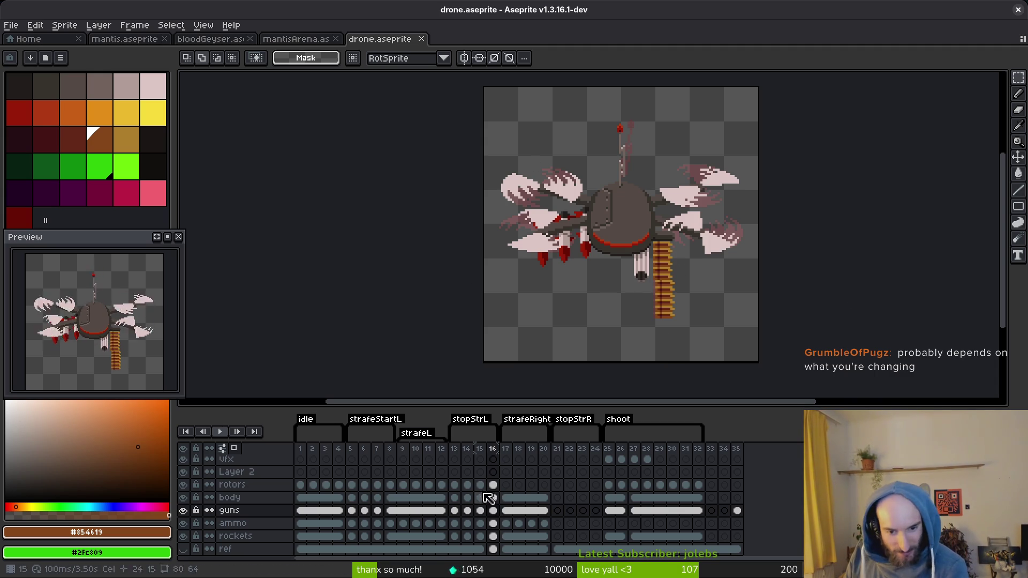
pyautogui.click(508, 485)
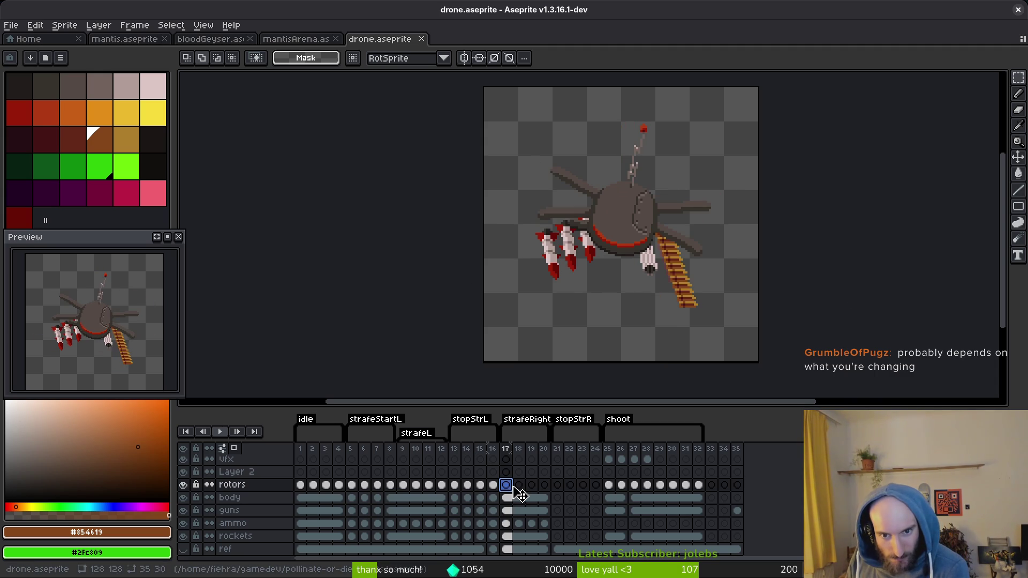
pyautogui.click(519, 484)
pyautogui.click(532, 485)
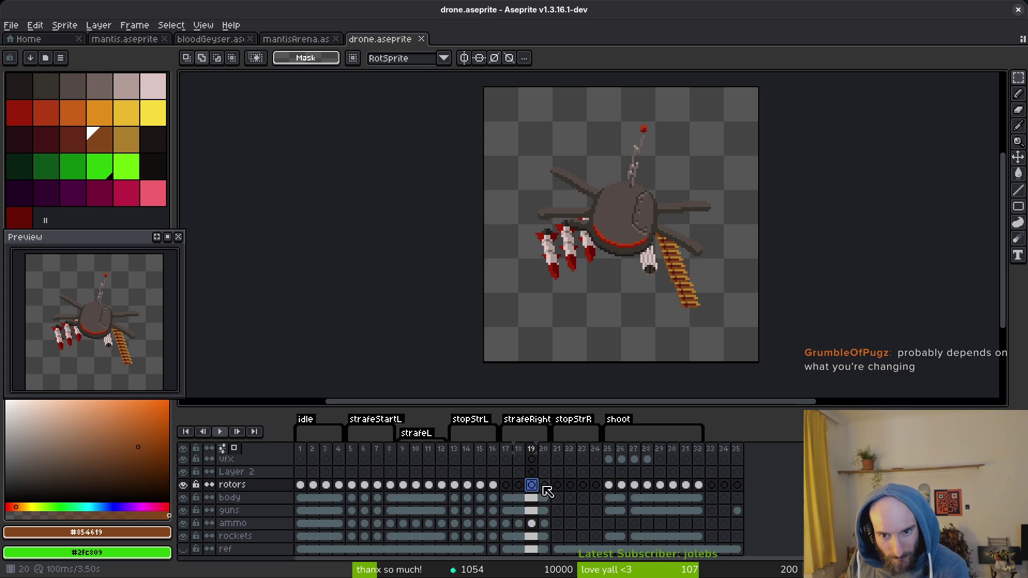
pyautogui.click(545, 484)
pyautogui.click(482, 486)
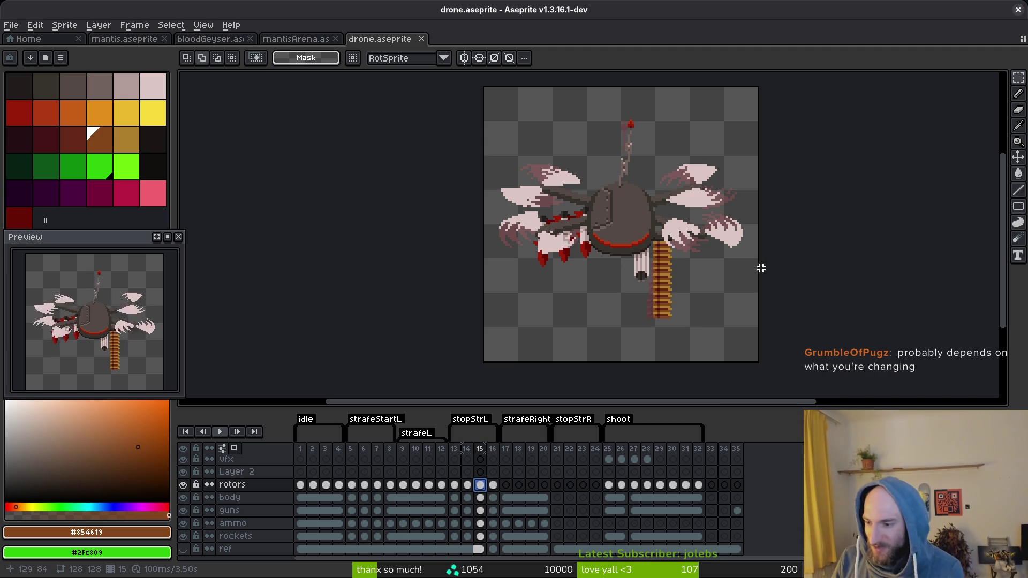
# - Flip the selected left rotors and guns vertically and shift them slightly right
pyautogui.scroll(4, 696, 197)
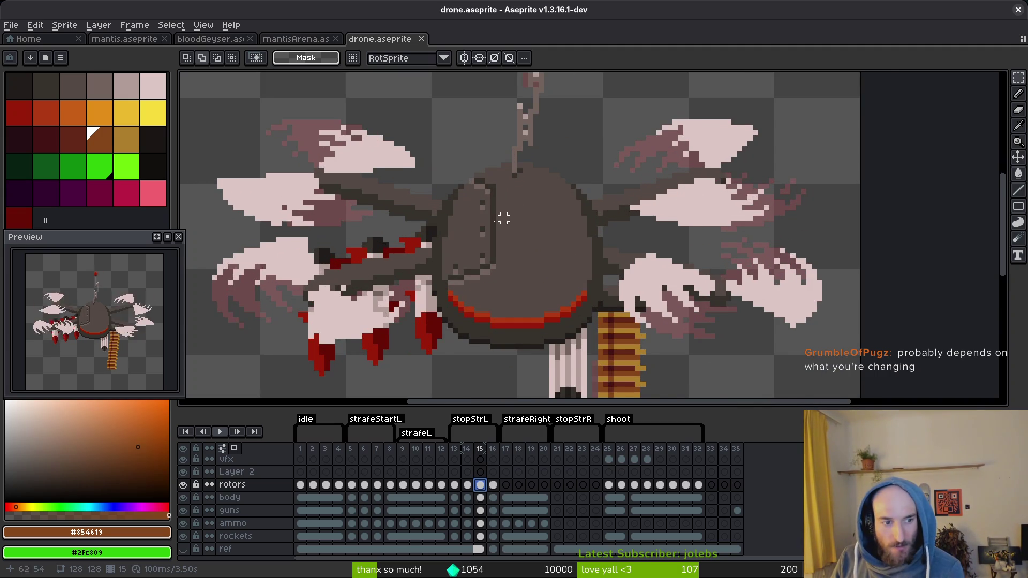
pyautogui.hscroll(-3, 502, 218)
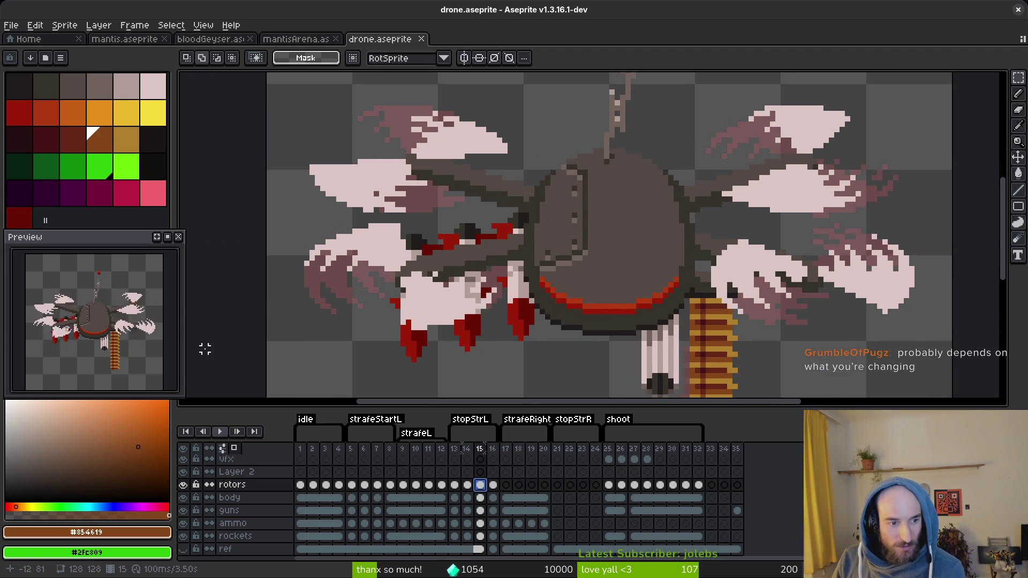
pyautogui.moveTo(401, 289); pyautogui.dragTo(432, 278)
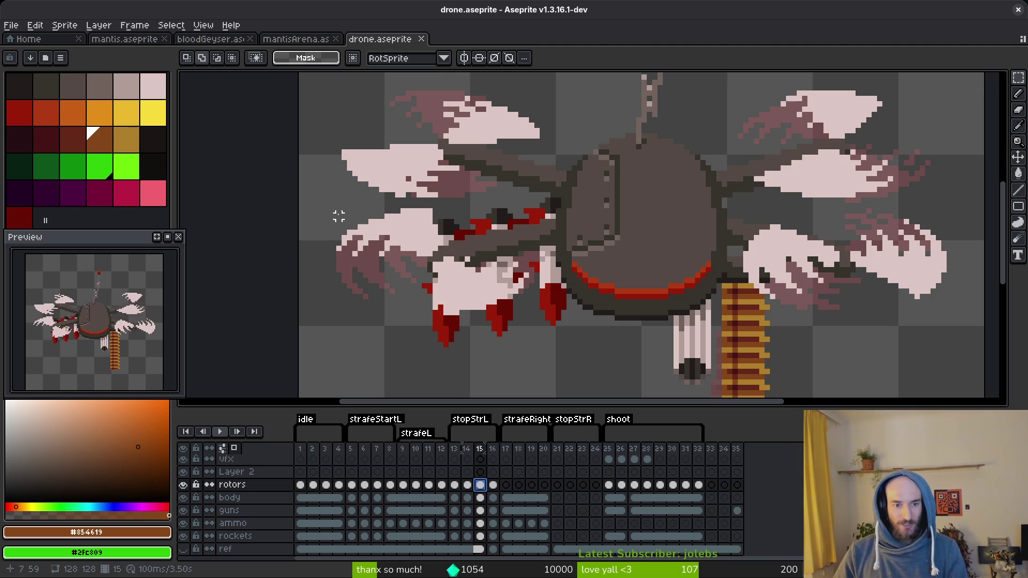
pyautogui.moveTo(320, 208)
pyautogui.mouseDown()
pyautogui.moveTo(341, 231)
pyautogui.moveTo(535, 333)
pyautogui.mouseUp()
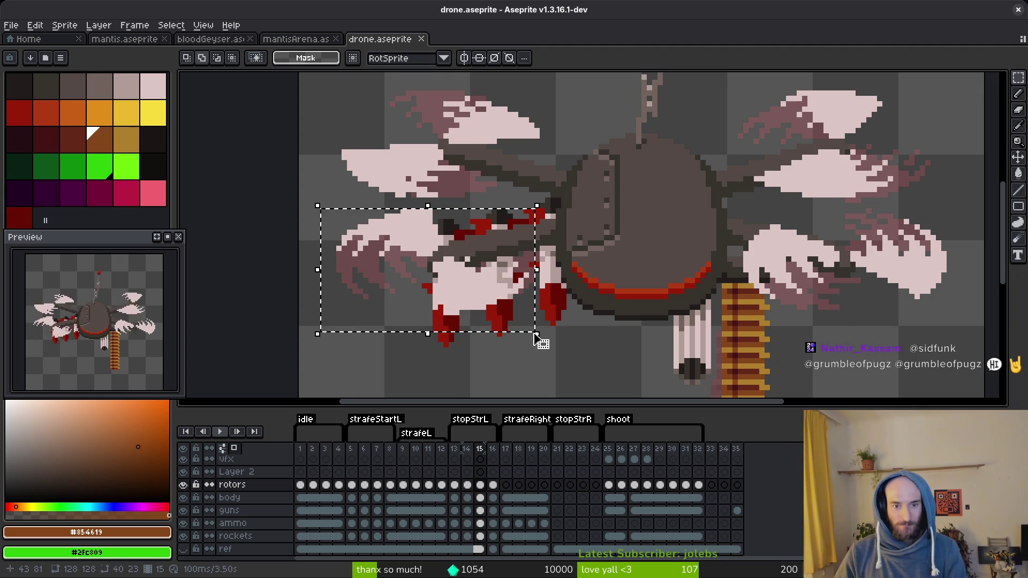
pyautogui.hotkey('shift', 'v')
pyautogui.moveTo(470, 268)
pyautogui.mouseDown()
pyautogui.moveTo(466, 223)
pyautogui.moveTo(480, 268)
pyautogui.moveTo(477, 246)
pyautogui.mouseUp()
pyautogui.press('Return')
# - Compare frames 14 and 15, then paste the copied rotor pixels into frame 14
pyautogui.press('Left')
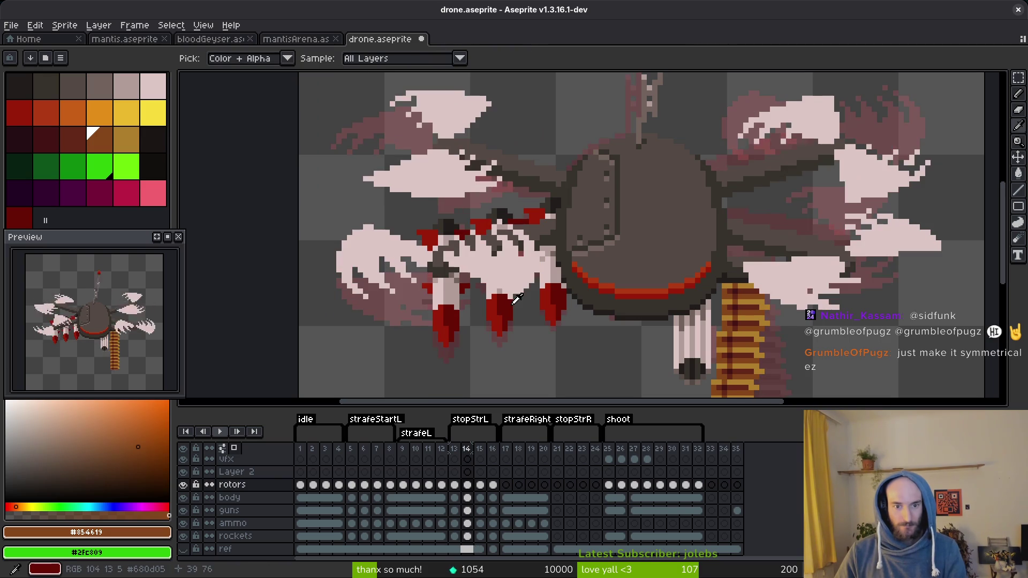
pyautogui.press('Right')
pyautogui.press('i')
pyautogui.press('Left')
pyautogui.press('m')
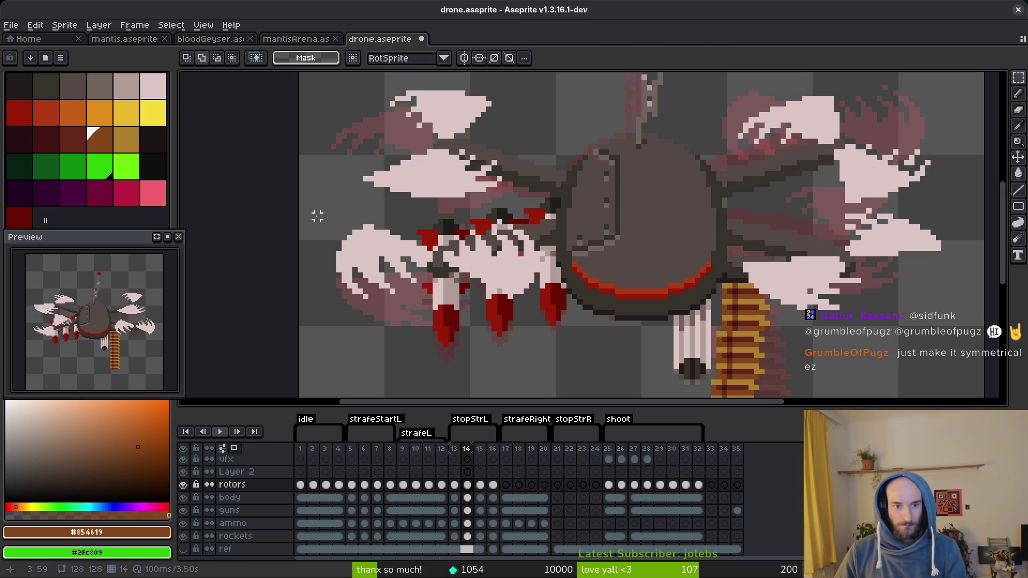
pyautogui.moveTo(318, 206); pyautogui.dragTo(584, 338)
pyautogui.hotkey('ctrl', 'v')
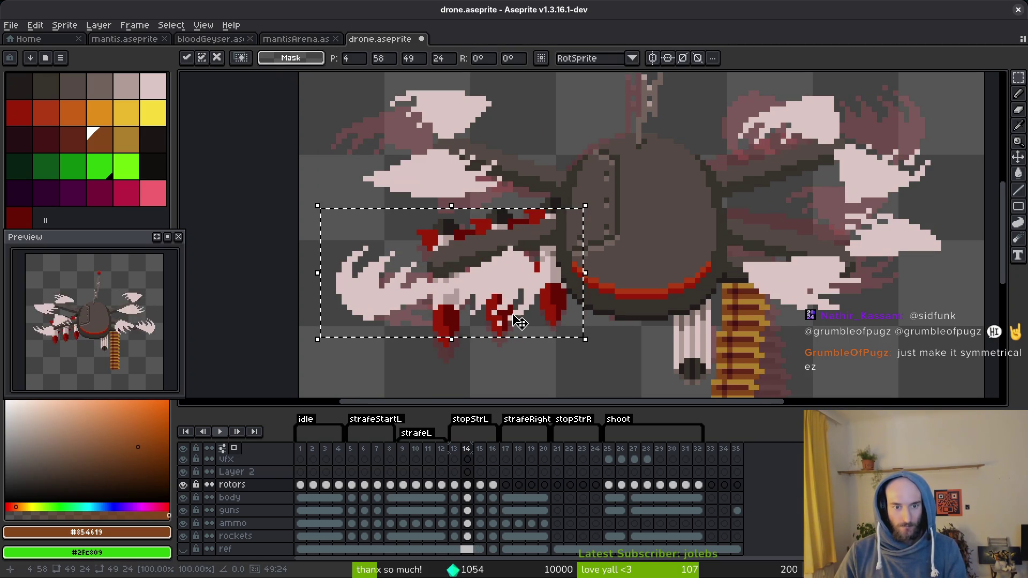
pyautogui.press('i')
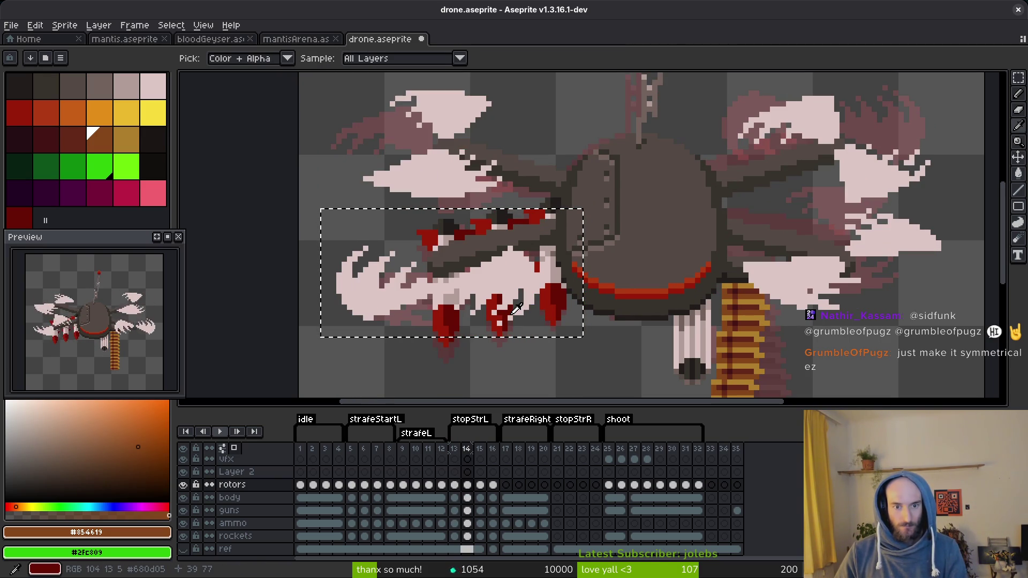
# - Undo the stray selection on frame 14 and save drone.aseprite
pyautogui.press('Left')
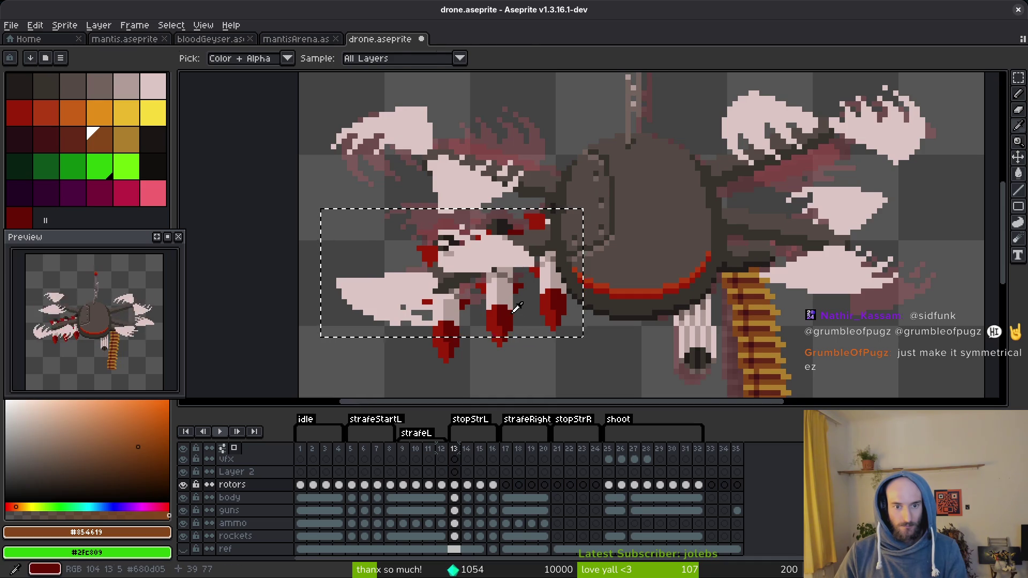
pyautogui.press('Right')
pyautogui.press('m')
pyautogui.hotkey('ctrl', 'z')
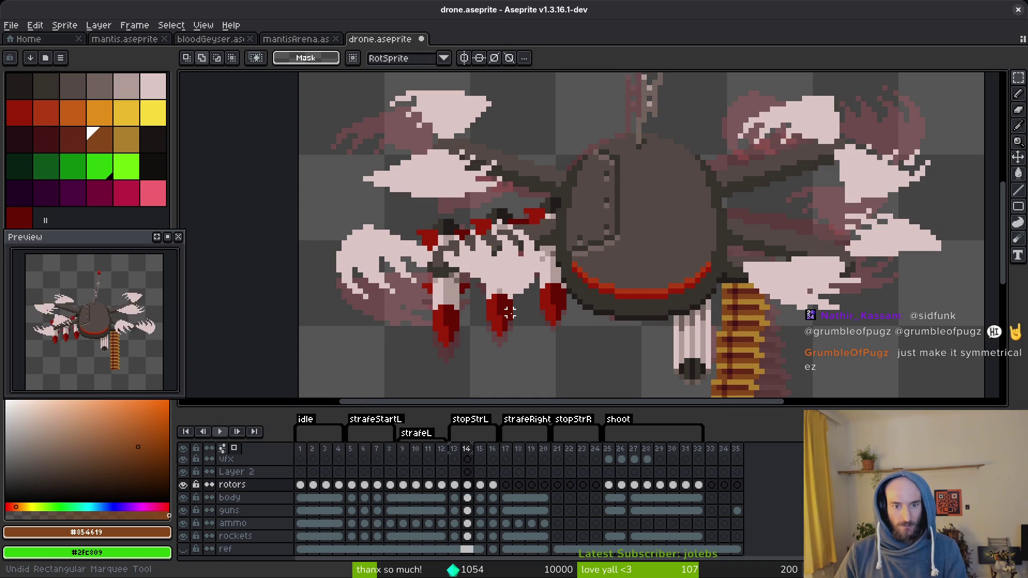
pyautogui.hotkey('ctrl', 's')
# - Select the left rotor region, clear the selection, and save the sprite again
pyautogui.moveTo(307, 207)
pyautogui.mouseDown()
pyautogui.moveTo(406, 268)
pyautogui.moveTo(552, 321)
pyautogui.mouseUp()
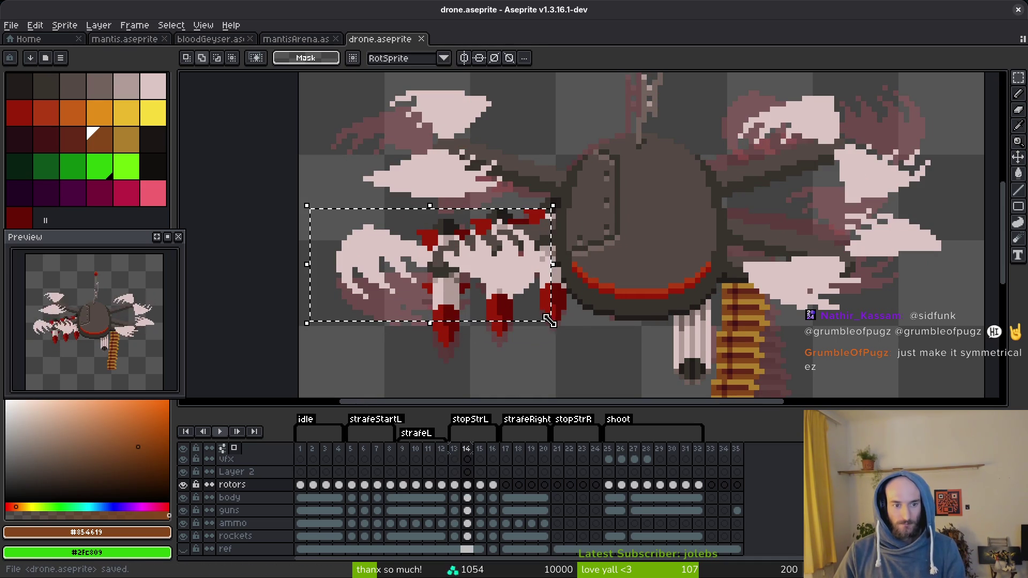
pyautogui.hotkey('ctrl', 'd')
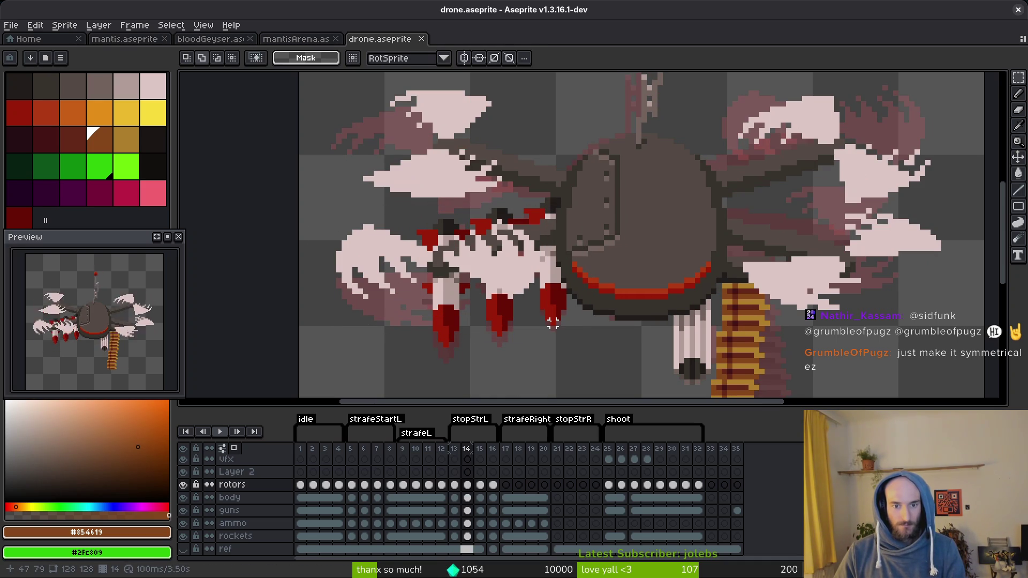
pyautogui.hotkey('ctrl', 'z')
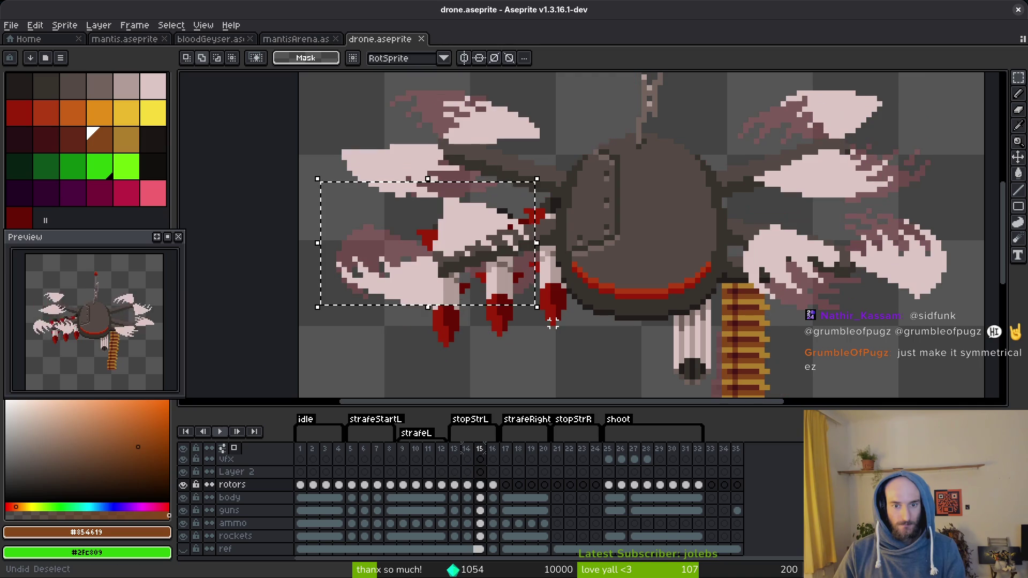
pyautogui.hotkey('ctrl', 'y')
pyautogui.hotkey('ctrl', 's')
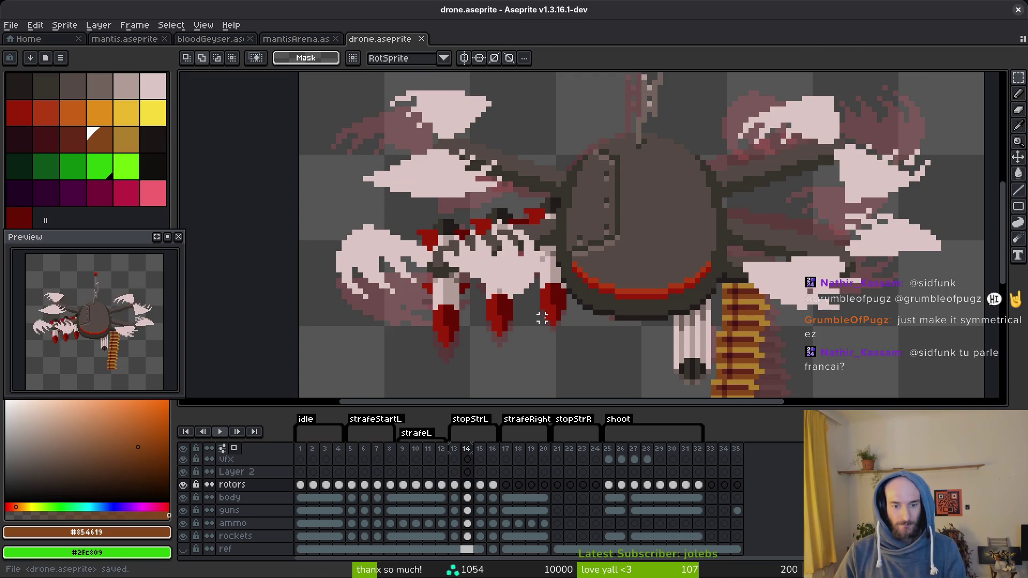
pyautogui.scroll(-1, 565, 279)
pyautogui.scroll(-1, 565, 279)
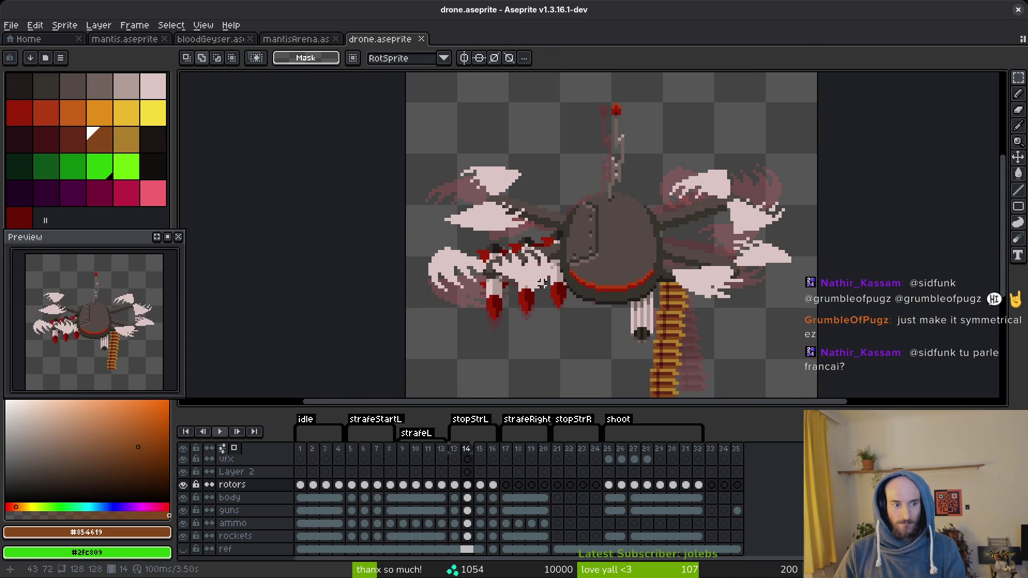
# - Undo the last edits, clear the selection and return to frame 15 with the rectangular marquee
pyautogui.hotkey('ctrl', 'z')
pyautogui.press('Right')
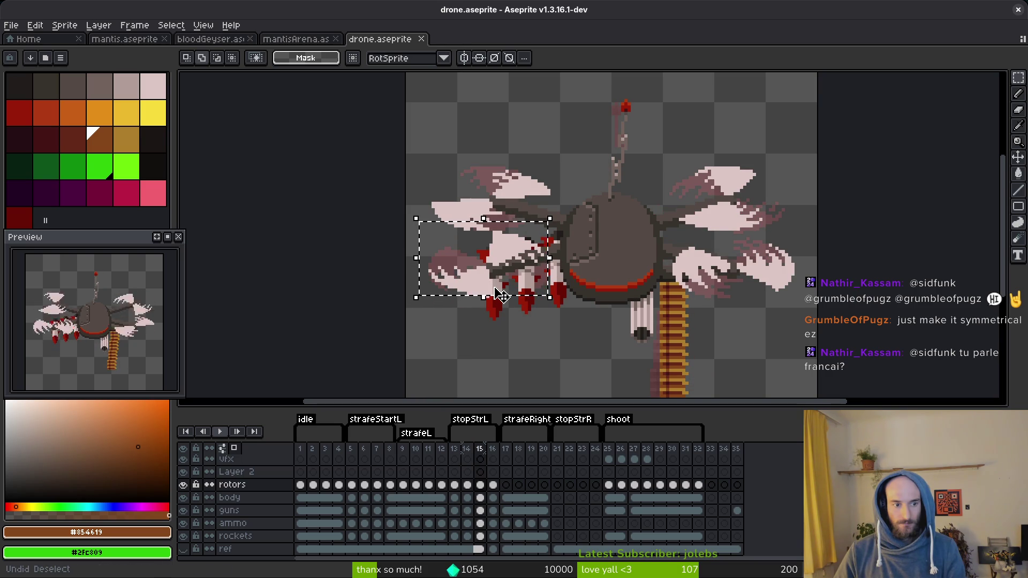
pyautogui.hotkey('ctrl', 'z')
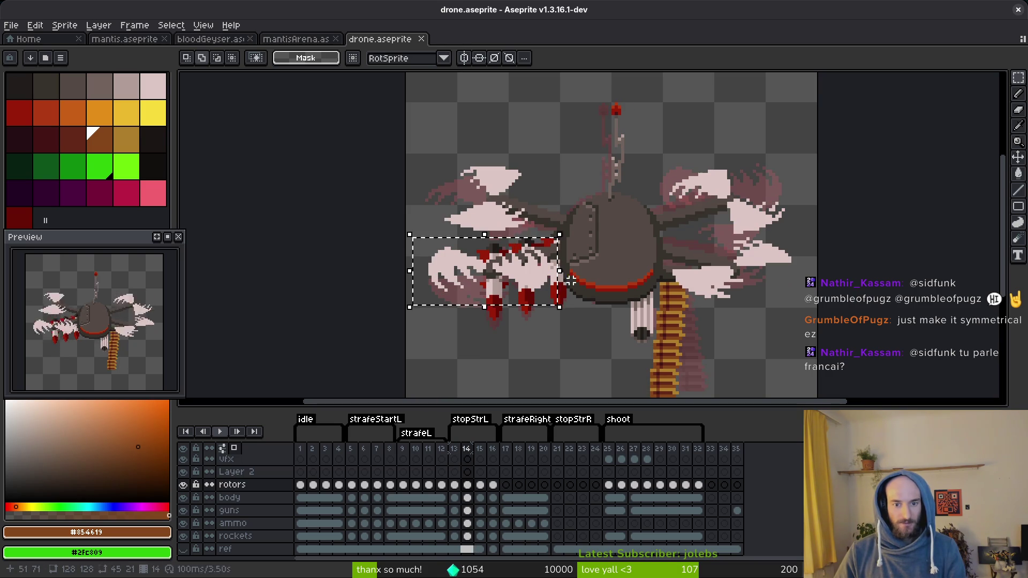
pyautogui.hotkey('ctrl', 'd')
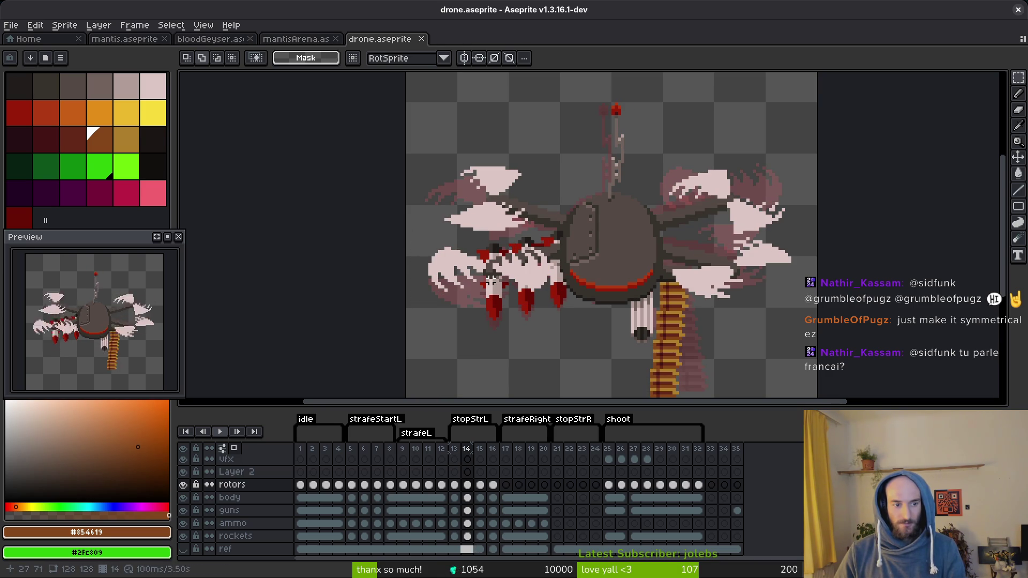
pyautogui.scroll(1, 492, 276)
pyautogui.press('Left')
pyautogui.press('i')
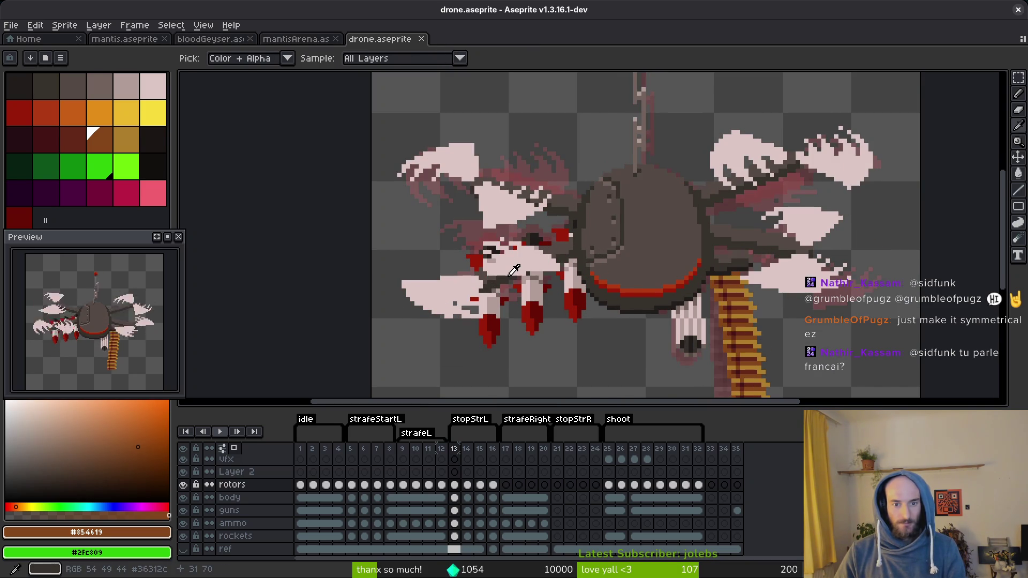
pyautogui.press('Right')
pyautogui.press('Right')
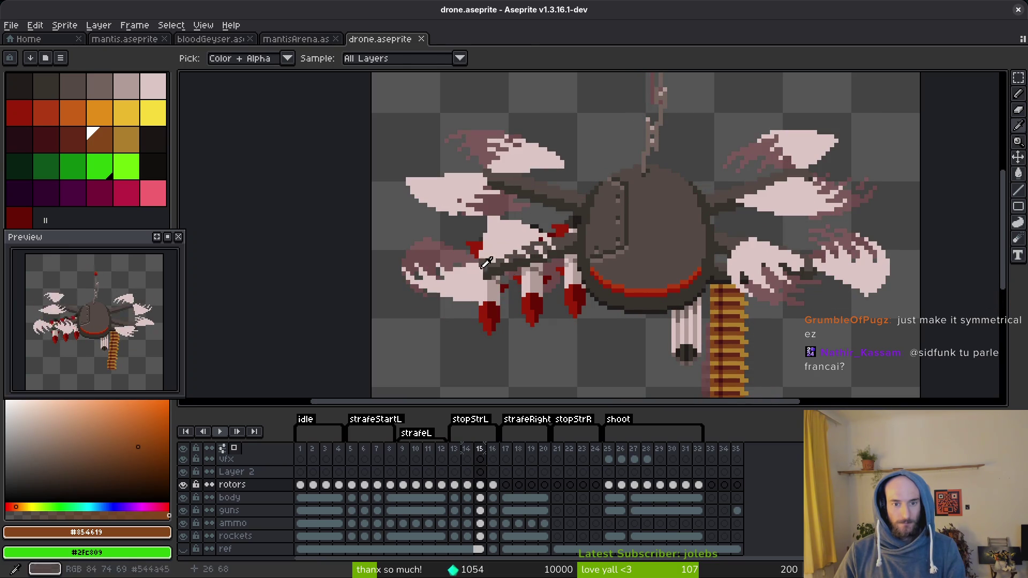
pyautogui.press('m')
# - Flip the left rotor blades on frame 15 vertically and deselect
pyautogui.moveTo(400, 222); pyautogui.dragTo(571, 316)
pyautogui.hotkey('shift', 'v')
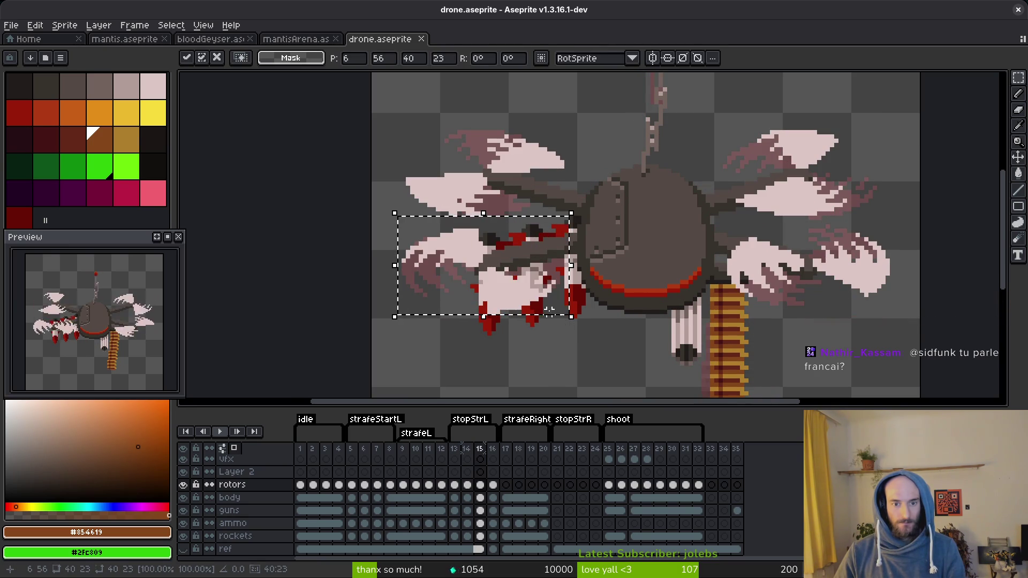
pyautogui.hotkey('ctrl', 'd')
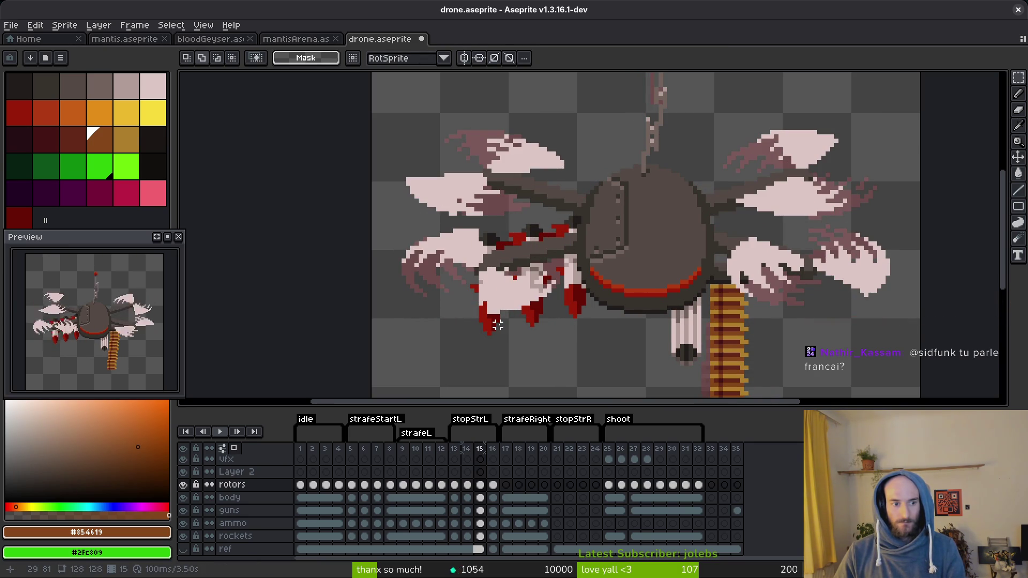
# - Step back and forth between frames 14, 15 and 16 to compare the rotors
pyautogui.press('i')
pyautogui.press('Left')
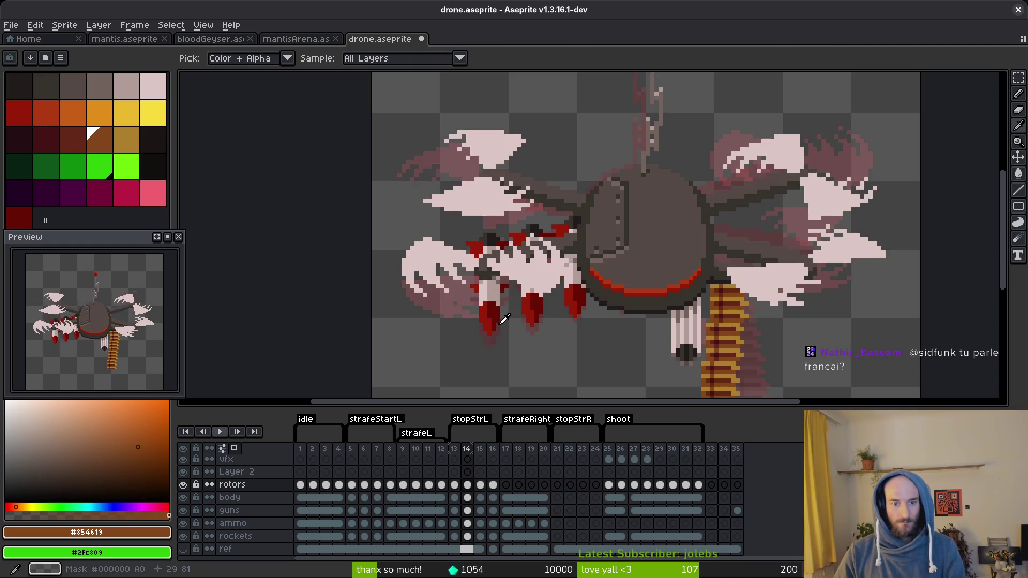
pyautogui.press('Right')
pyautogui.press('Left')
pyautogui.press('Right')
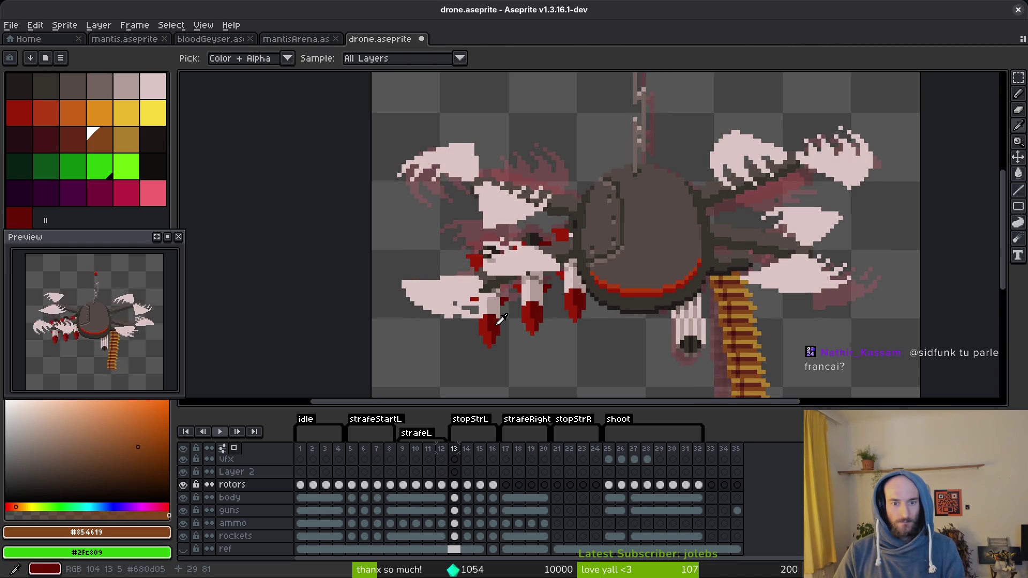
pyautogui.press('Left')
pyautogui.press('Right')
pyautogui.press('Right')
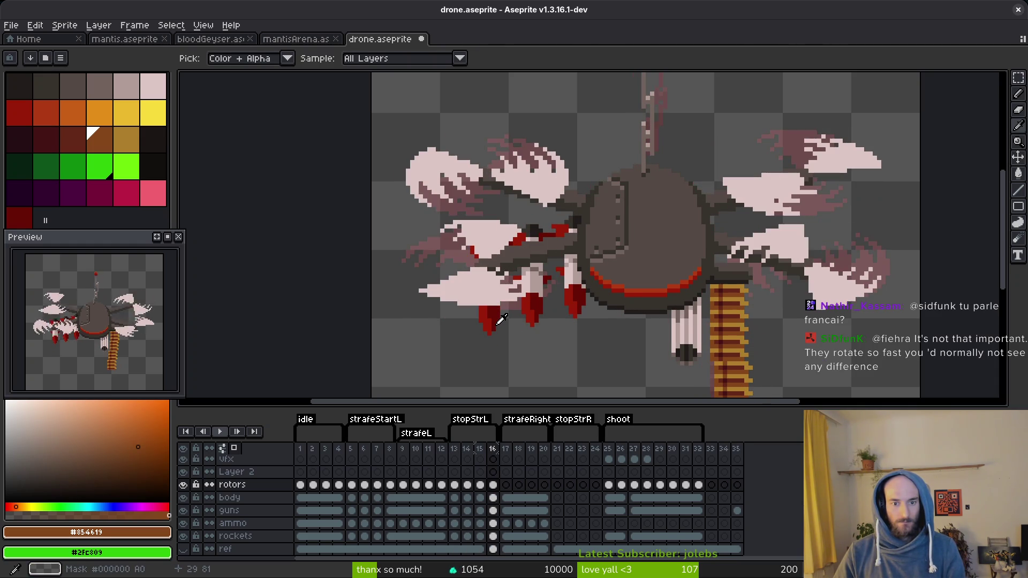
pyautogui.press('Left')
pyautogui.press('Left')
pyautogui.press('Right')
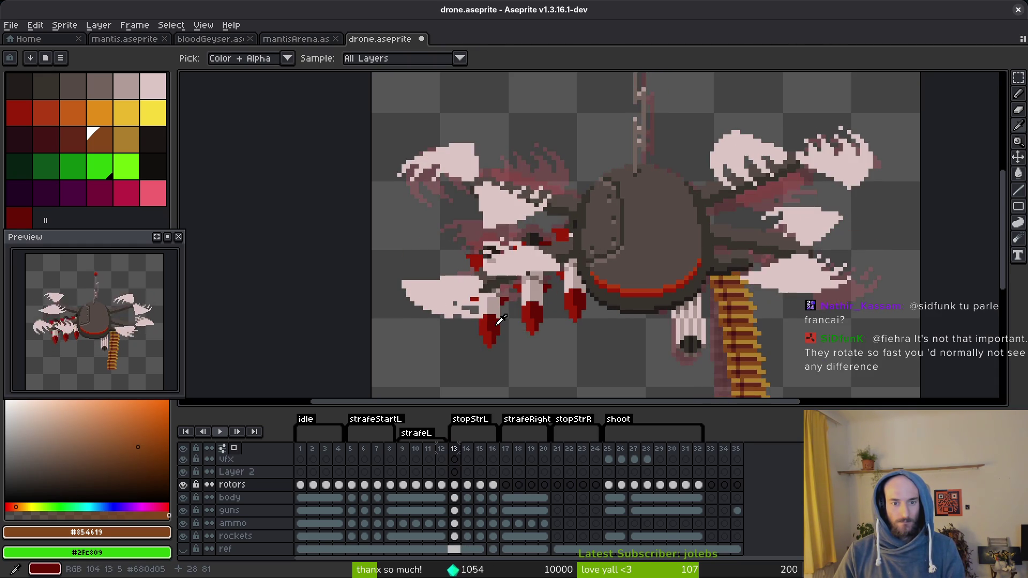
pyautogui.press('Left')
pyautogui.press('Right')
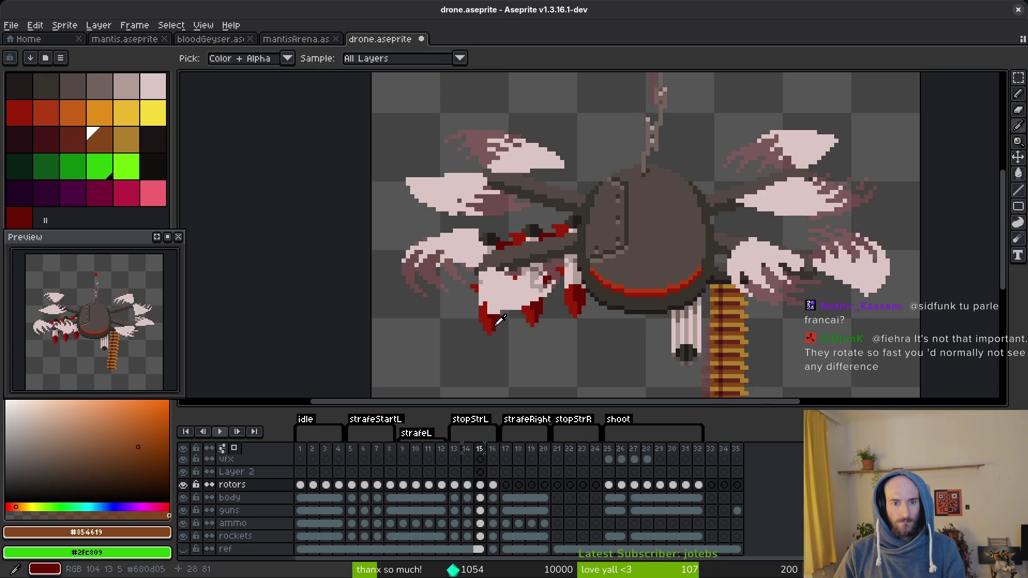
pyautogui.press('Right')
pyautogui.press('Right')
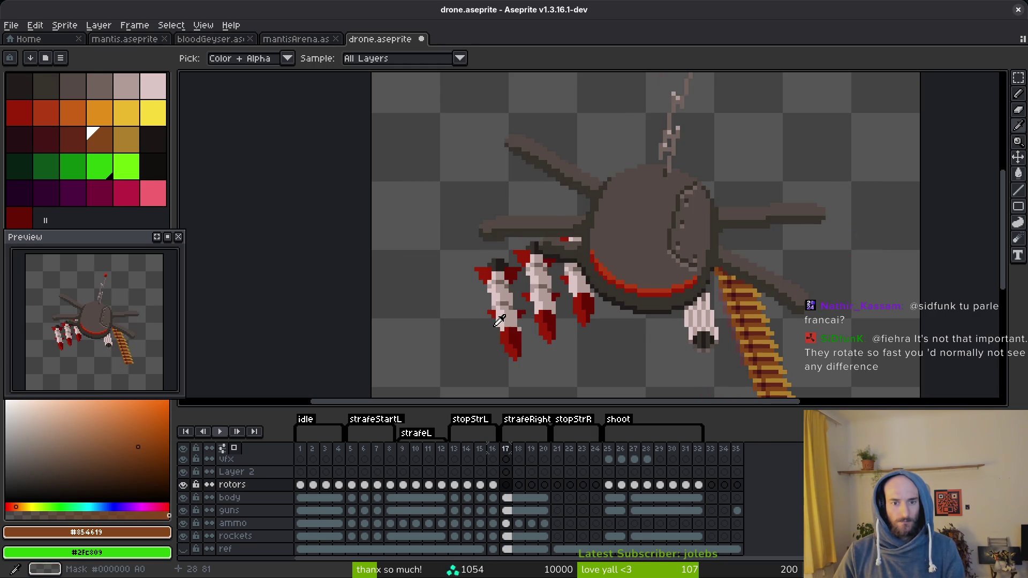
pyautogui.press('Left')
# - Check the frame 13 and frame 16 rotor cels, then save drone.aseprite
pyautogui.click(455, 486)
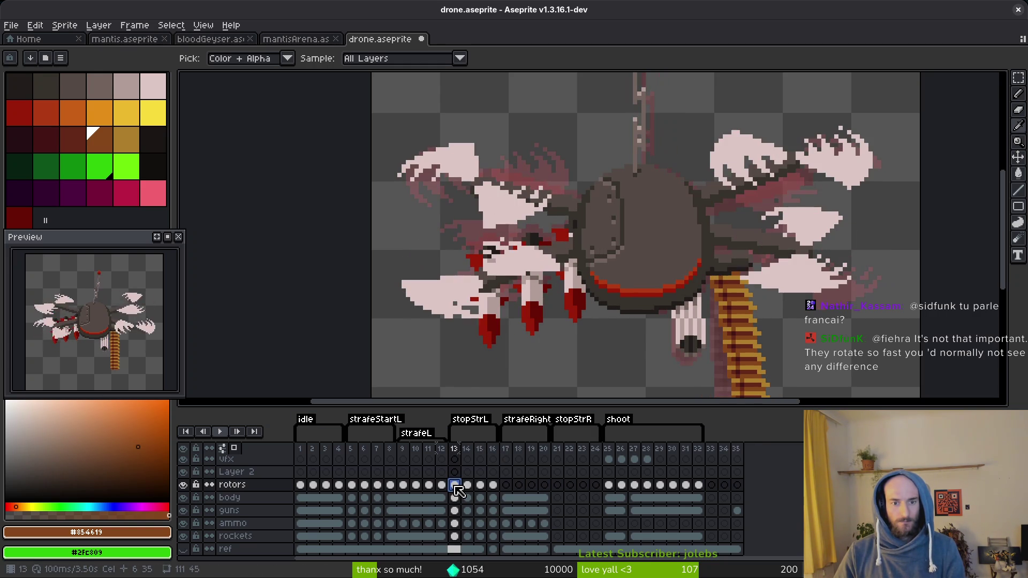
pyautogui.click(492, 485)
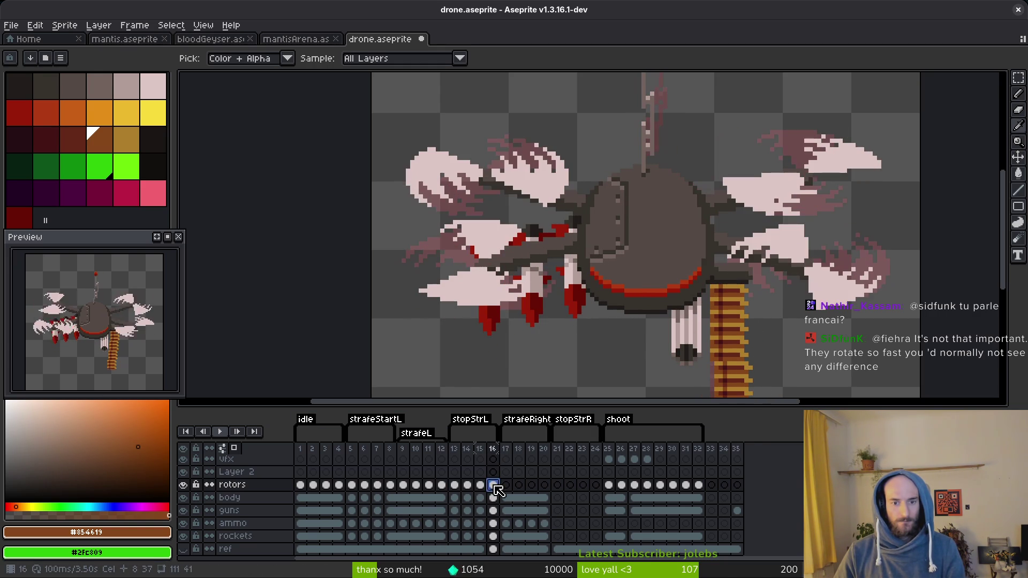
pyautogui.click(456, 487)
pyautogui.press('m')
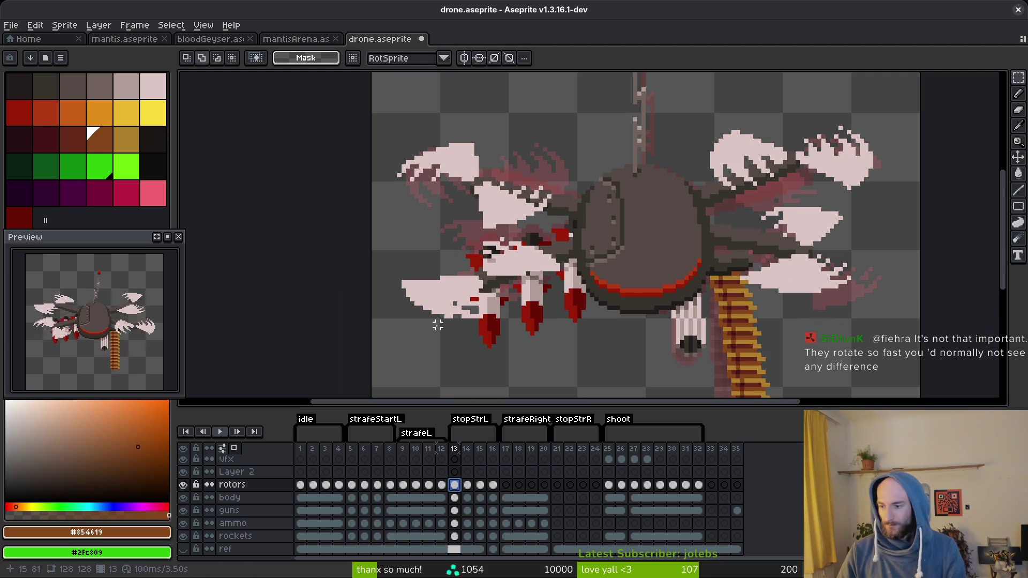
pyautogui.hotkey('ctrl', 's')
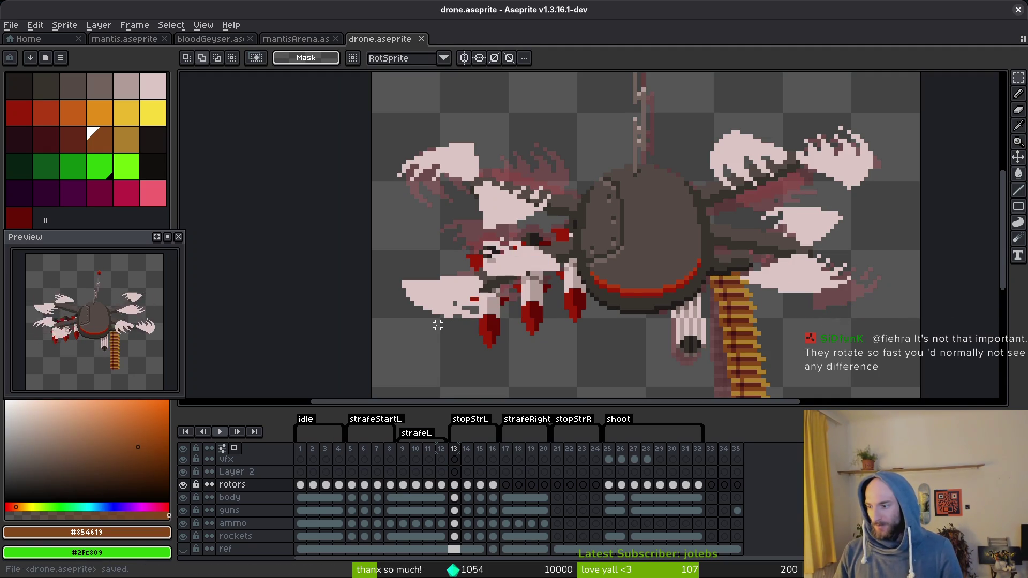
pyautogui.scroll(-5, 438, 325)
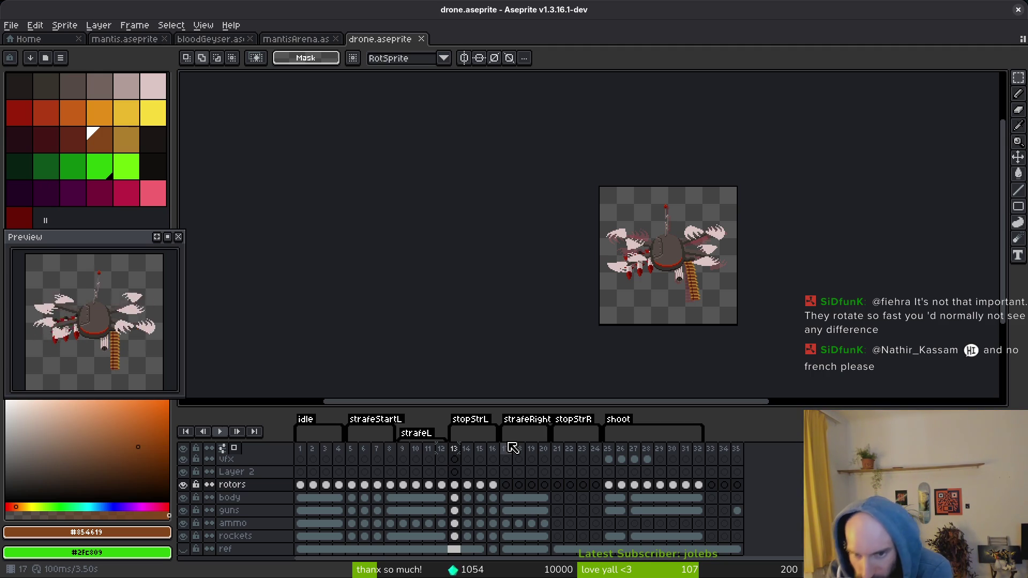
pyautogui.scroll(5, 643, 247)
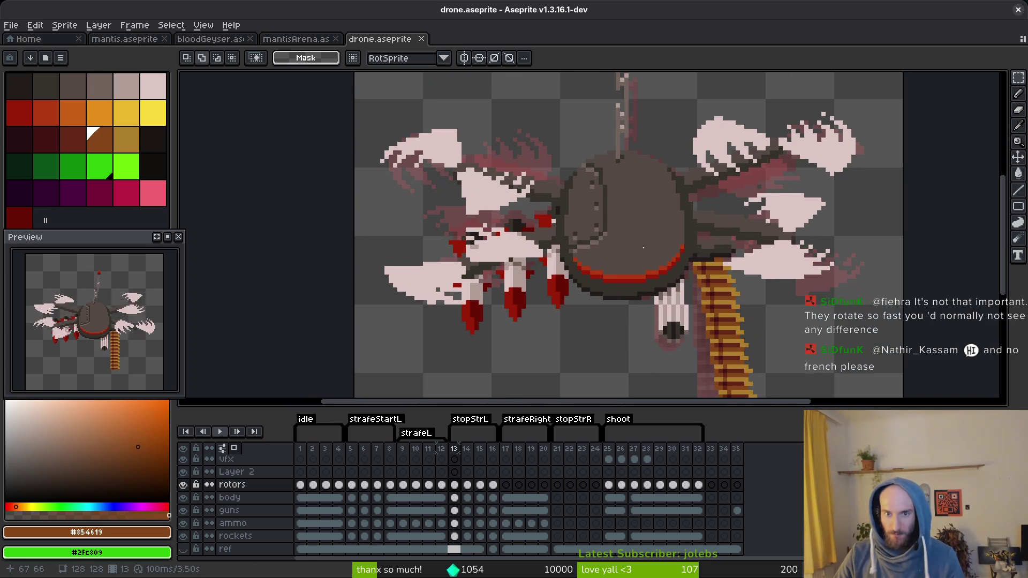
# - Save drone.aseprite and step forward to frame 17, where the strafeRight tag begins
pyautogui.hotkey('ctrl', 's')
pyautogui.scroll(-3, 667, 220)
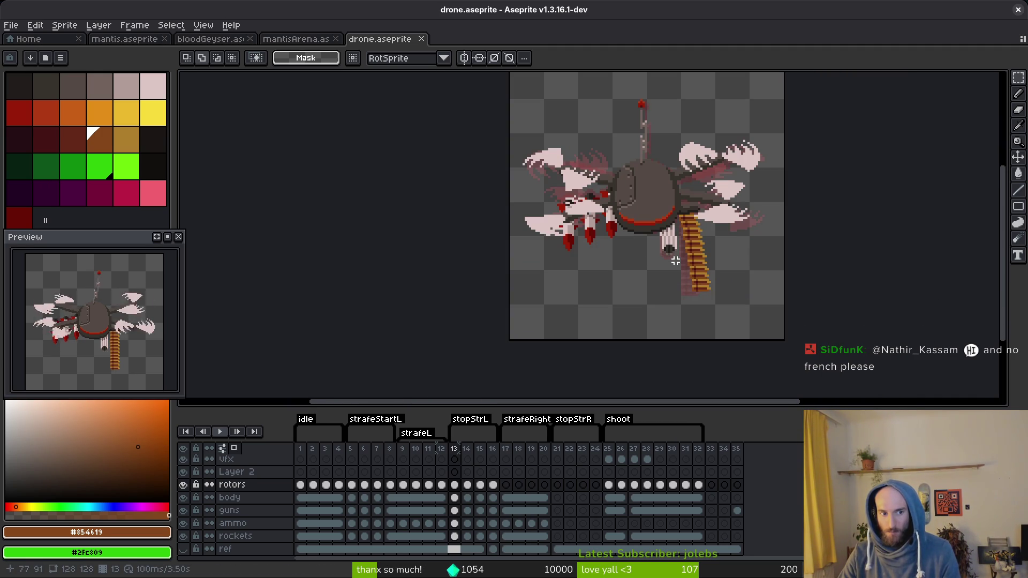
pyautogui.press('i')
pyautogui.press('Right')
pyautogui.press('Right')
pyautogui.press('Right')
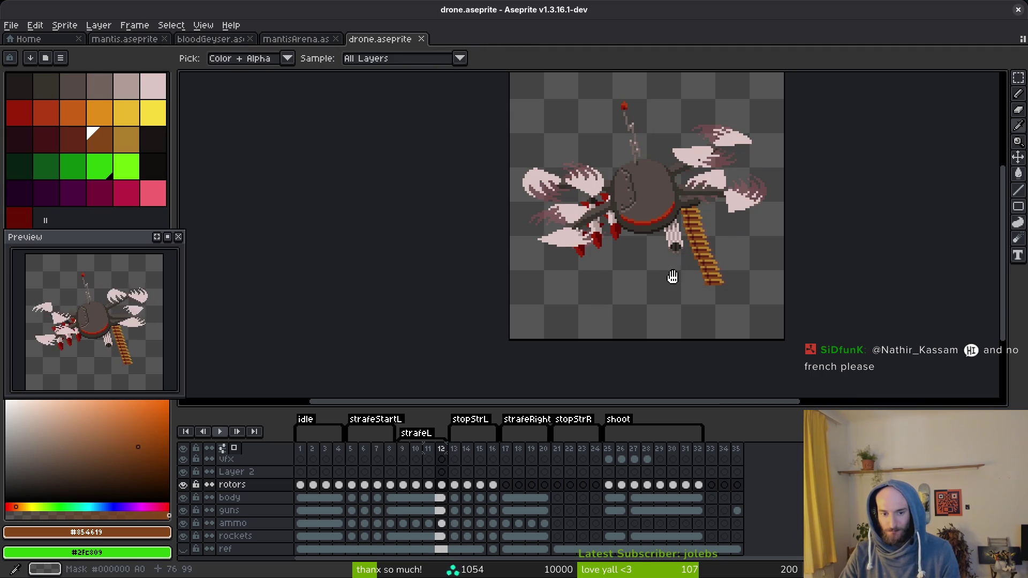
pyautogui.press('Left')
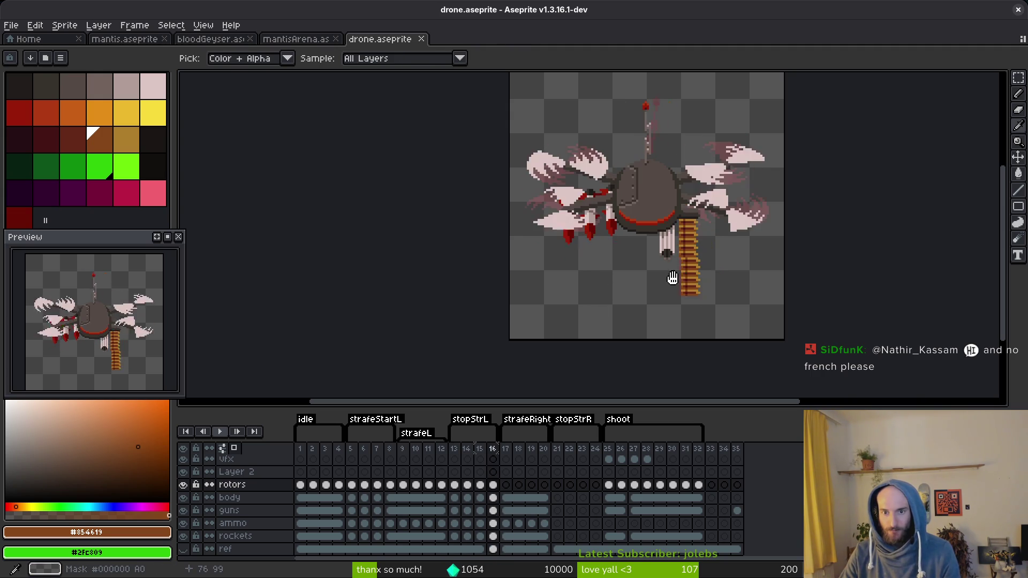
pyautogui.press('Right')
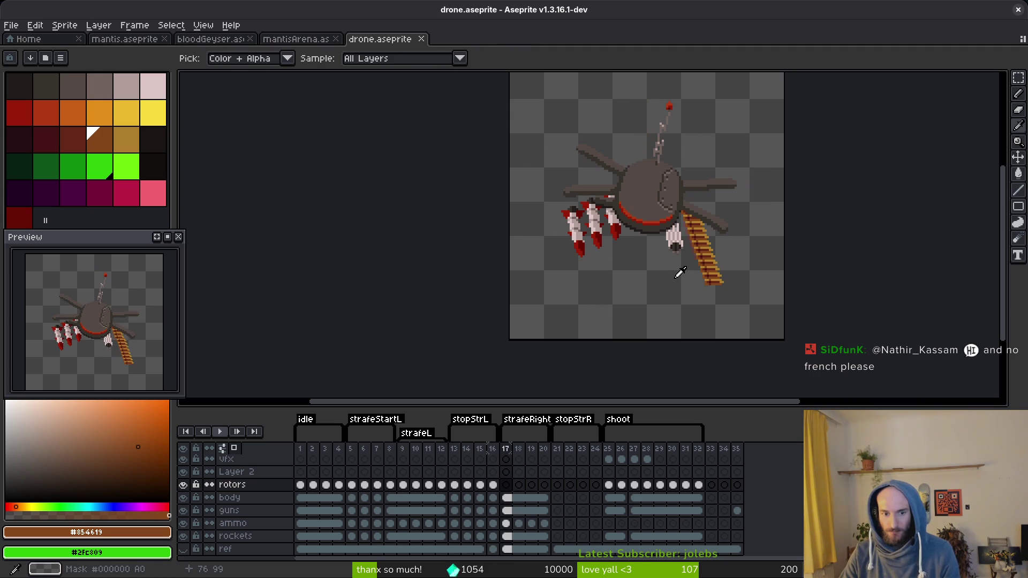
# - Look at the strafeRight tag properties without changes, then insert an empty frame at frame 17
pyautogui.doubleClick(536, 424)
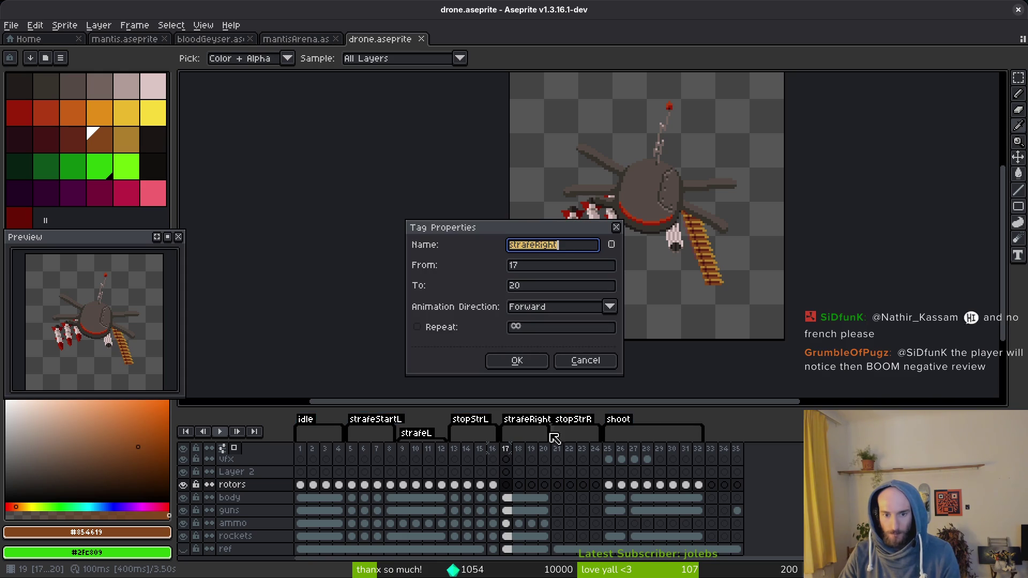
pyautogui.write('st')
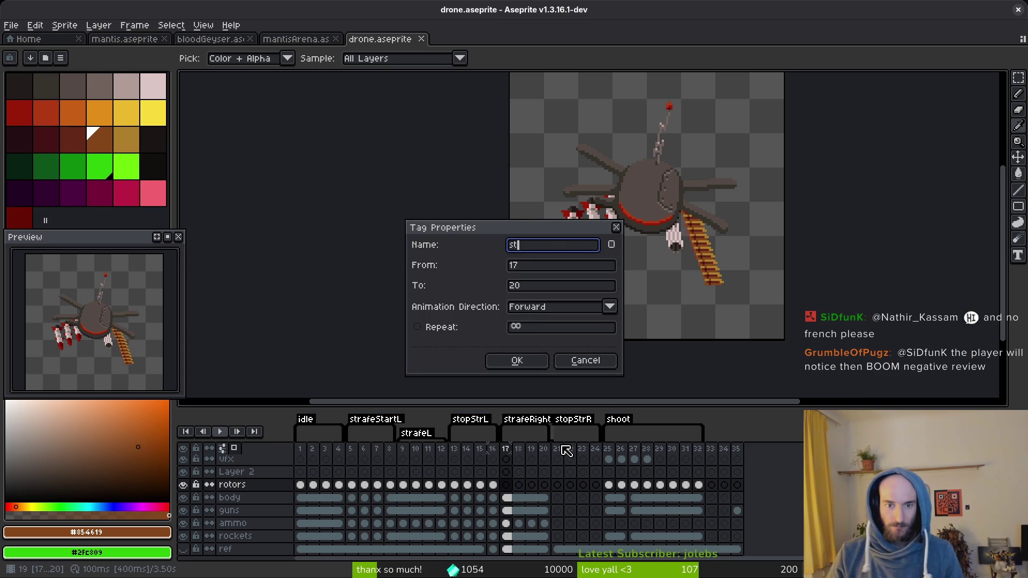
pyautogui.press('Escape')
pyautogui.press('Right')
pyautogui.press('Right')
pyautogui.press('Right')
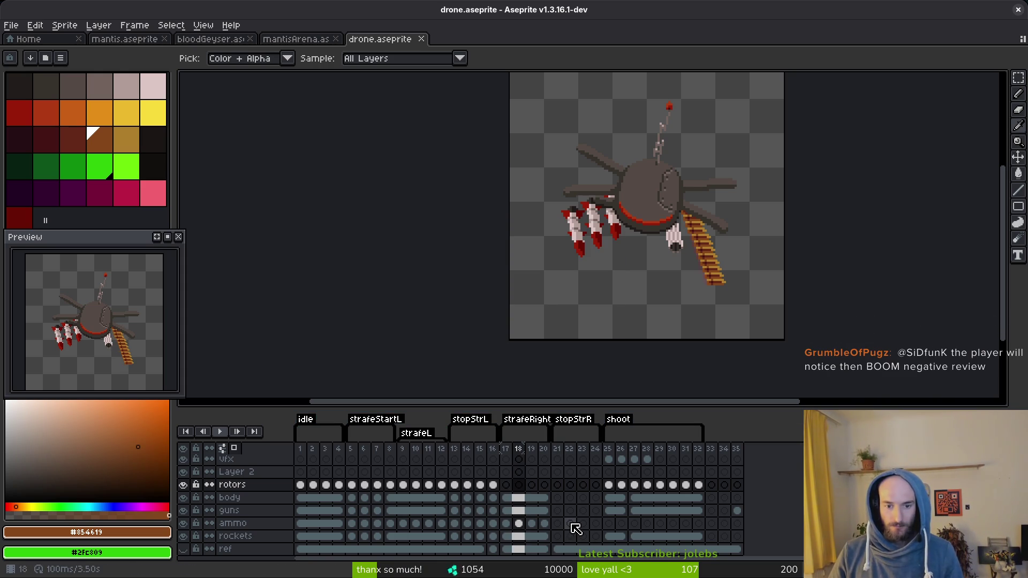
pyautogui.press('Left')
pyautogui.press('Left')
pyautogui.press('Left')
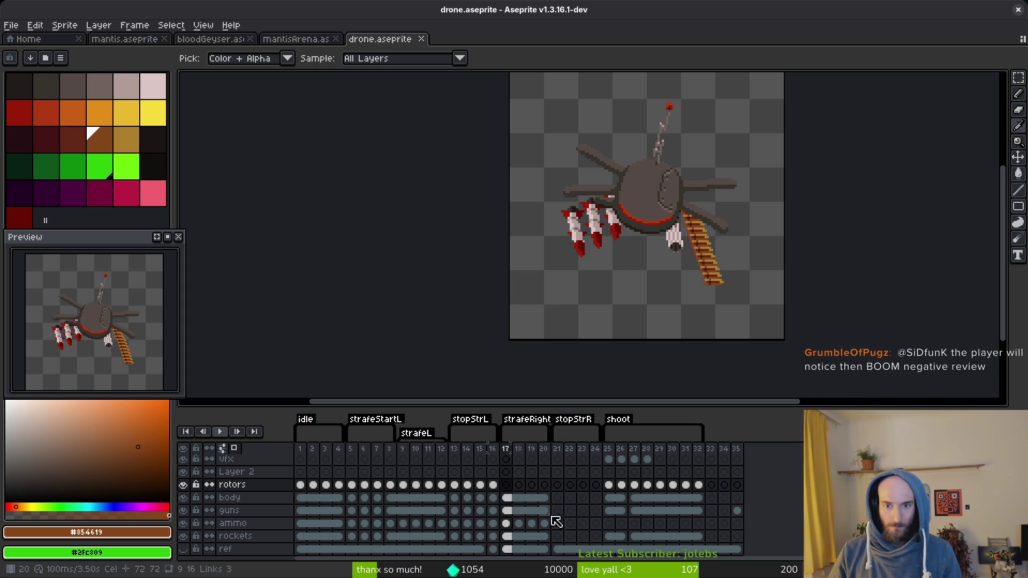
pyautogui.press('Right')
pyautogui.press('Left')
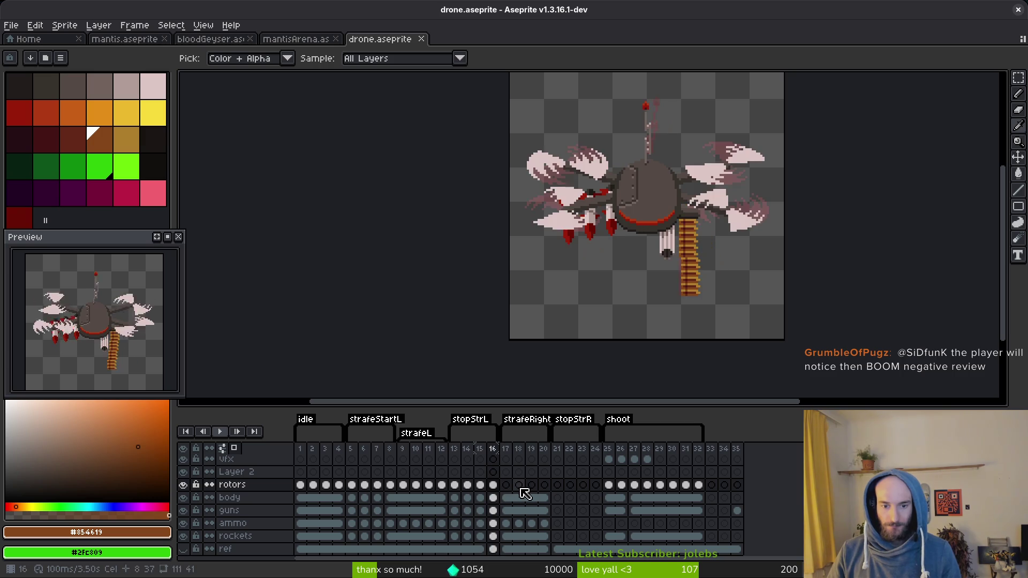
pyautogui.press('Left')
pyautogui.hotkey('alt', 'b')
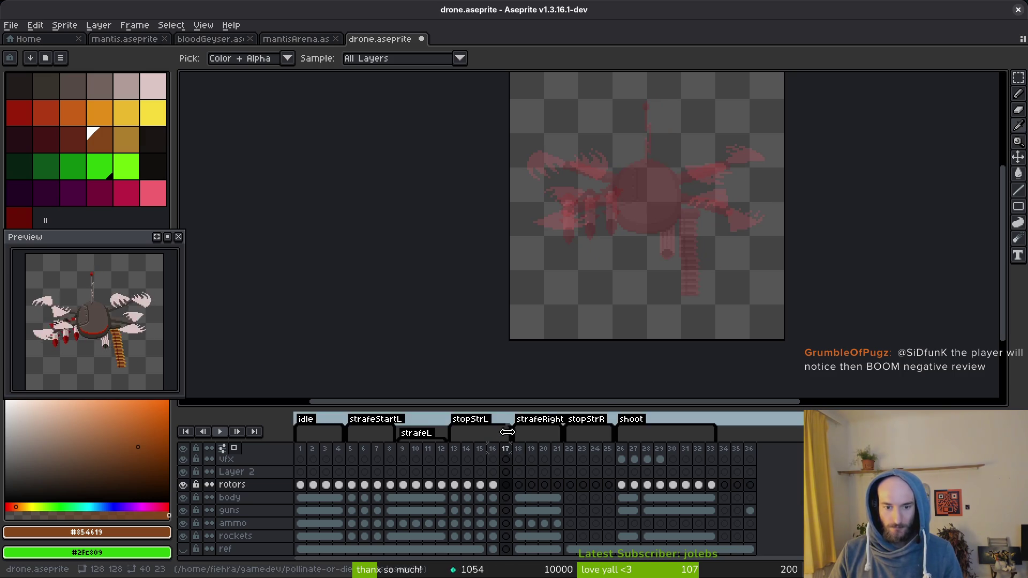
# - Add three more empty frames and tag frames 17–20 as strafeStartR
pyautogui.hotkey('alt', 'b')
pyautogui.hotkey('alt', 'b')
pyautogui.hotkey('alt', 'b')
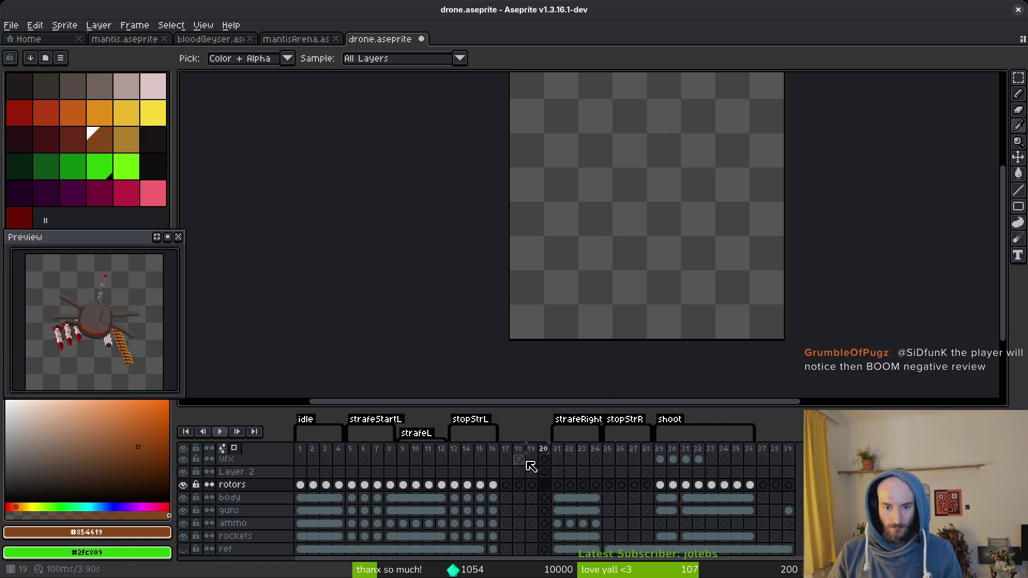
pyautogui.moveTo(514, 456); pyautogui.dragTo(539, 463)
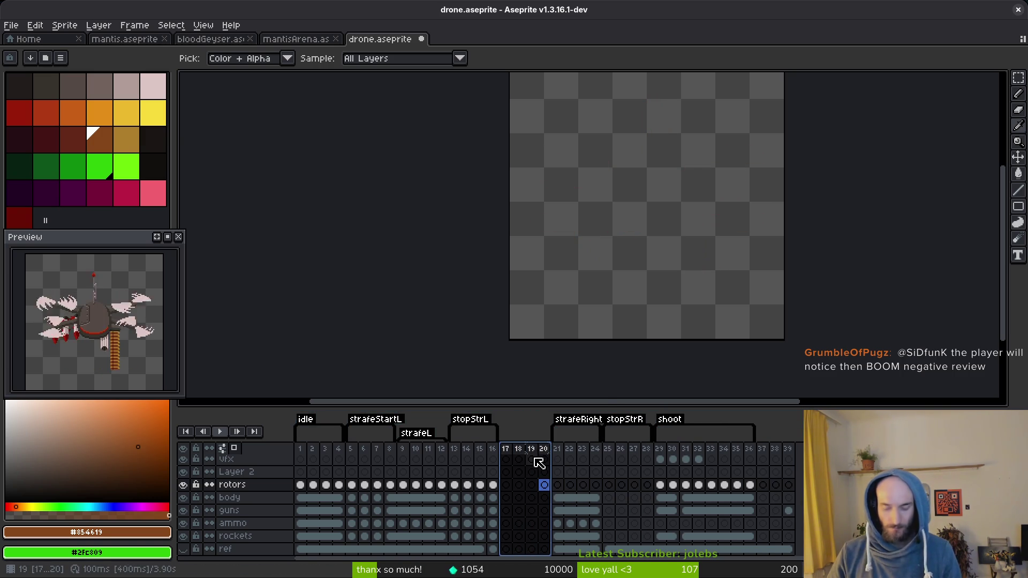
pyautogui.press('F2')
pyautogui.write('strafeStartR')
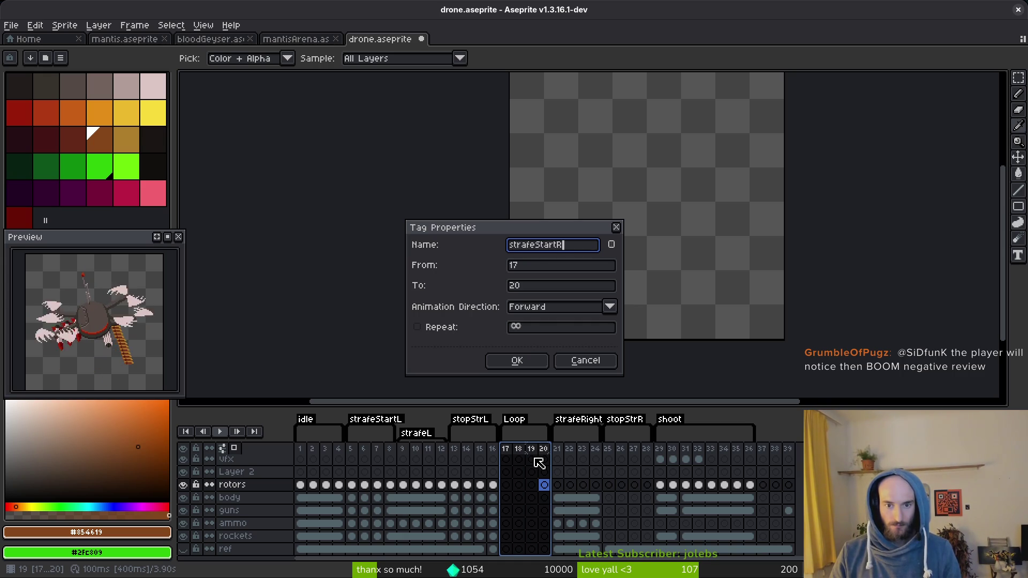
pyautogui.press('Return')
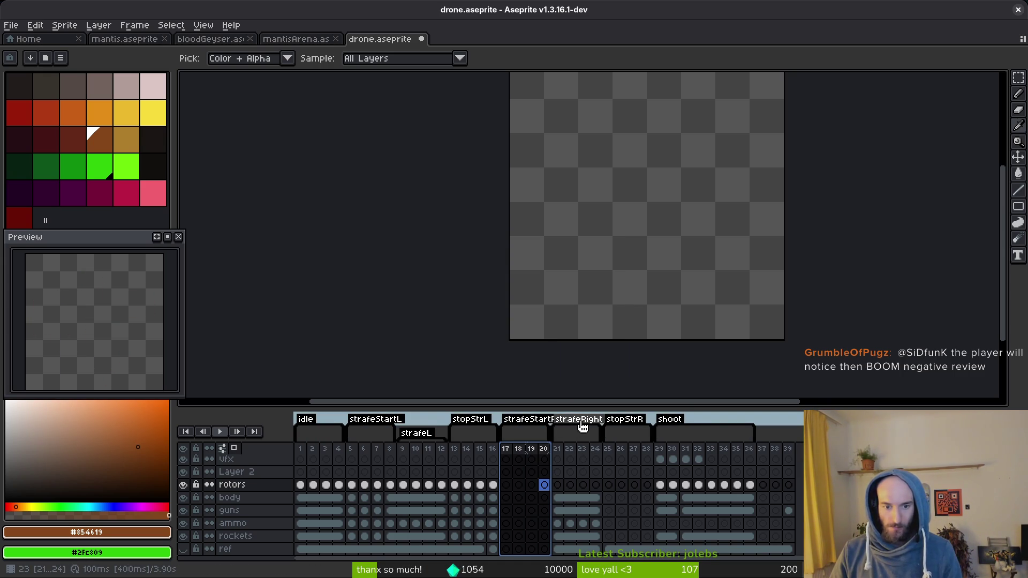
# - Rename the tags strafeRight to strafeR, strafeStartR to StartR and strafeStartL to startL
pyautogui.doubleClick(583, 427)
pyautogui.click(577, 249)
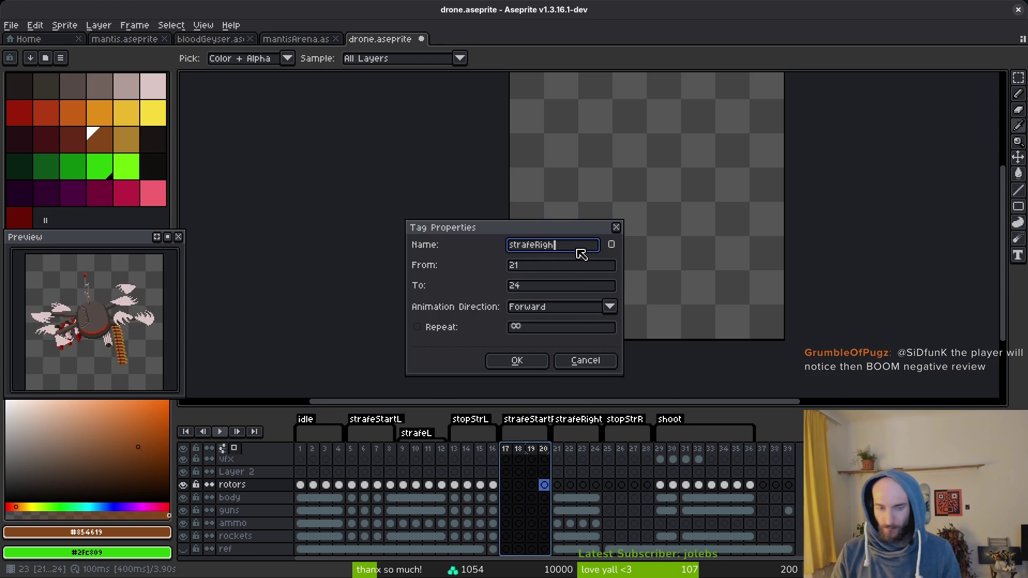
pyautogui.press('Return')
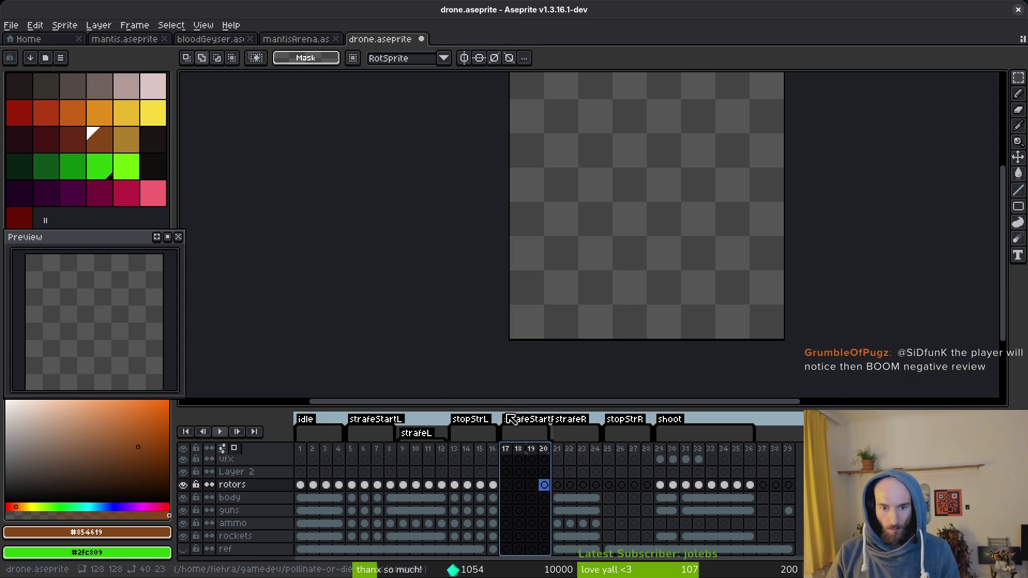
pyautogui.doubleClick(516, 423)
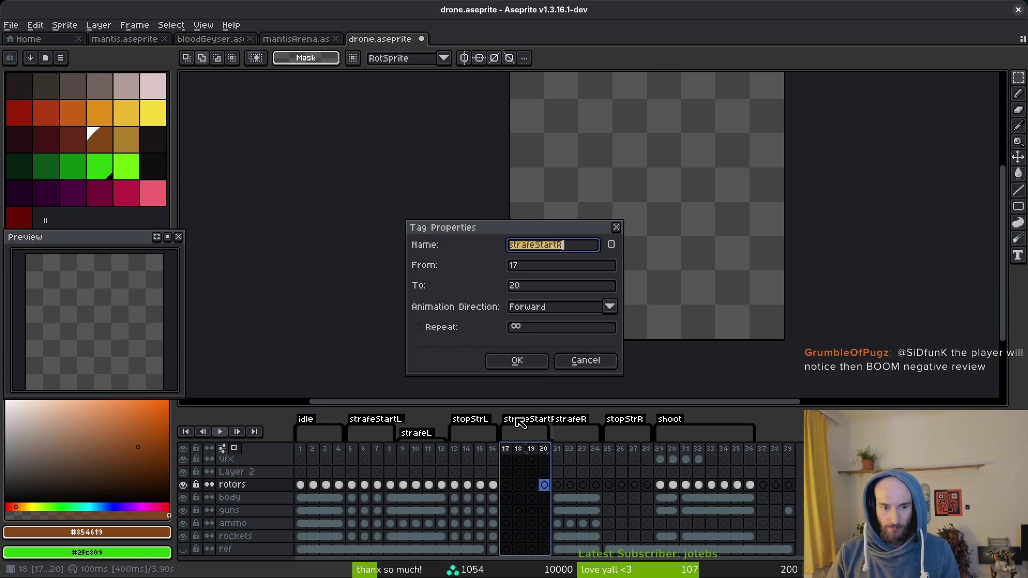
pyautogui.click(543, 250)
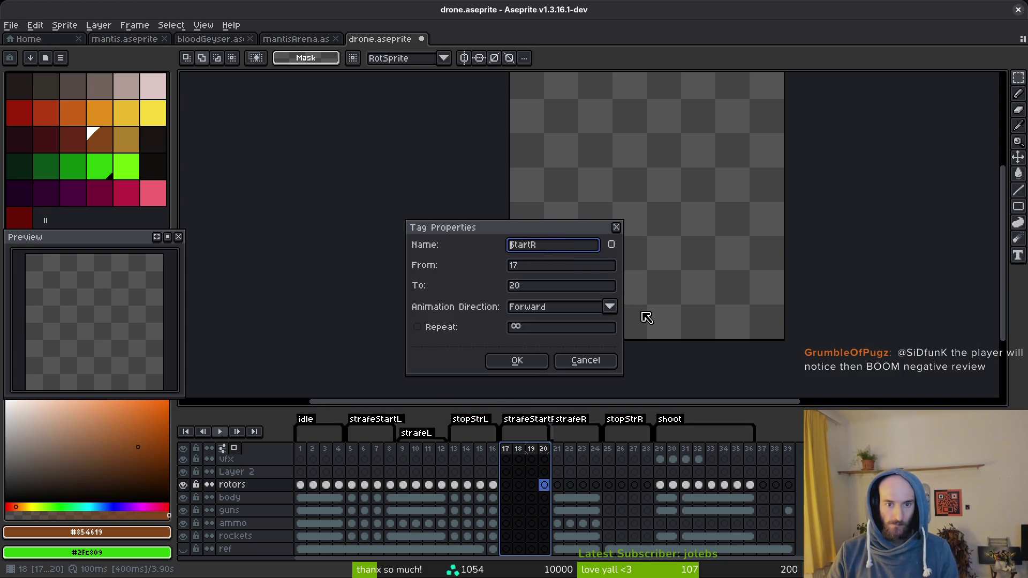
pyautogui.press('Return')
pyautogui.doubleClick(397, 410)
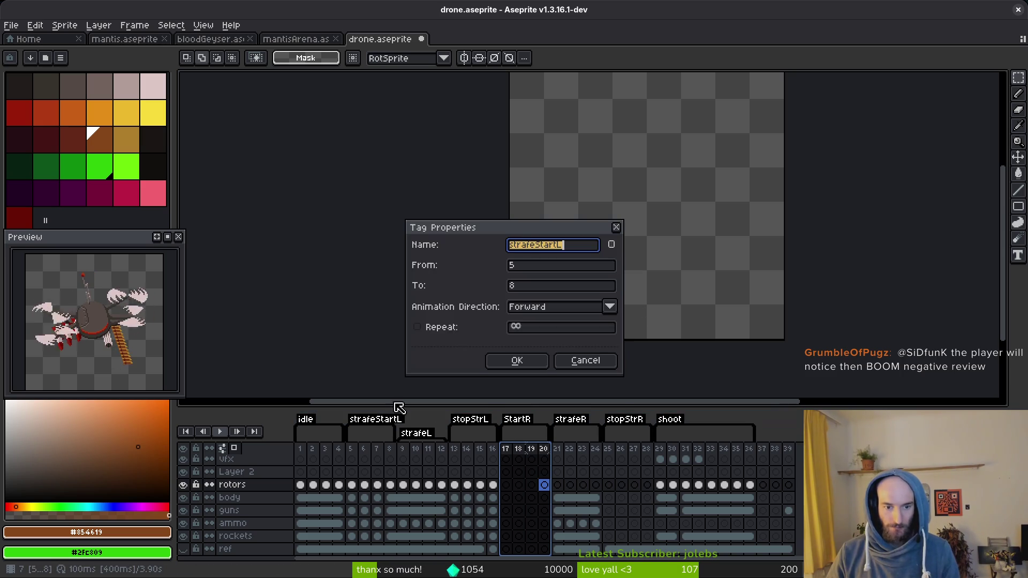
pyautogui.moveTo(530, 247); pyautogui.dragTo(464, 251)
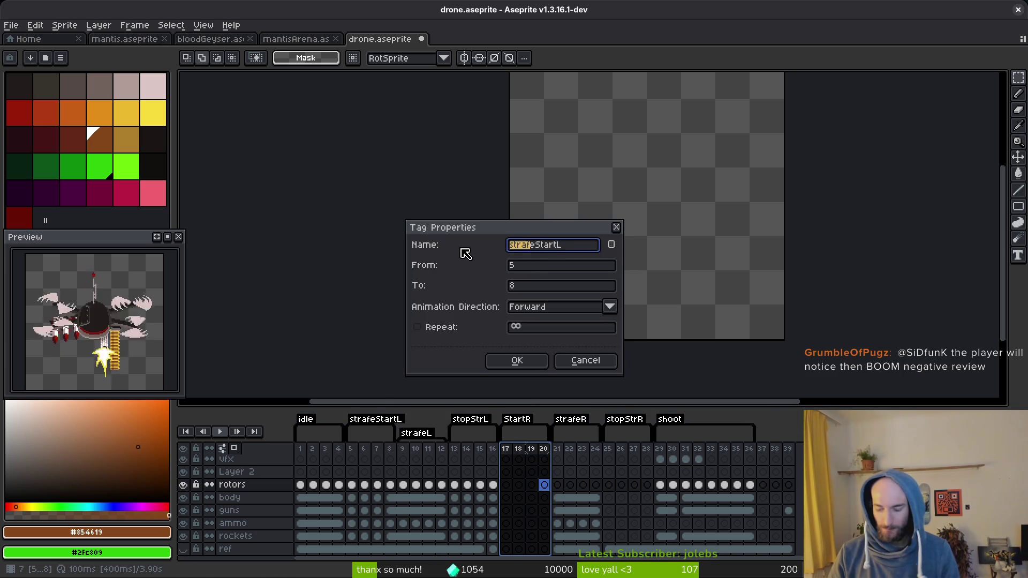
pyautogui.press('Return')
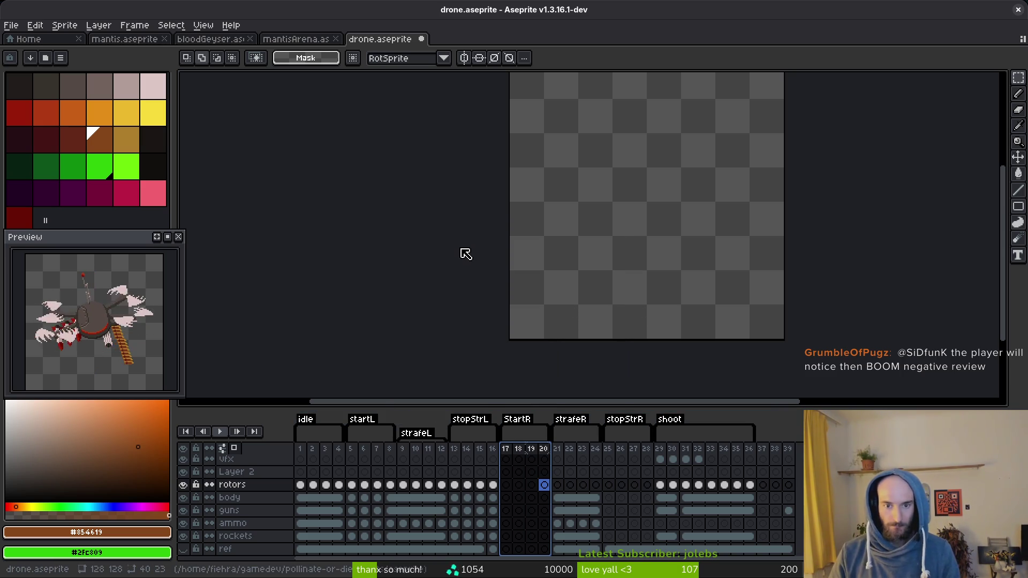
# - Play the animation preview, then save drone.aseprite
pyautogui.hotkey('ctrl', 'Return')
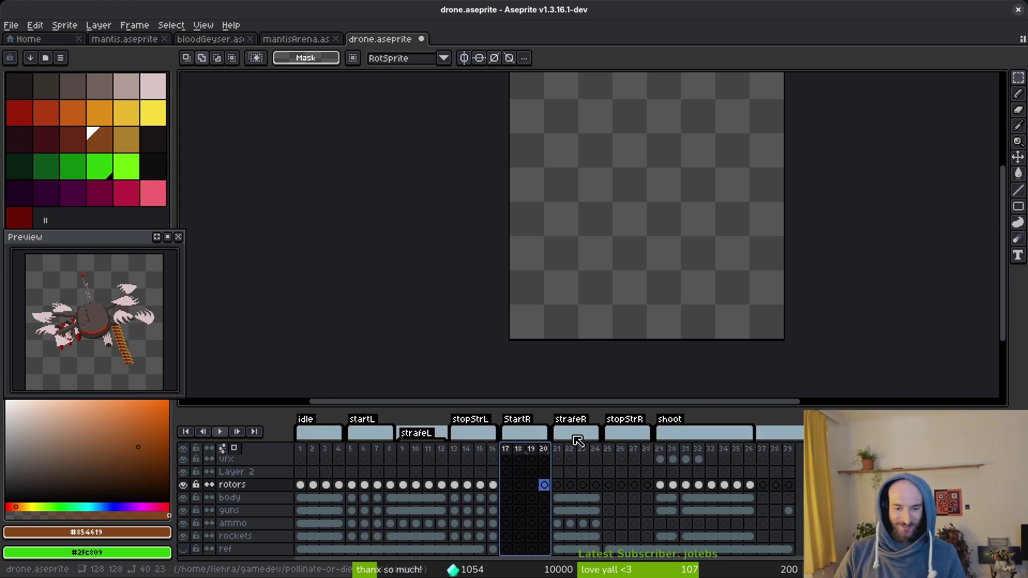
pyautogui.press('Escape')
pyautogui.hotkey('ctrl', 's')
pyautogui.scroll(-1, 603, 314)
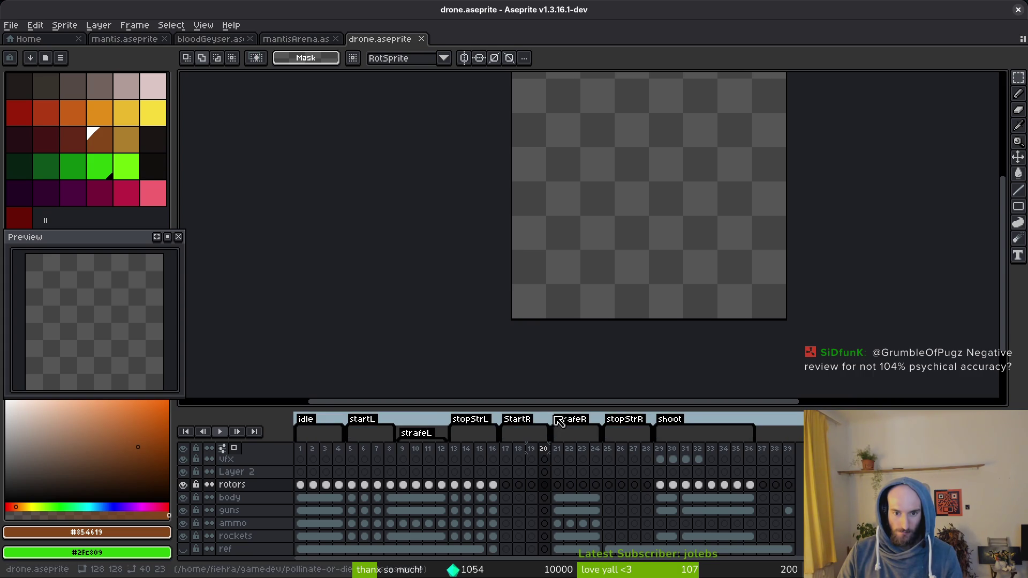
# - Review the drone across the strafeR, stopStrL, startL and strafeL frames
pyautogui.click(569, 492)
pyautogui.press('Return')
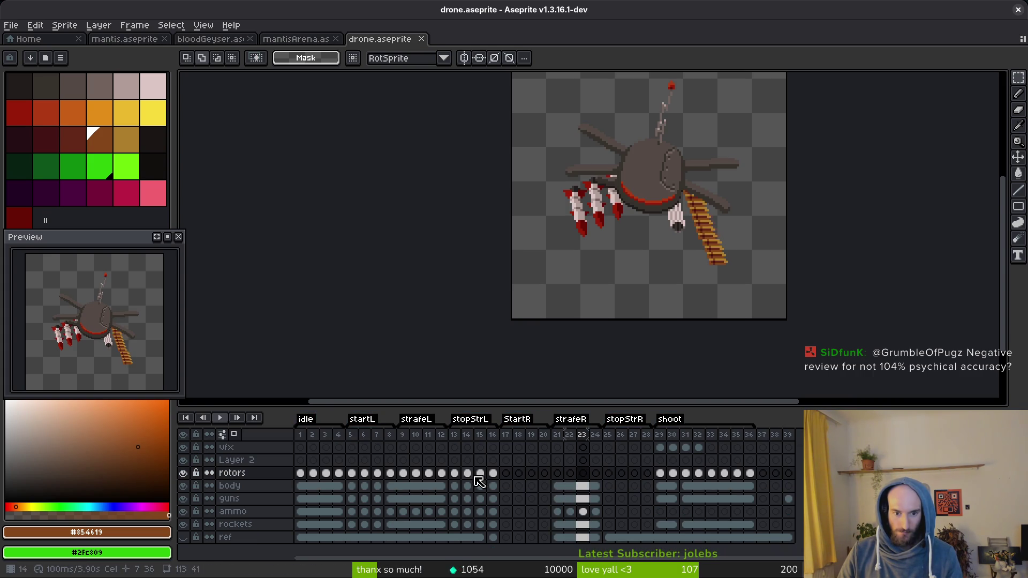
pyautogui.click(461, 474)
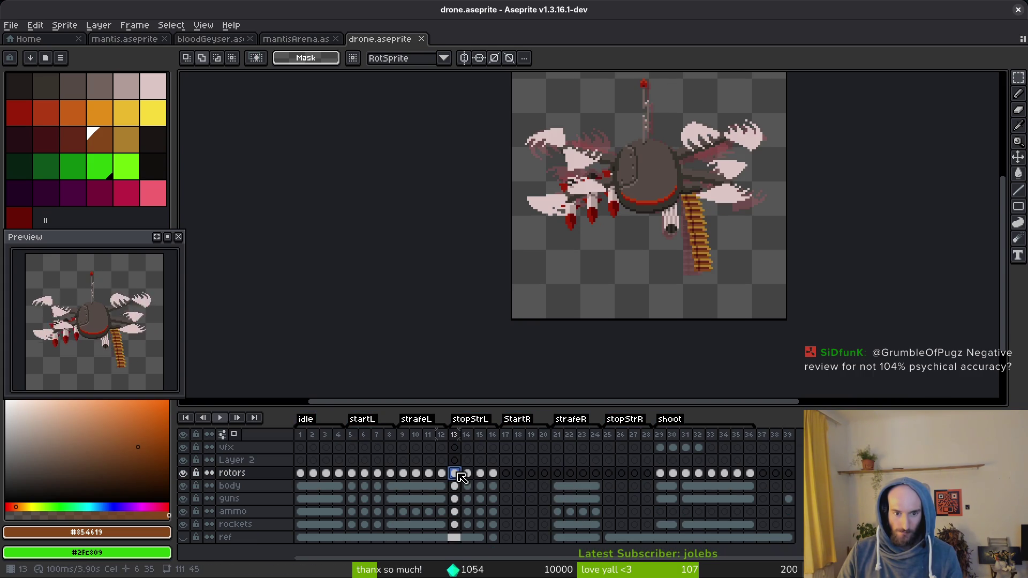
pyautogui.click(352, 473)
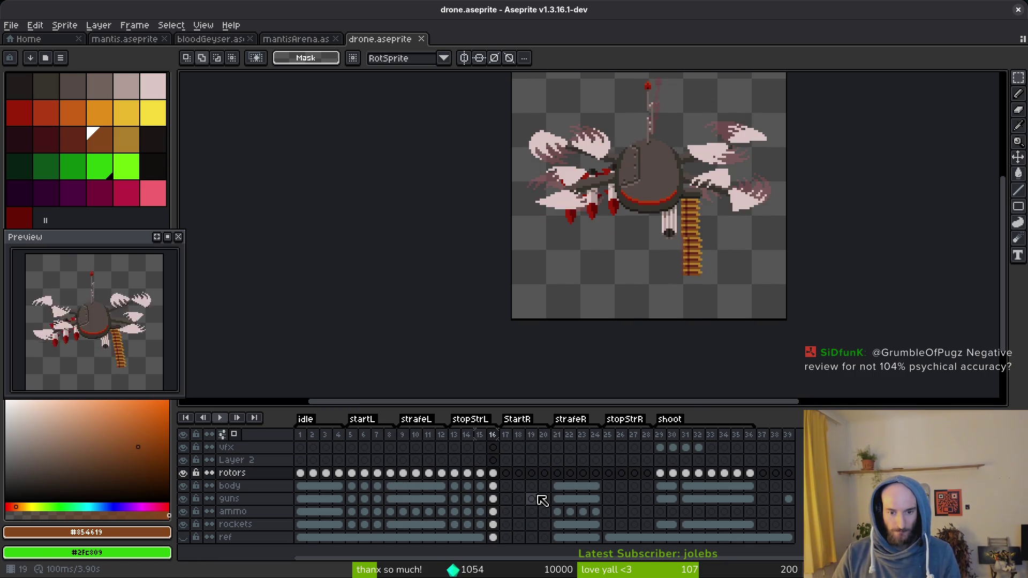
pyautogui.click(401, 488)
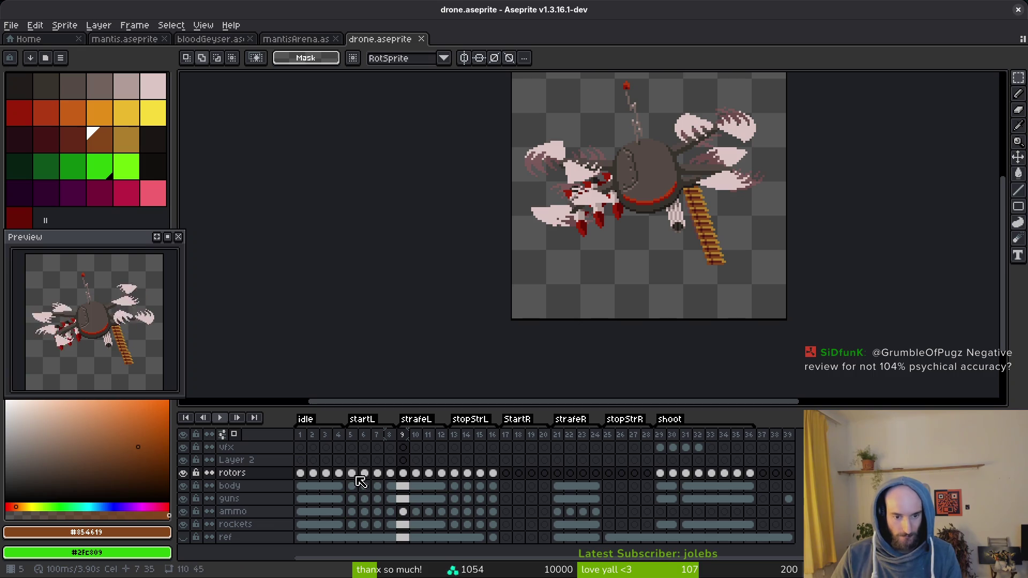
# - Place the body cels from frames 5–8 into frames 17–20 and check frame 20
pyautogui.moveTo(351, 486); pyautogui.dragTo(390, 486)
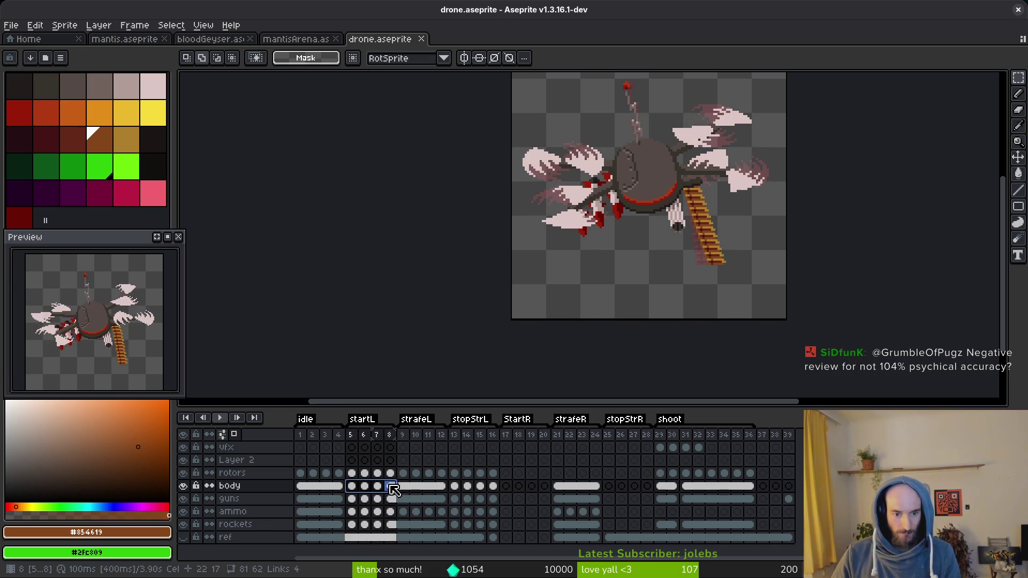
pyautogui.moveTo(535, 497); pyautogui.dragTo(506, 488)
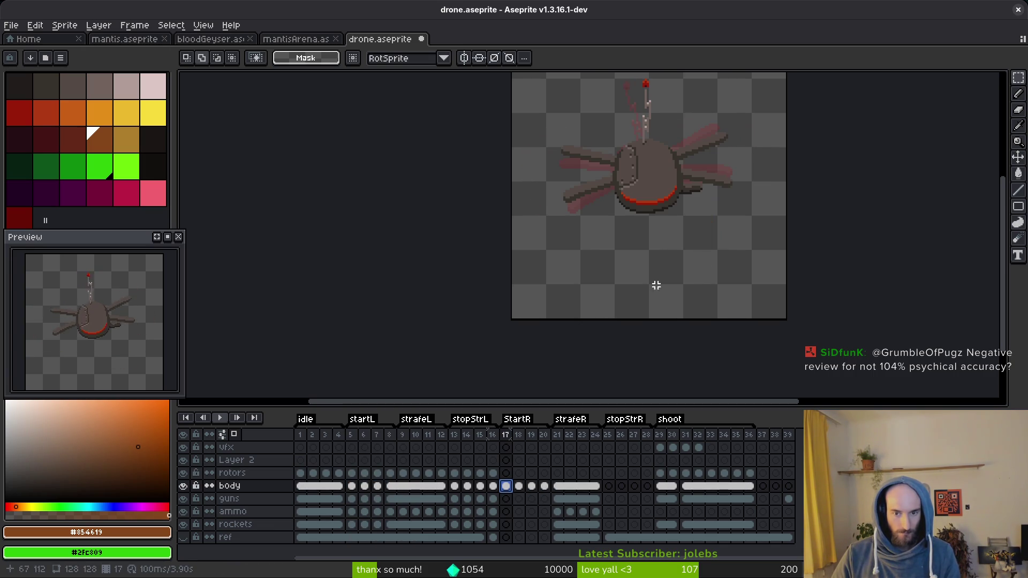
pyautogui.scroll(-2, 674, 258)
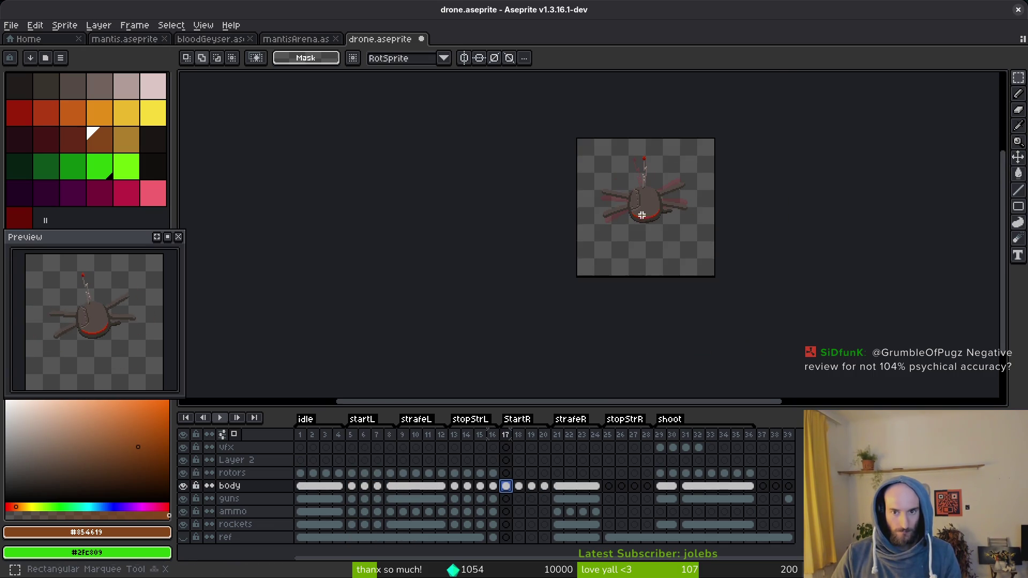
pyautogui.click(544, 486)
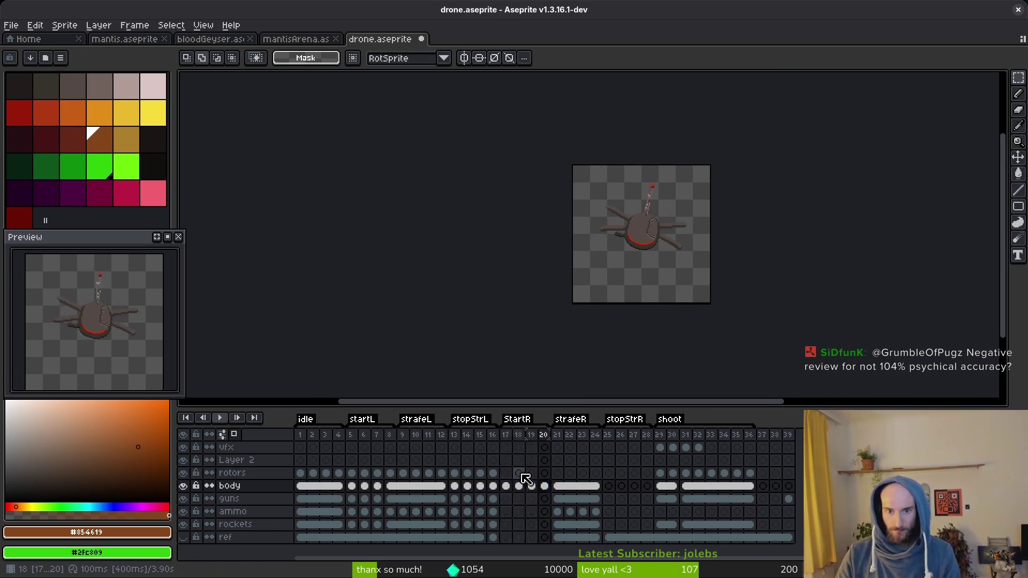
# - Save the drone file and flip between frames 16–18 to compare, saving again
pyautogui.hotkey('ctrl', 's')
pyautogui.press('i')
pyautogui.press('Left')
pyautogui.press('Left')
pyautogui.press('Left')
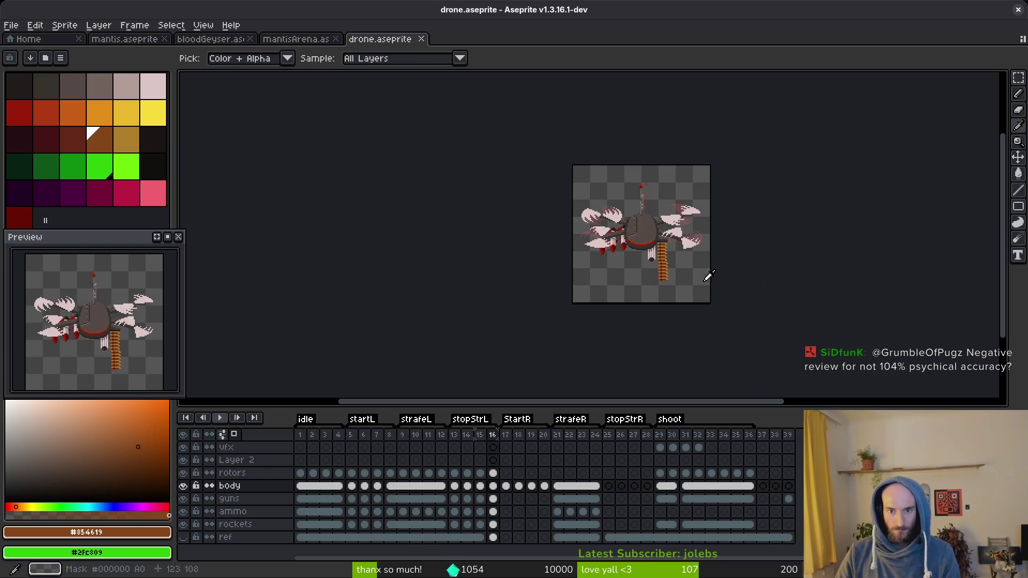
pyautogui.press('Right')
pyautogui.press('Right')
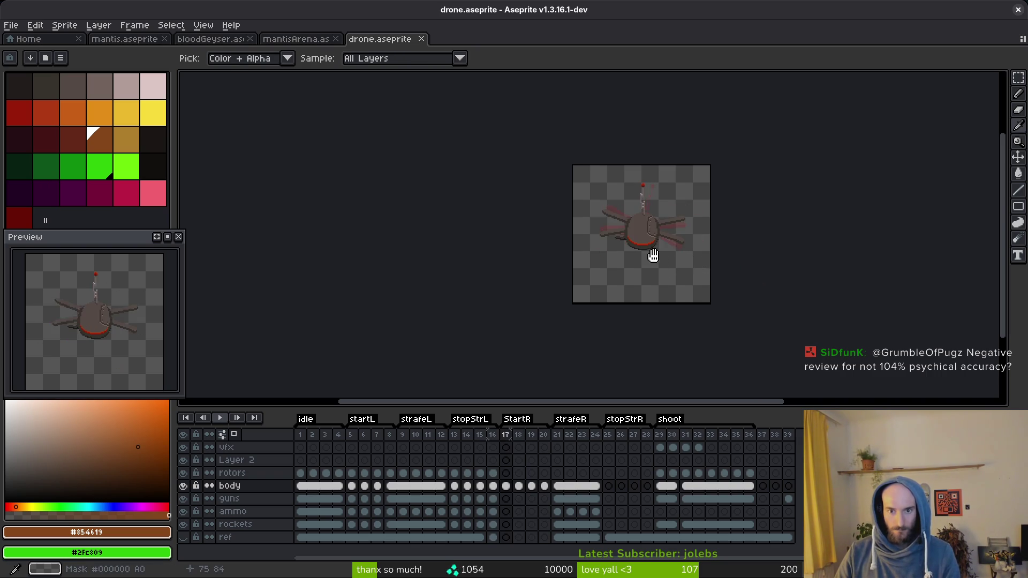
pyautogui.press('Left')
pyautogui.press('Left')
pyautogui.press('Right')
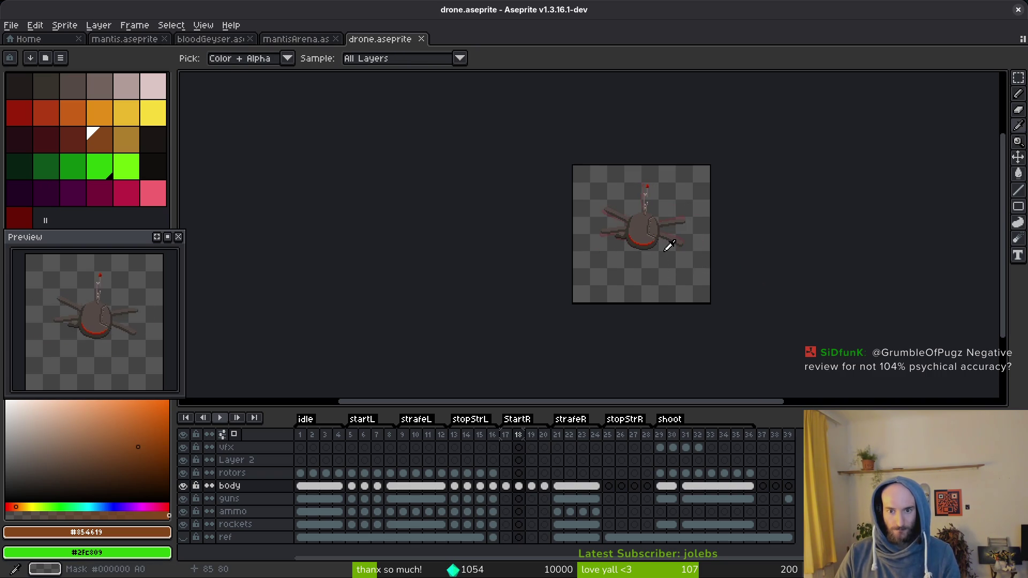
pyautogui.press('Left')
pyautogui.press('Left')
pyautogui.press('v')
pyautogui.hotkey('ctrl', 's')
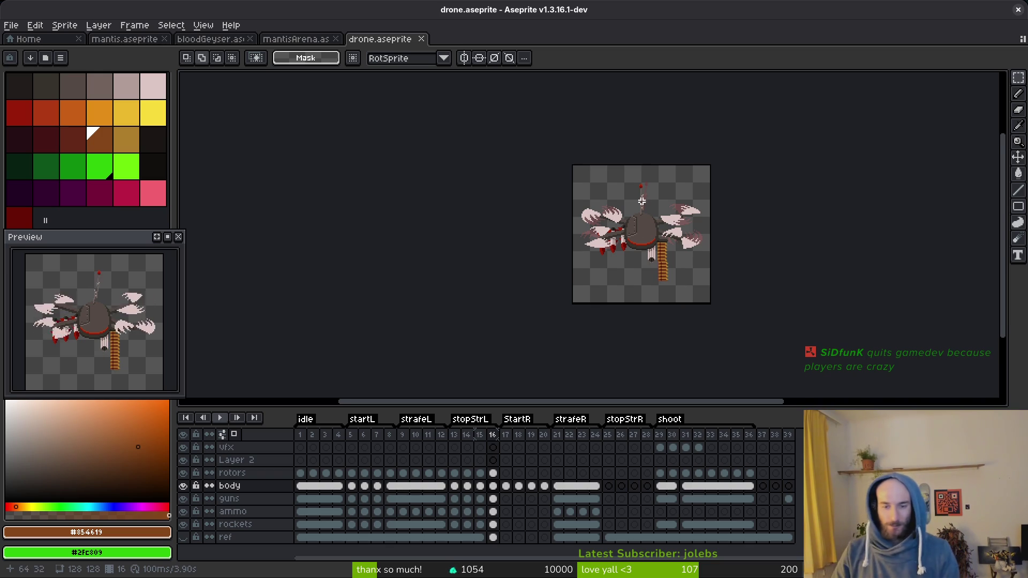
# - Compare frame 16 with rotors against the bare frames, ending on frame 17
pyautogui.scroll(1, 641, 200)
pyautogui.scroll(-1, 652, 268)
pyautogui.press('i')
pyautogui.press('Right')
pyautogui.press('Right')
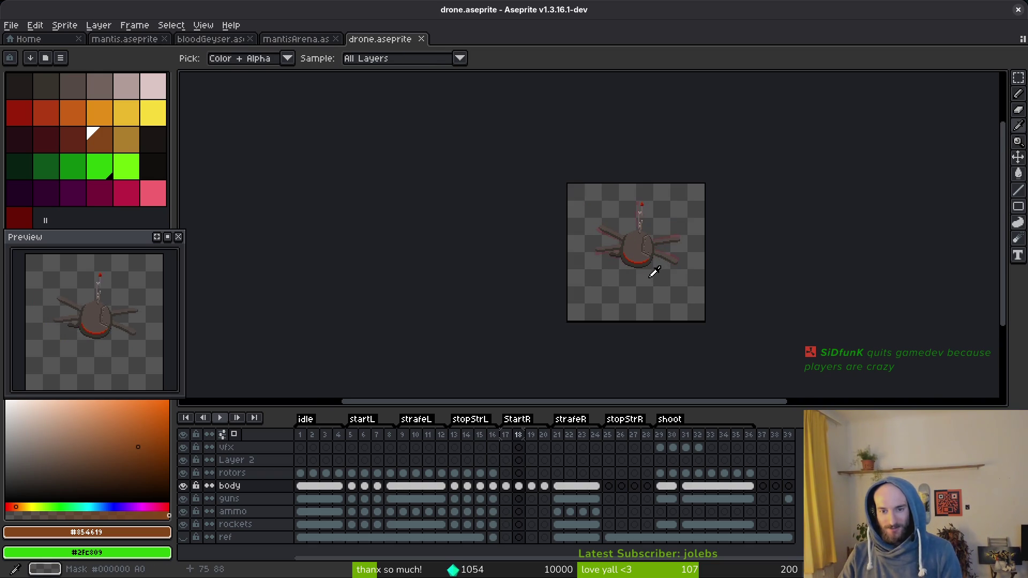
pyautogui.press('Left')
pyautogui.press('Left')
pyautogui.press('Right')
pyautogui.press('Left')
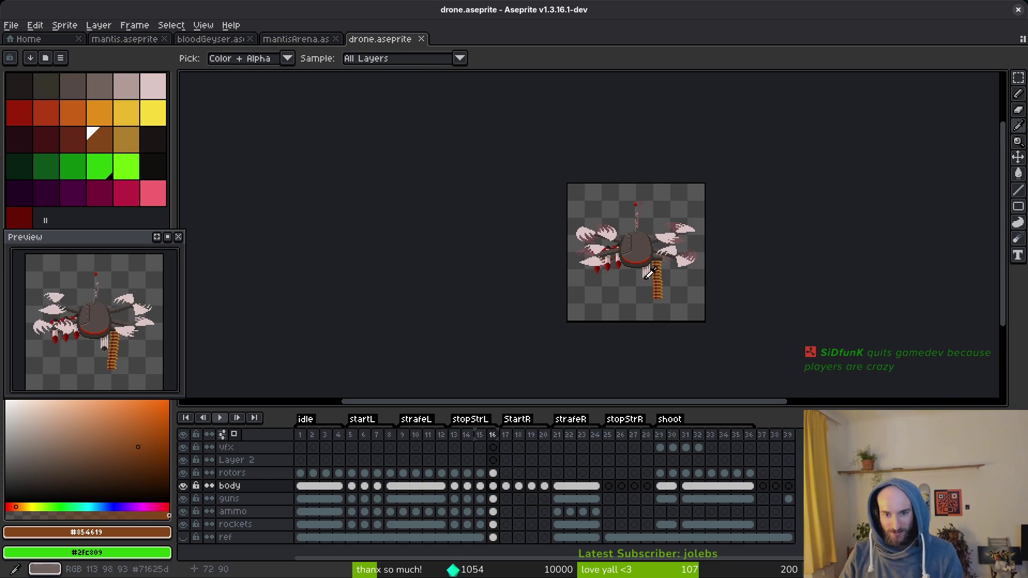
pyautogui.press('Right')
pyautogui.press('Left')
pyautogui.press('Right')
pyautogui.press('Left')
pyautogui.press('Right')
# - Pick body grey #544a45 and outline #36312c with the Pencil, targeting the frame 17 body cel
pyautogui.press('m')
pyautogui.scroll(4, 655, 257)
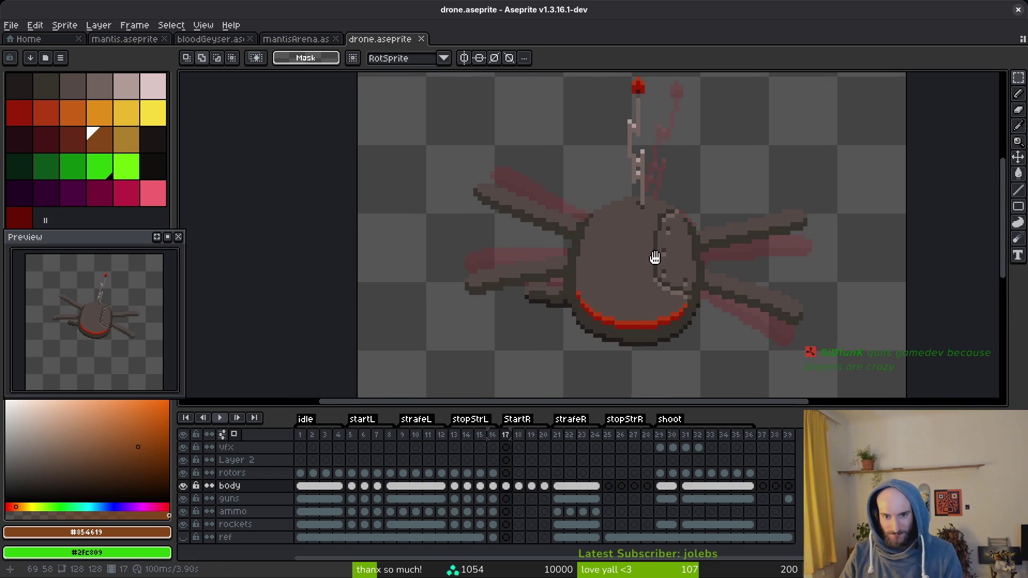
pyautogui.scroll(1, 666, 213)
pyautogui.press('i')
pyautogui.click(677, 211)
pyautogui.press('b')
pyautogui.scroll(2, 586, 207)
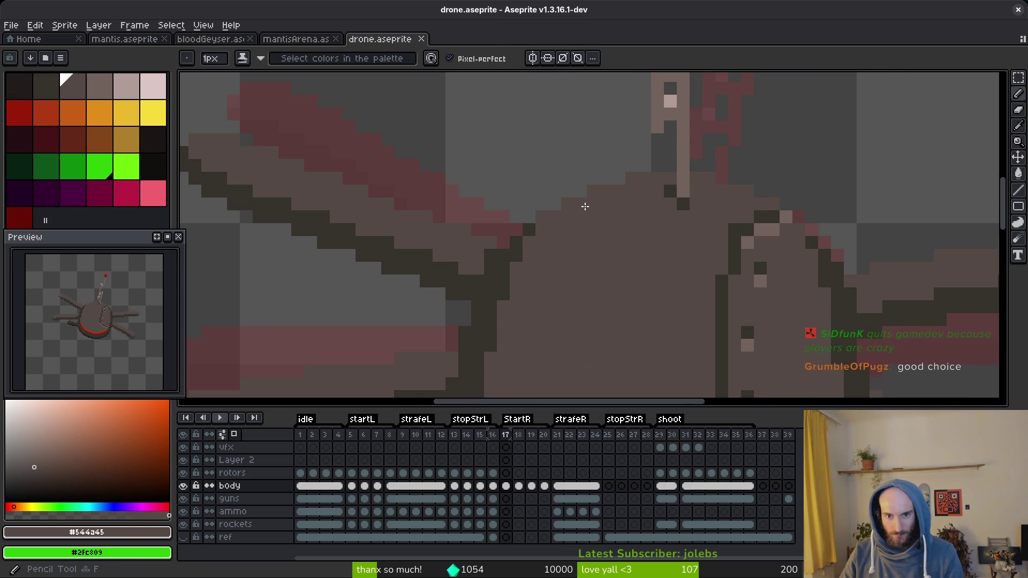
pyautogui.press('i')
pyautogui.click(767, 215)
pyautogui.press('b')
pyautogui.click(510, 486)
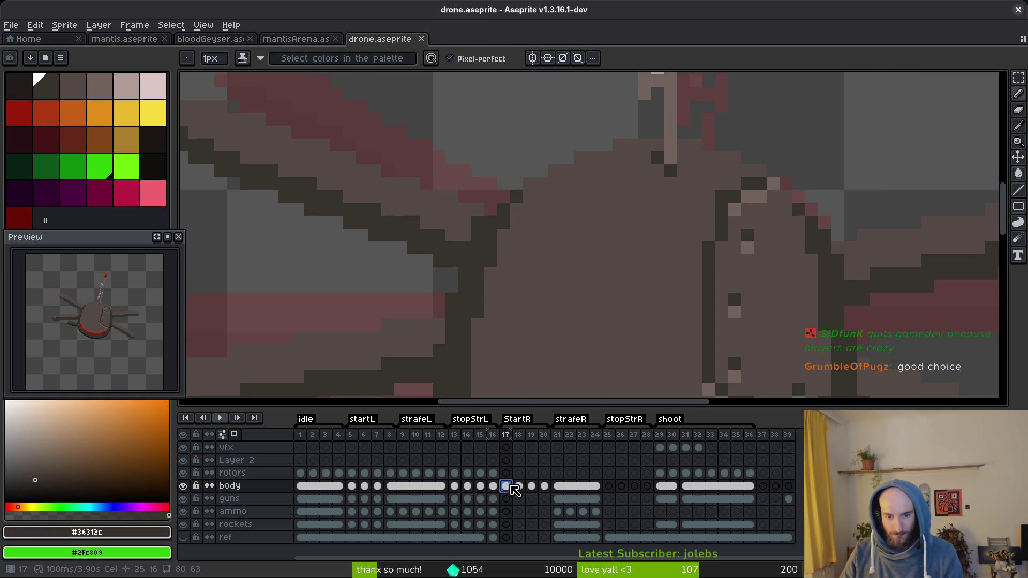
# - Paint dark outline pixels and a vertical seam down the body, cleaning stray pixels beside it
pyautogui.moveTo(594, 170); pyautogui.dragTo(581, 171)
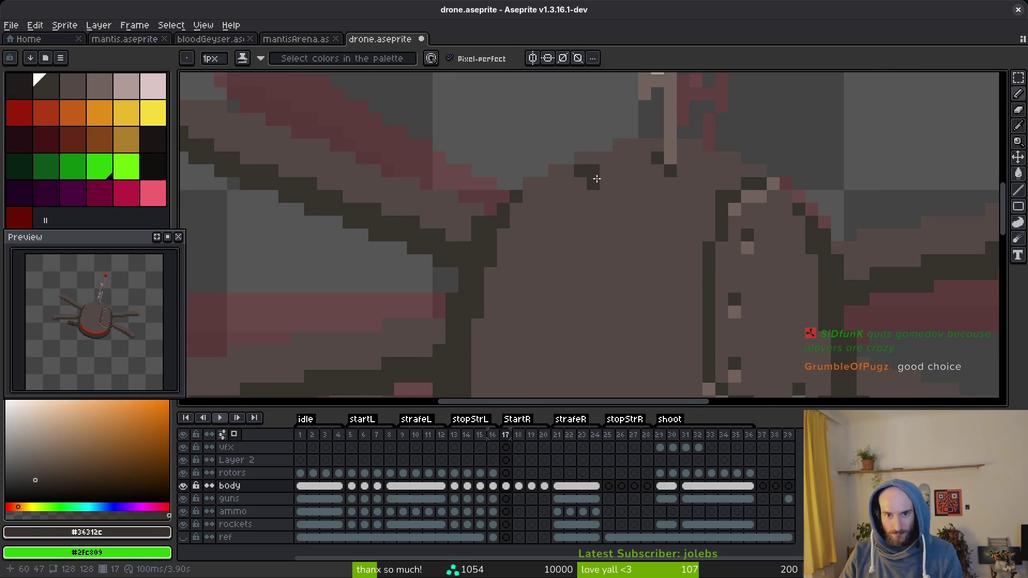
pyautogui.click(603, 181)
pyautogui.moveTo(617, 194); pyautogui.dragTo(618, 276)
pyautogui.scroll(-3, 619, 276)
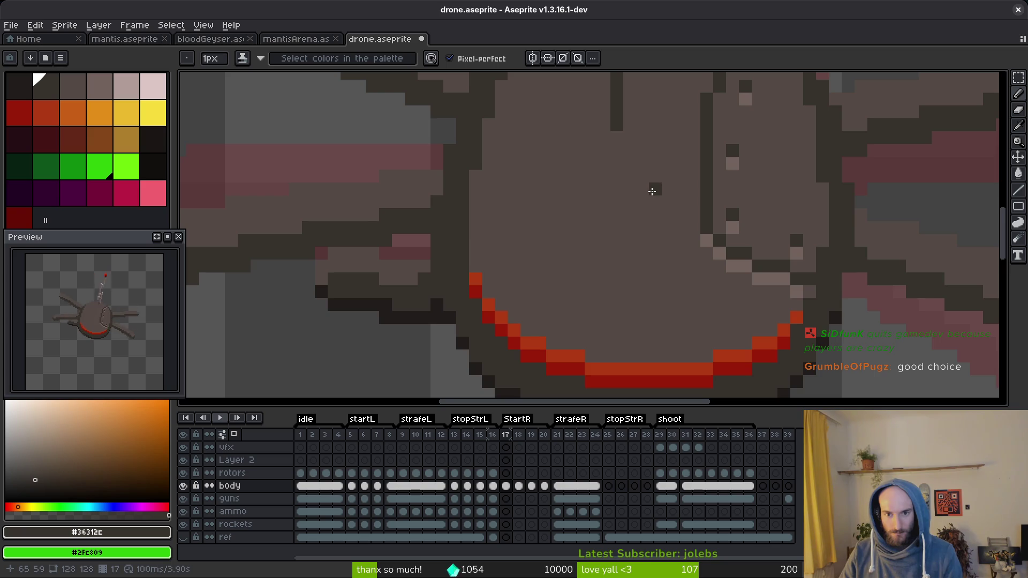
pyautogui.scroll(-1, 646, 177)
pyautogui.moveTo(626, 155)
pyautogui.mouseDown()
pyautogui.moveTo(612, 225)
pyautogui.moveTo(557, 227)
pyautogui.moveTo(626, 193)
pyautogui.moveTo(623, 163)
pyautogui.mouseUp()
pyautogui.scroll(1, 623, 163)
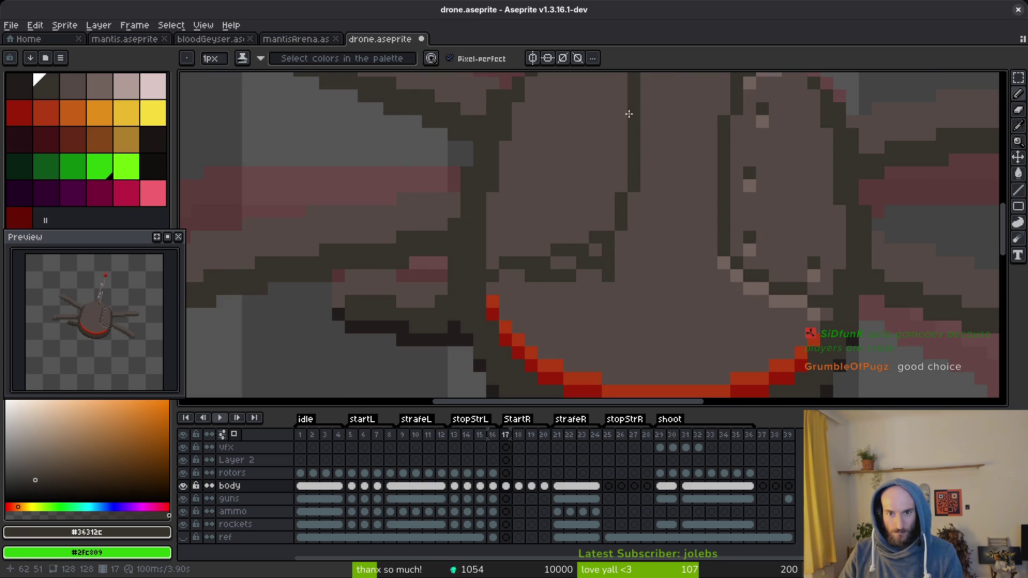
pyautogui.moveTo(629, 113)
pyautogui.mouseDown()
pyautogui.moveTo(601, 229)
pyautogui.moveTo(615, 167)
pyautogui.moveTo(608, 185)
pyautogui.mouseUp()
pyautogui.keyDown('alt'); pyautogui.click(611, 149); pyautogui.keyUp('alt')
pyautogui.moveTo(633, 122)
pyautogui.mouseDown()
pyautogui.moveTo(634, 177)
pyautogui.moveTo(611, 252)
pyautogui.moveTo(544, 278)
pyautogui.mouseUp()
pyautogui.click(609, 252)
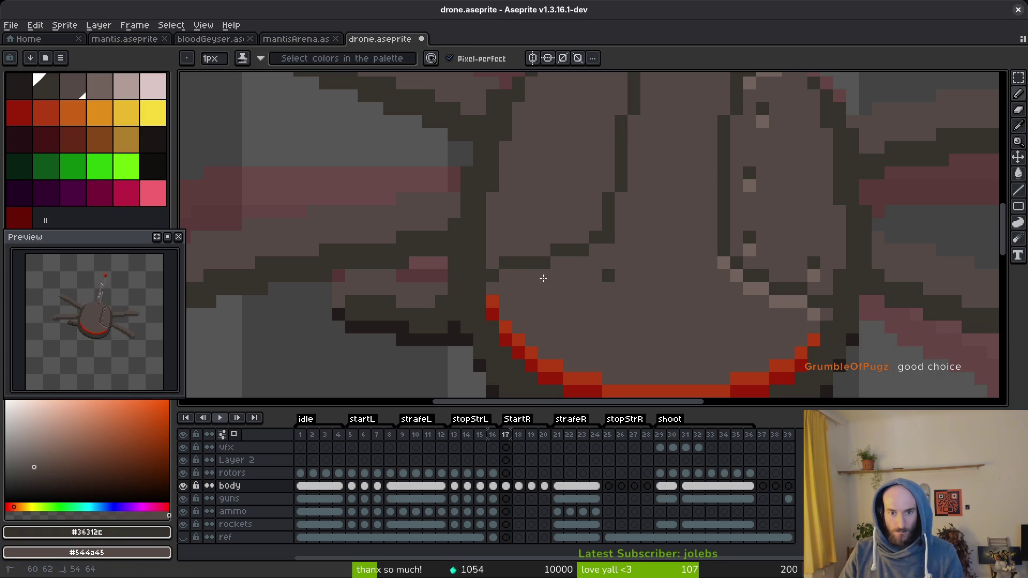
# - Square off the outline step into a corner and thin the vertical seam with body colour
pyautogui.scroll(-3, 634, 279)
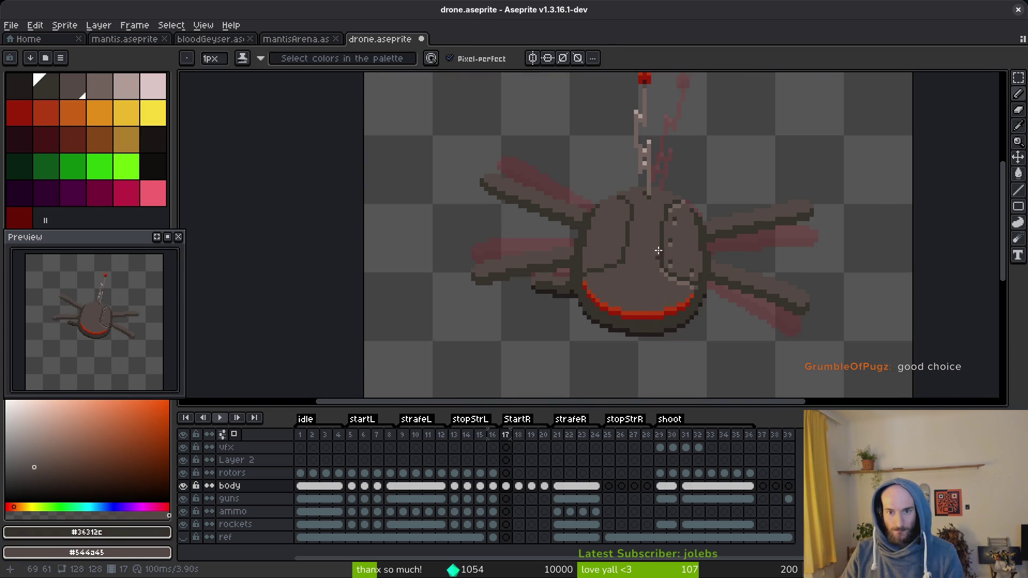
pyautogui.scroll(5, 658, 251)
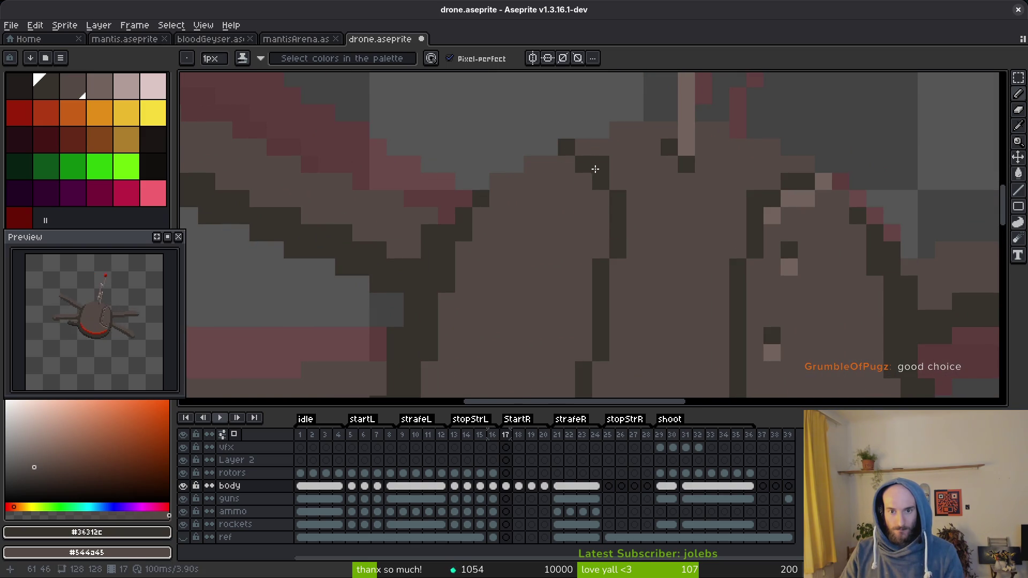
pyautogui.scroll(-5, 622, 209)
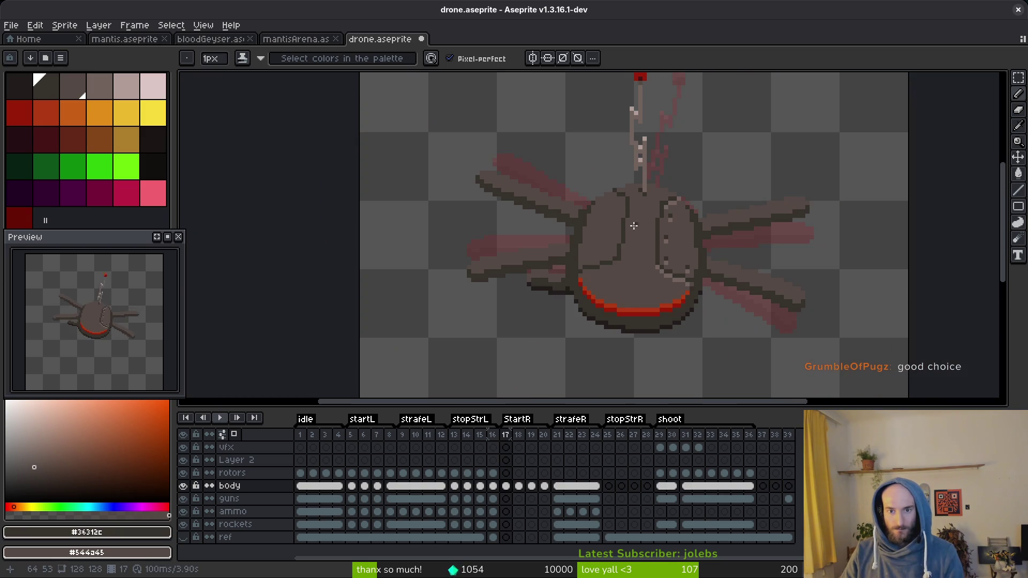
pyautogui.scroll(3, 644, 274)
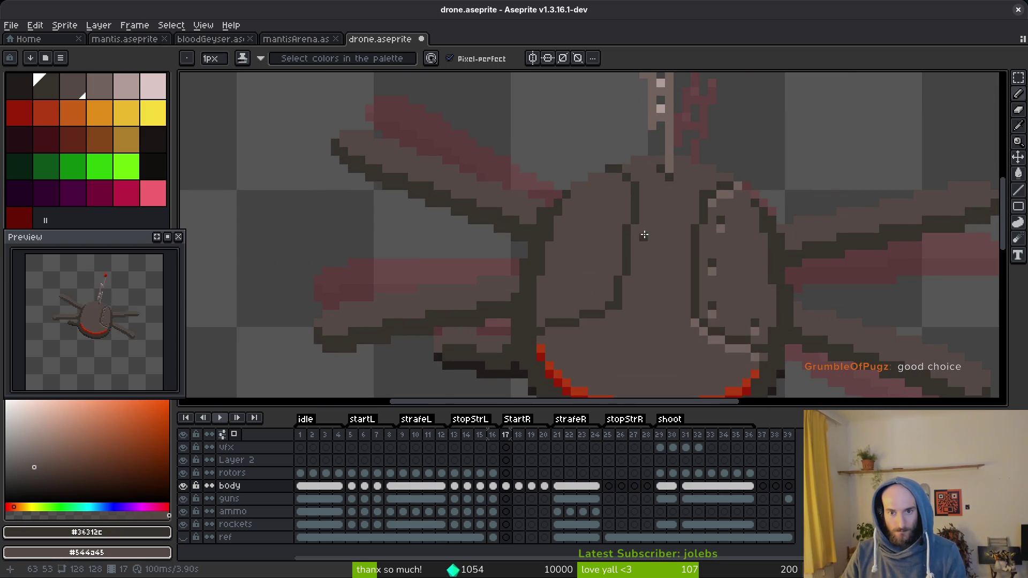
pyautogui.scroll(-3, 662, 242)
pyautogui.scroll(4, 661, 242)
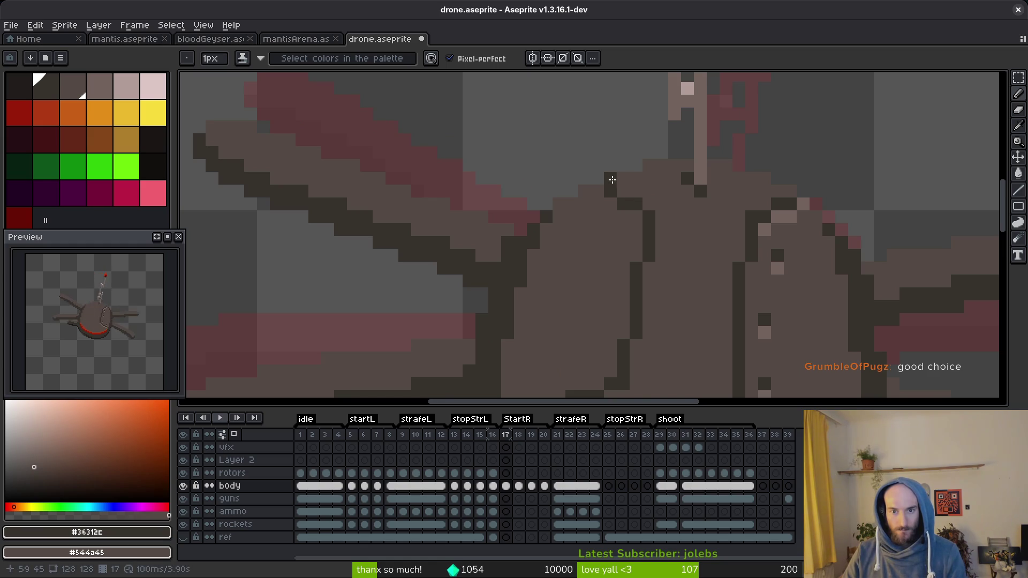
pyautogui.scroll(-5, 664, 239)
pyautogui.scroll(5, 644, 216)
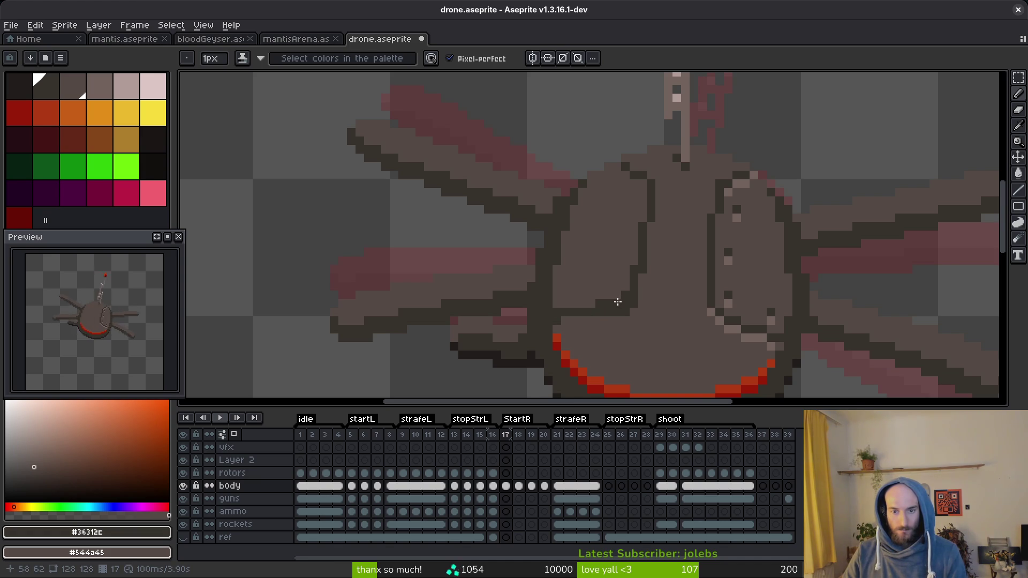
pyautogui.moveTo(618, 302); pyautogui.dragTo(604, 294)
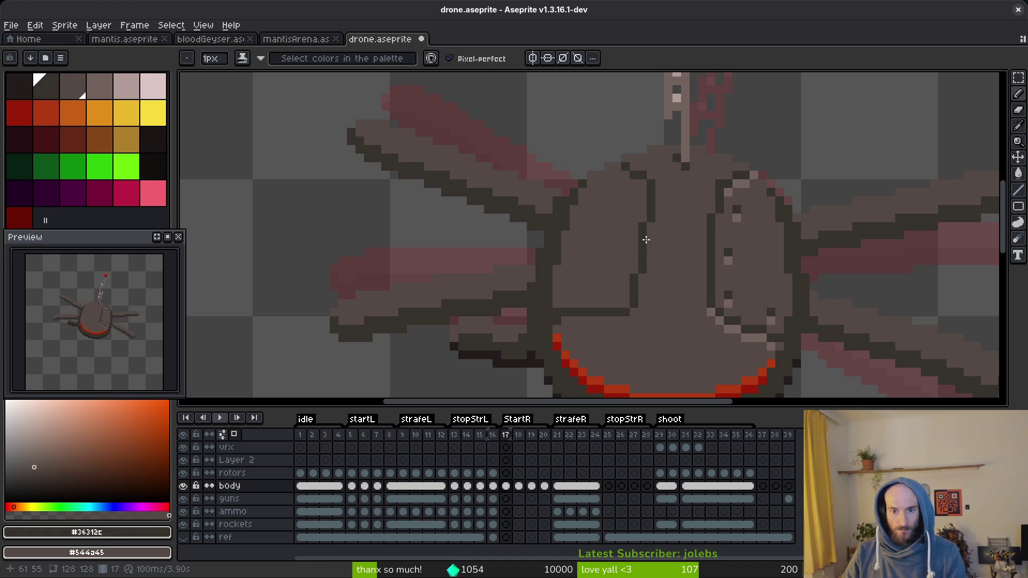
pyautogui.scroll(-3, 672, 251)
pyautogui.scroll(3, 642, 289)
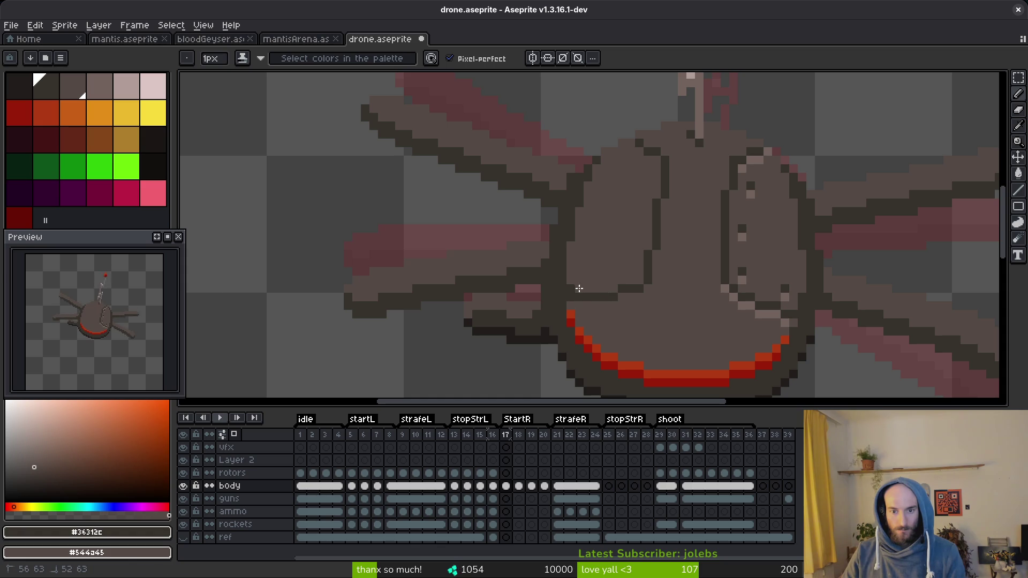
pyautogui.scroll(-4, 611, 294)
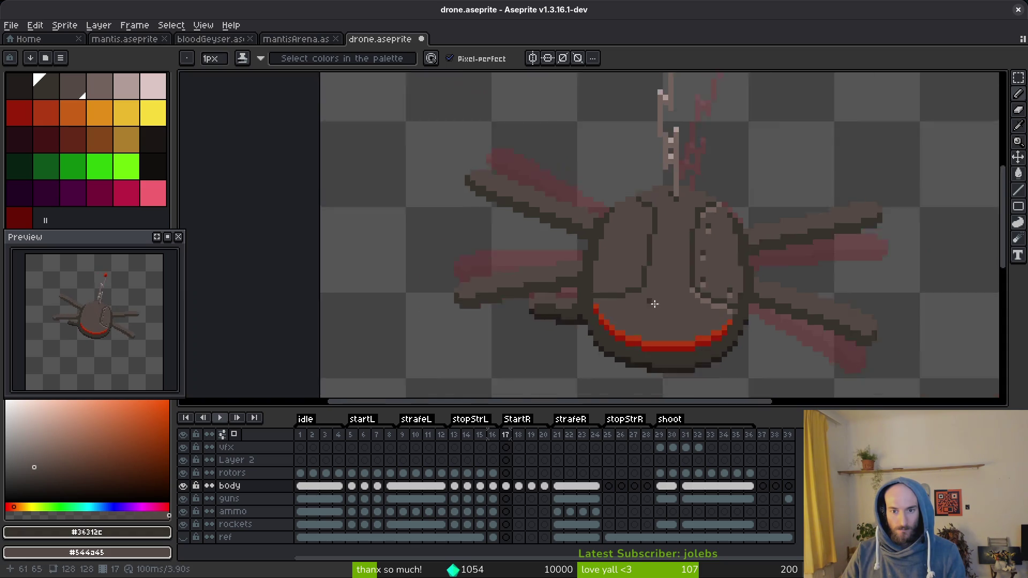
pyautogui.scroll(4, 682, 327)
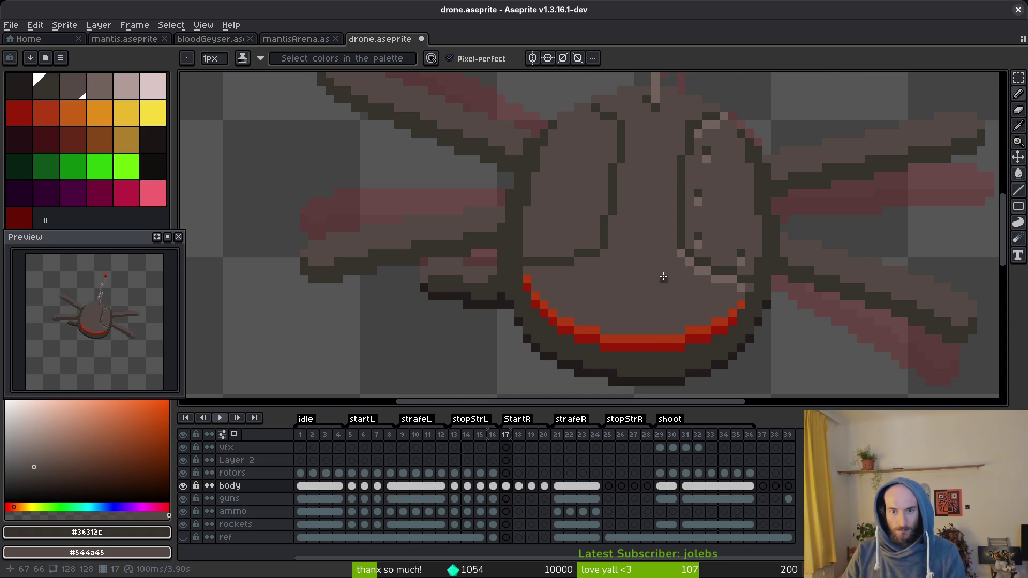
pyautogui.scroll(1, 640, 193)
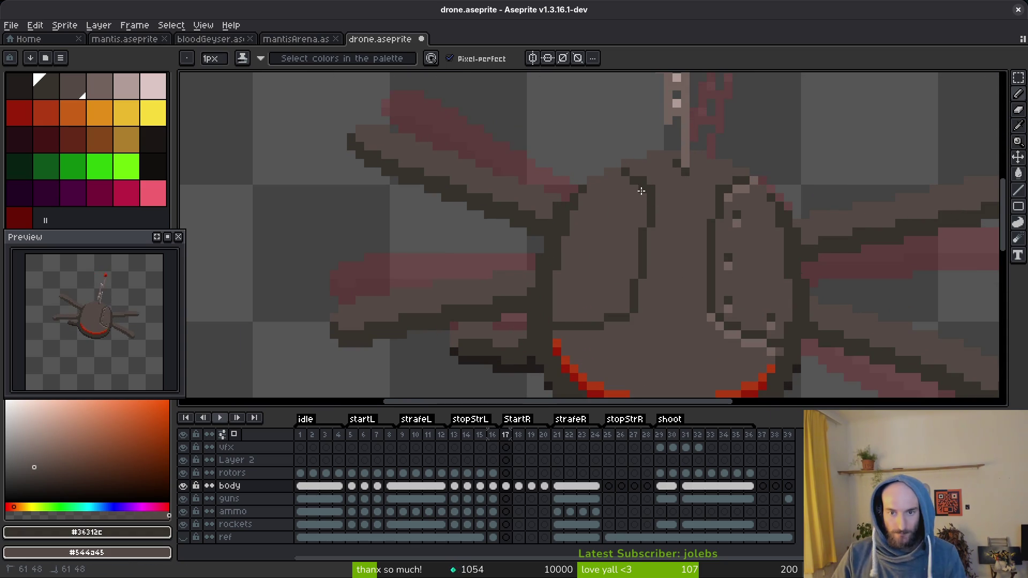
pyautogui.scroll(1, 640, 231)
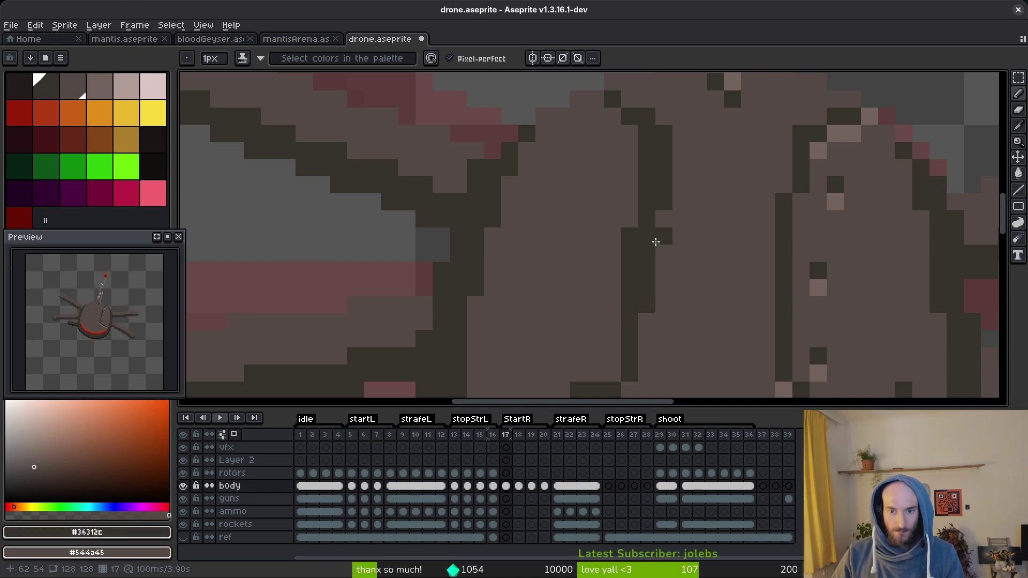
pyautogui.moveTo(666, 175)
pyautogui.mouseDown()
pyautogui.moveTo(661, 185)
pyautogui.moveTo(657, 129)
pyautogui.mouseUp()
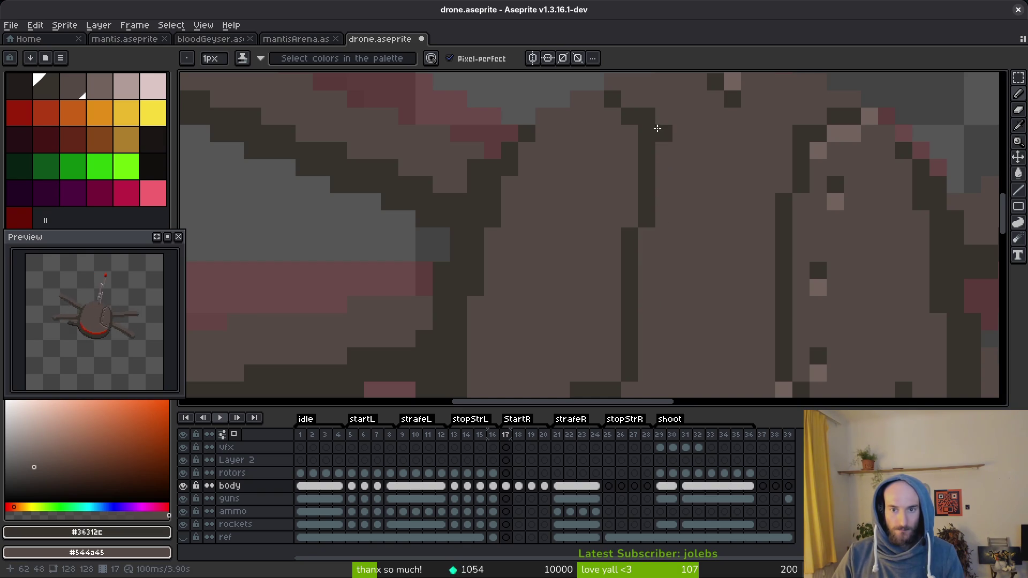
pyautogui.scroll(-5, 698, 210)
pyautogui.scroll(2, 698, 235)
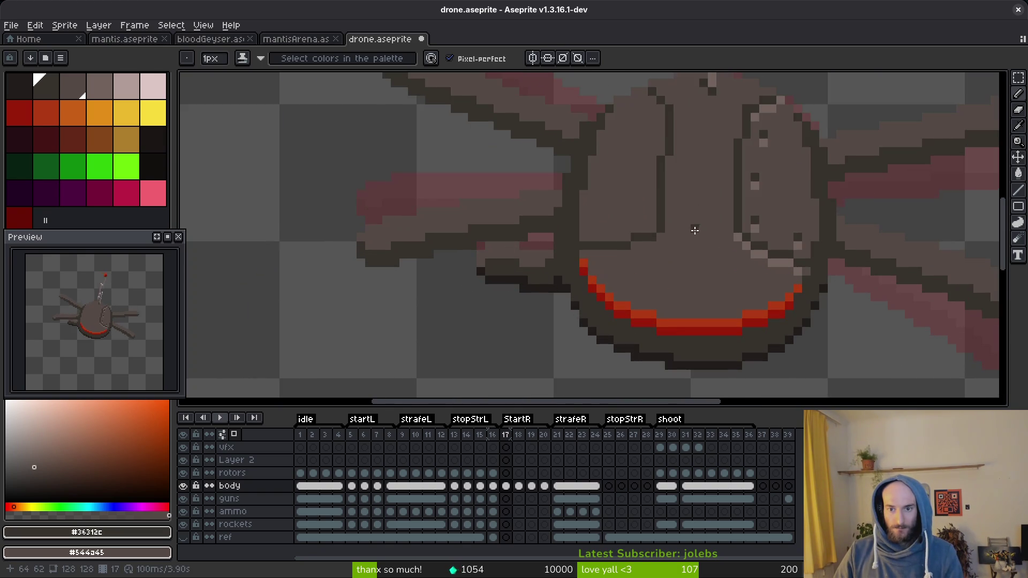
pyautogui.scroll(-3, 703, 230)
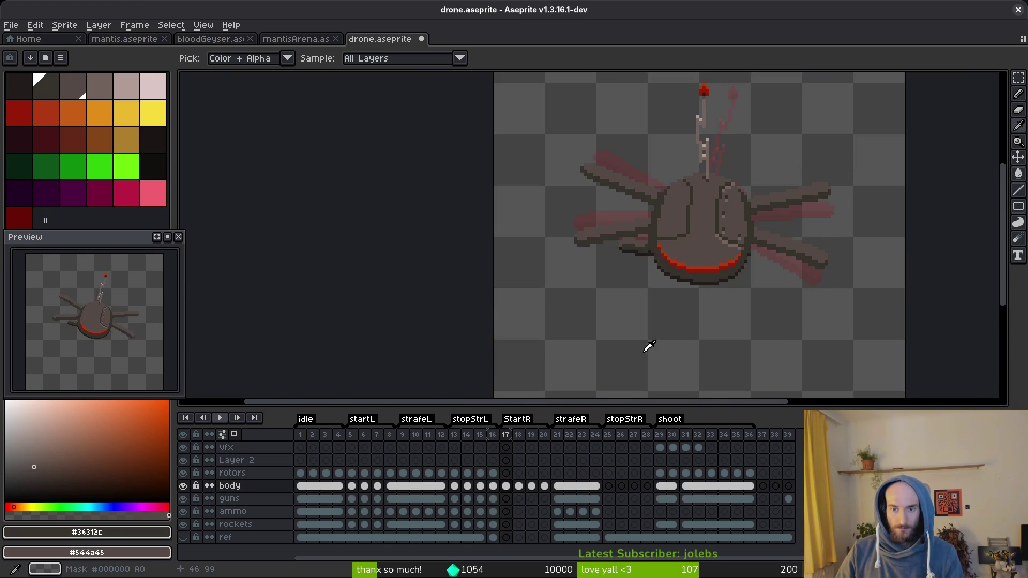
# - Compare frame 17's drone body against frames 16 and 18, returning to frame 17 with the Pencil
pyautogui.press('.')
pyautogui.press(',')
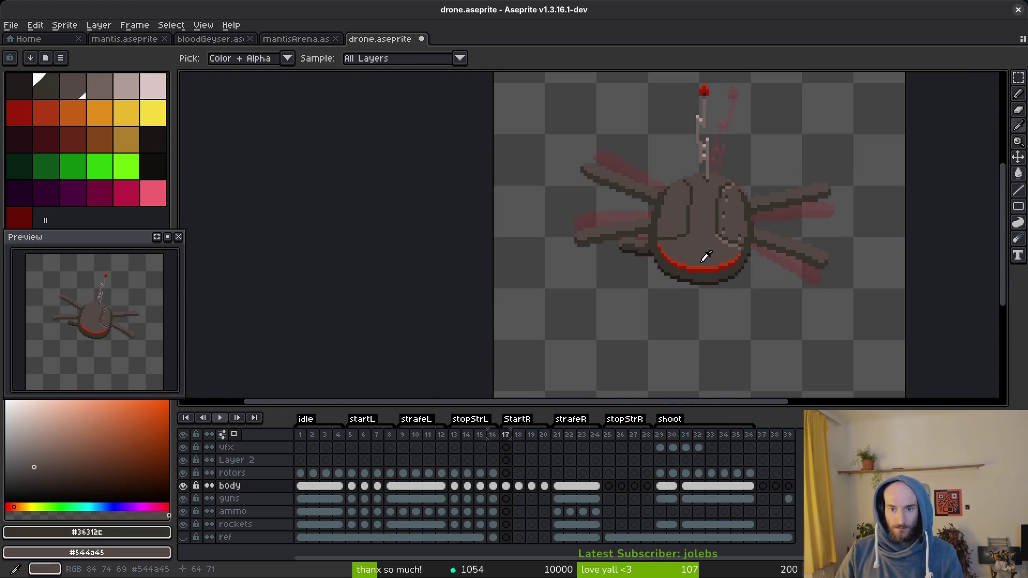
pyautogui.press('b')
pyautogui.scroll(2, 691, 214)
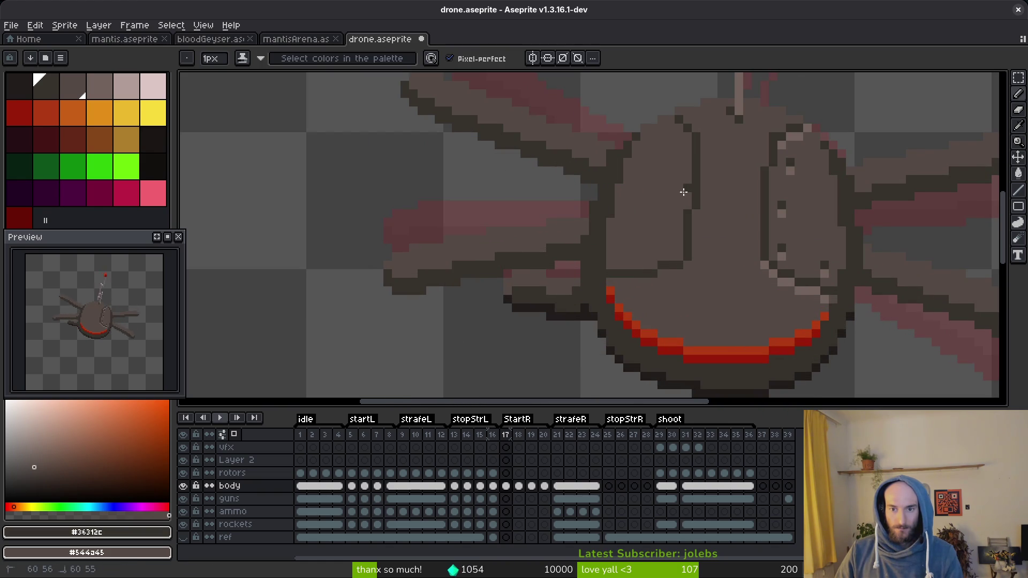
pyautogui.scroll(-2, 770, 307)
pyautogui.scroll(4, 752, 283)
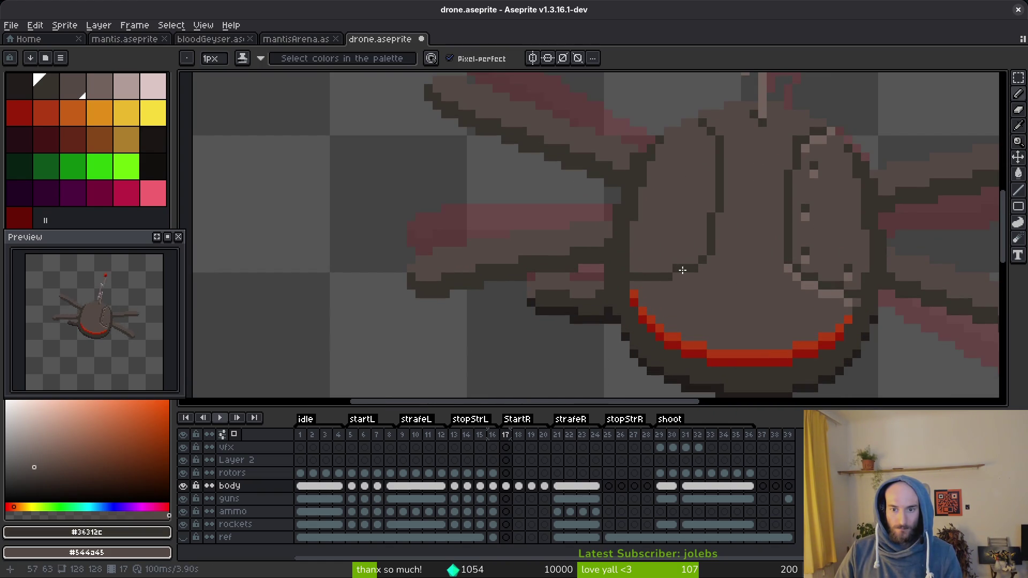
pyautogui.scroll(-4, 724, 274)
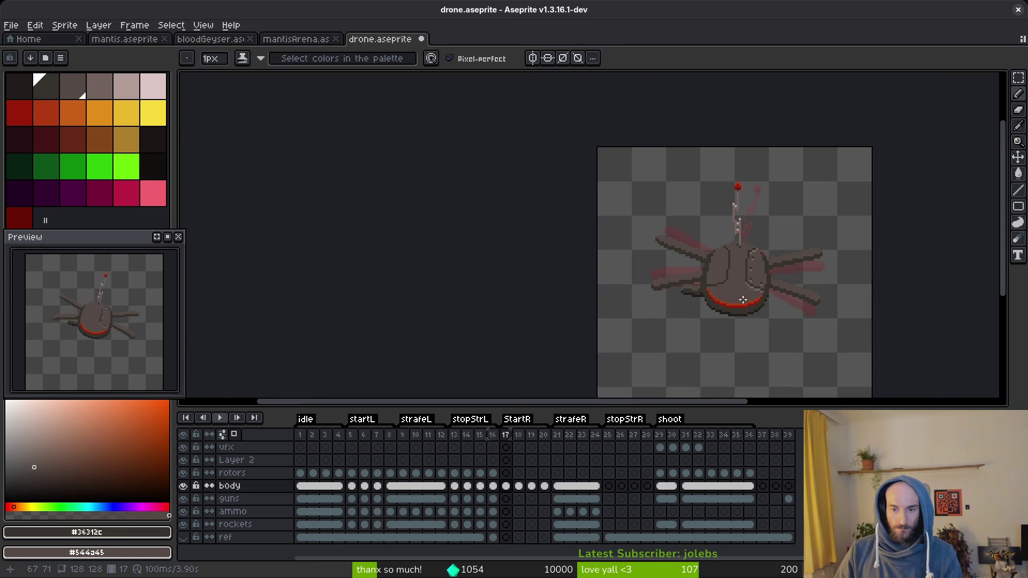
pyautogui.scroll(4, 735, 295)
pyautogui.scroll(-4, 735, 295)
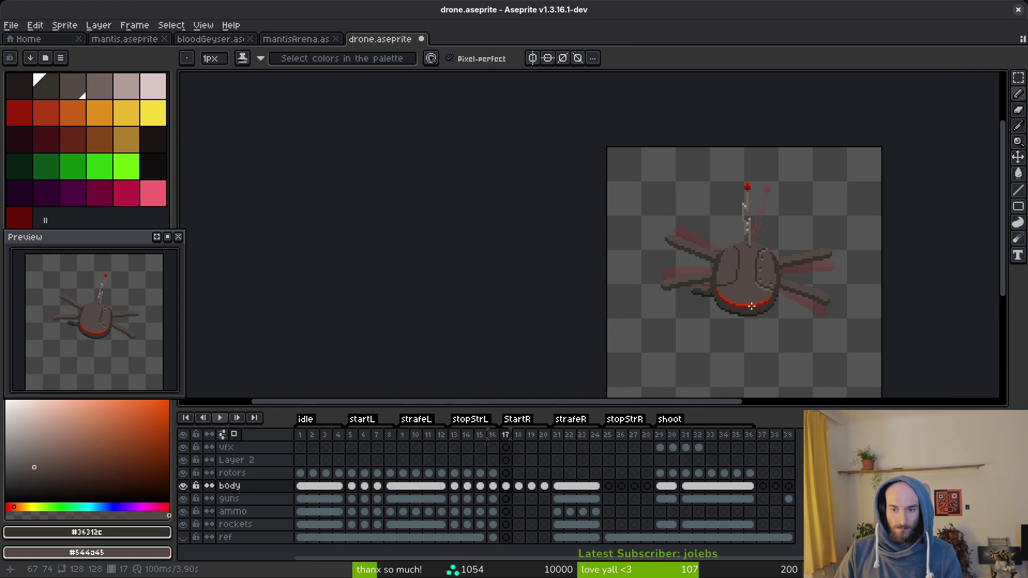
pyautogui.moveTo(736, 295); pyautogui.dragTo(723, 273)
pyautogui.scroll(3, 723, 273)
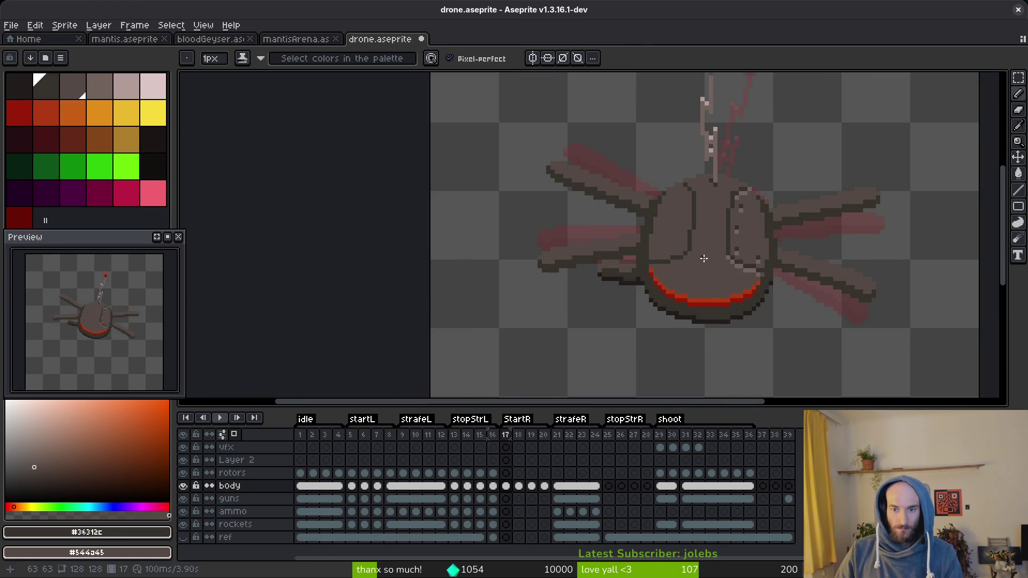
pyautogui.press('alt')
pyautogui.press('Left')
pyautogui.press('Right')
pyautogui.press('Left')
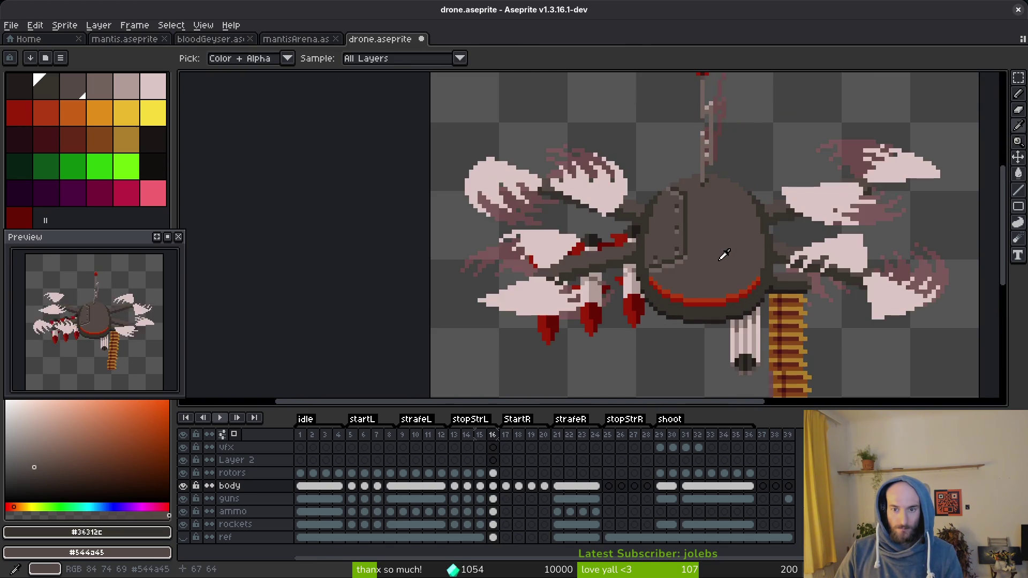
pyautogui.press('Right')
# - Redraw the dark panel line up the body and lighten the old outline pixels
pyautogui.scroll(2, 724, 259)
pyautogui.moveTo(648, 283)
pyautogui.mouseDown()
pyautogui.moveTo(634, 281)
pyautogui.moveTo(659, 200)
pyautogui.moveTo(660, 103)
pyautogui.moveTo(670, 222)
pyautogui.moveTo(658, 282)
pyautogui.moveTo(634, 298)
pyautogui.mouseUp()
pyautogui.click(616, 323)
pyautogui.scroll(-3, 617, 323)
pyautogui.scroll(3, 702, 294)
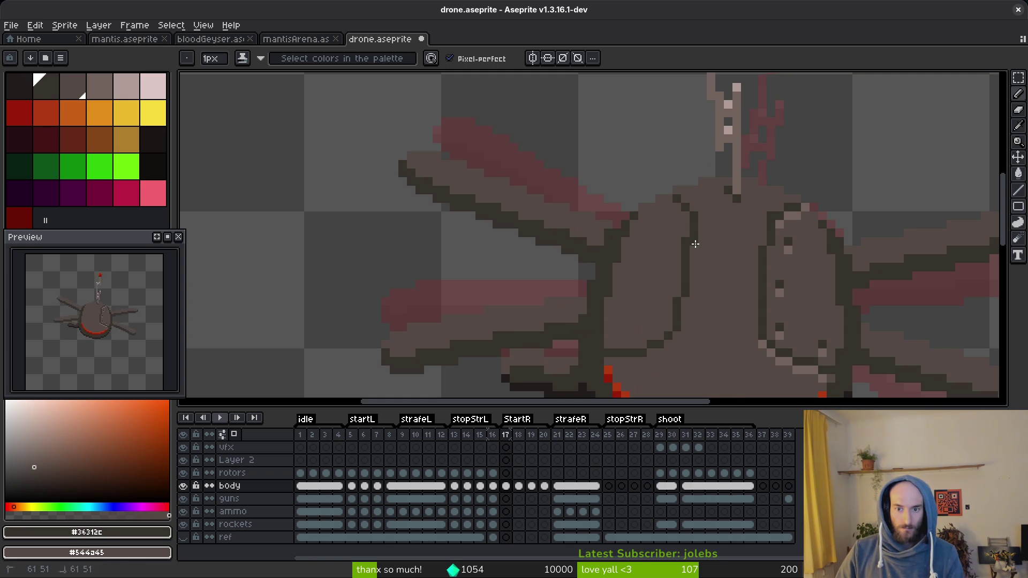
pyautogui.scroll(-2, 729, 336)
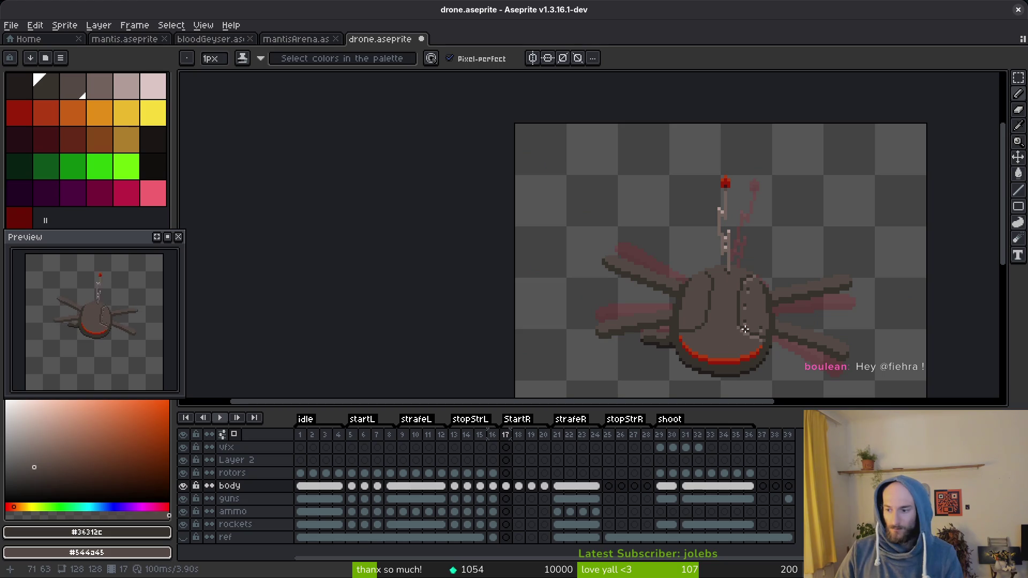
# - Extend the dark body outline columns upward and save drone.aseprite
pyautogui.hotkey('ctrl', 's')
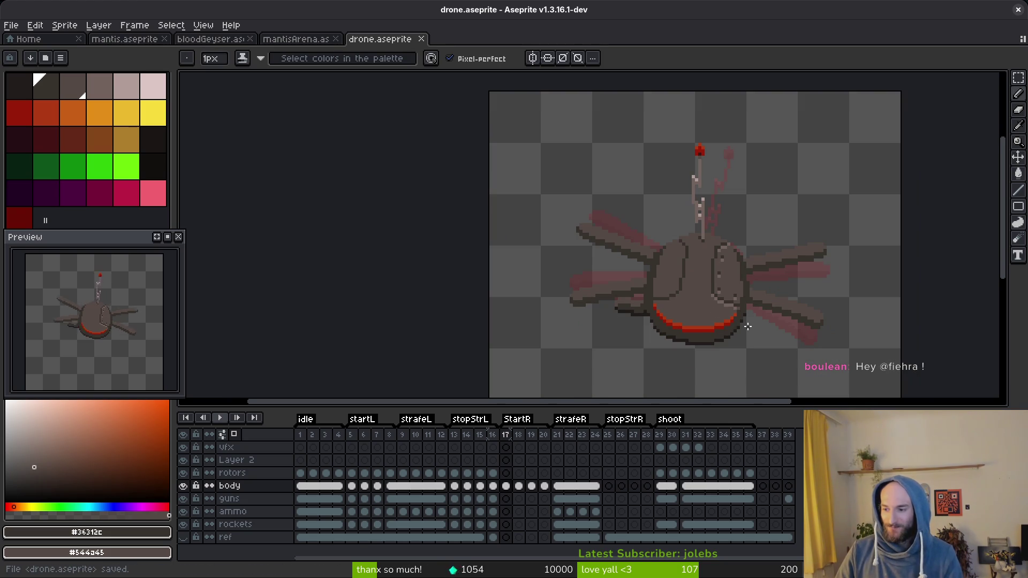
pyautogui.moveTo(776, 311); pyautogui.dragTo(704, 242)
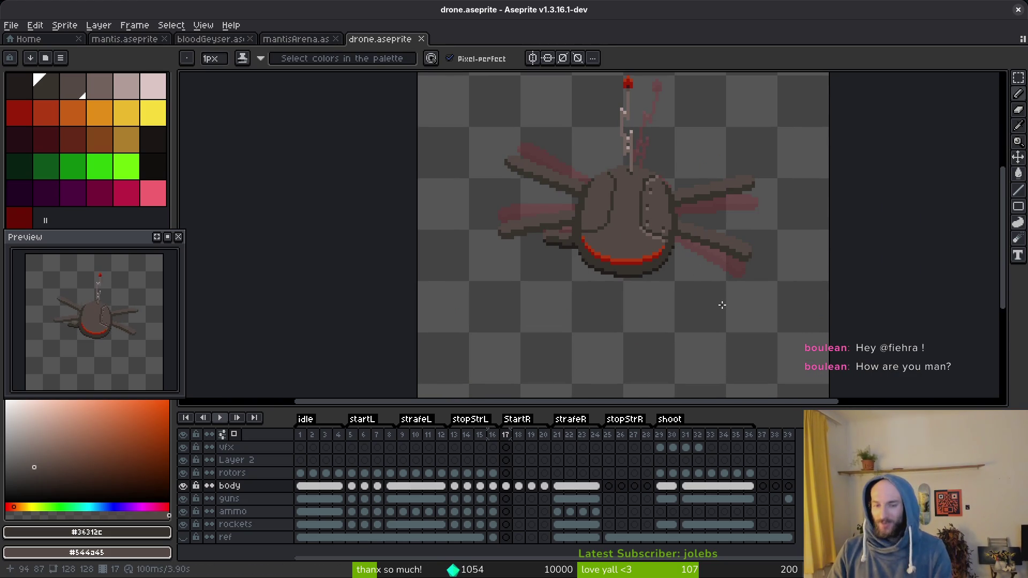
pyautogui.scroll(2, 605, 241)
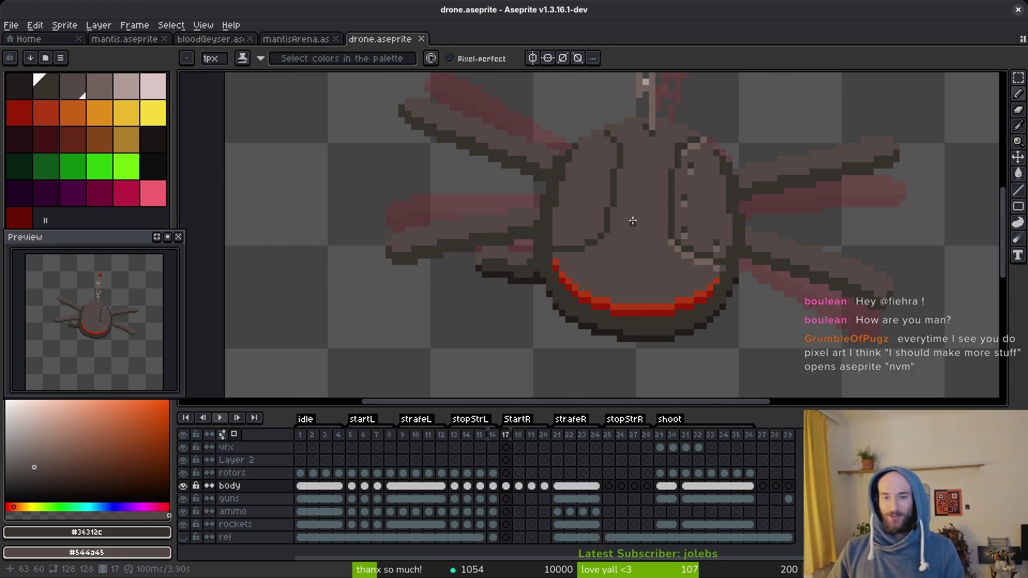
pyautogui.scroll(-2, 633, 221)
pyautogui.scroll(-1, 659, 250)
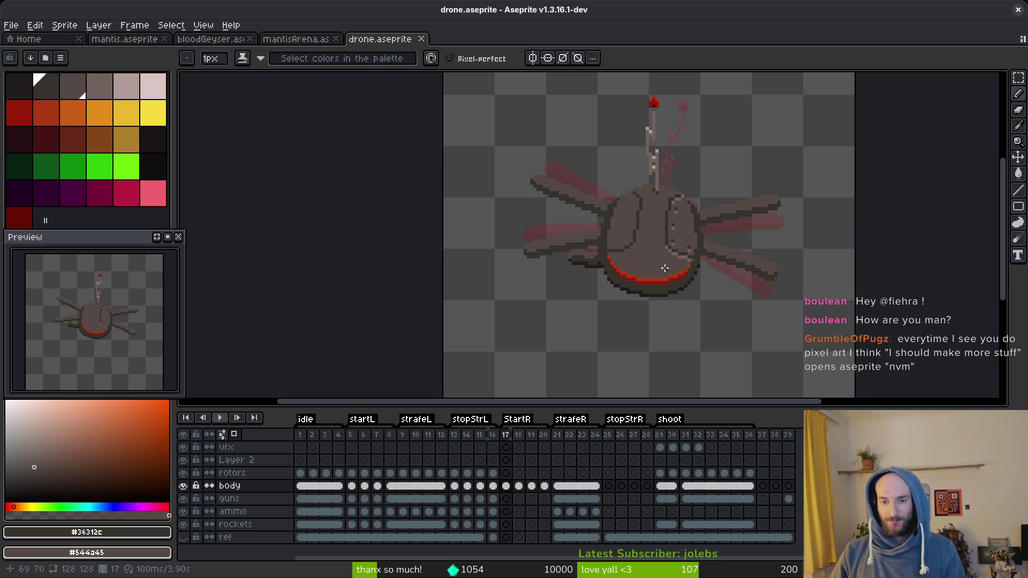
pyautogui.scroll(3, 665, 268)
pyautogui.scroll(-3, 631, 252)
pyautogui.scroll(2, 626, 236)
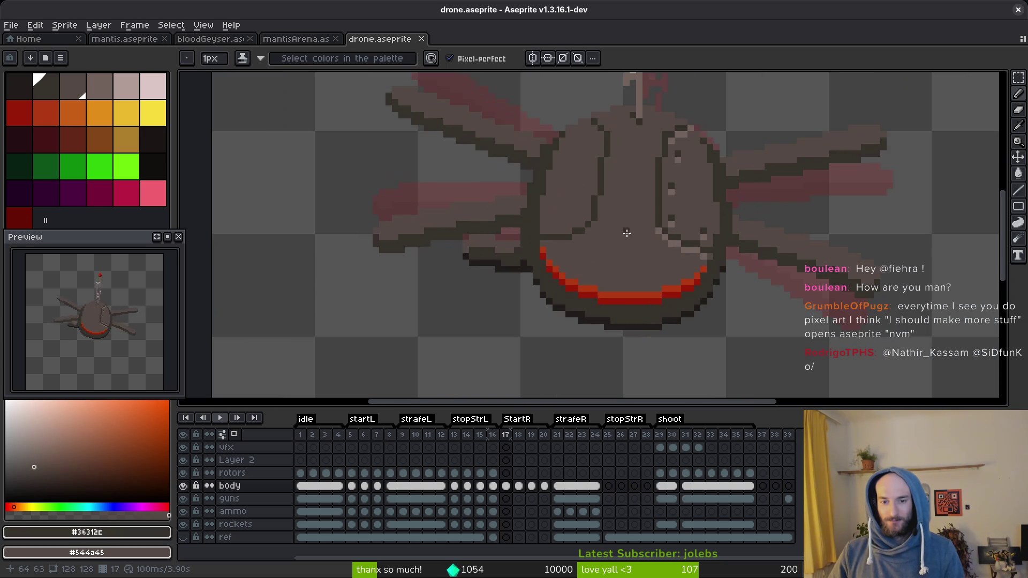
pyautogui.scroll(2, 589, 229)
pyautogui.click(593, 224)
pyautogui.moveTo(610, 196)
pyautogui.mouseDown()
pyautogui.moveTo(608, 169)
pyautogui.moveTo(654, 278)
pyautogui.moveTo(637, 182)
pyautogui.moveTo(621, 300)
pyautogui.mouseUp()
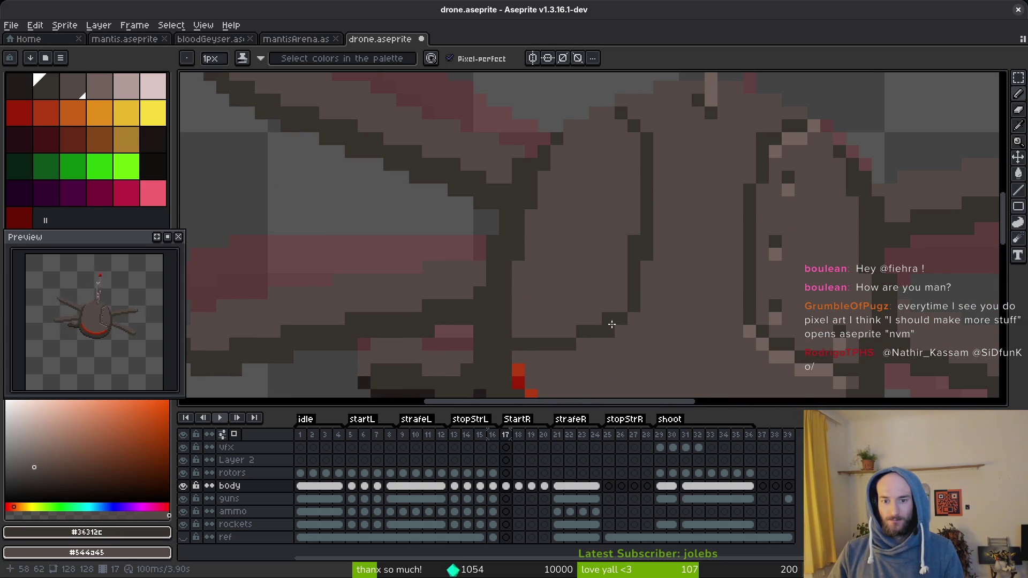
pyautogui.scroll(-3, 705, 283)
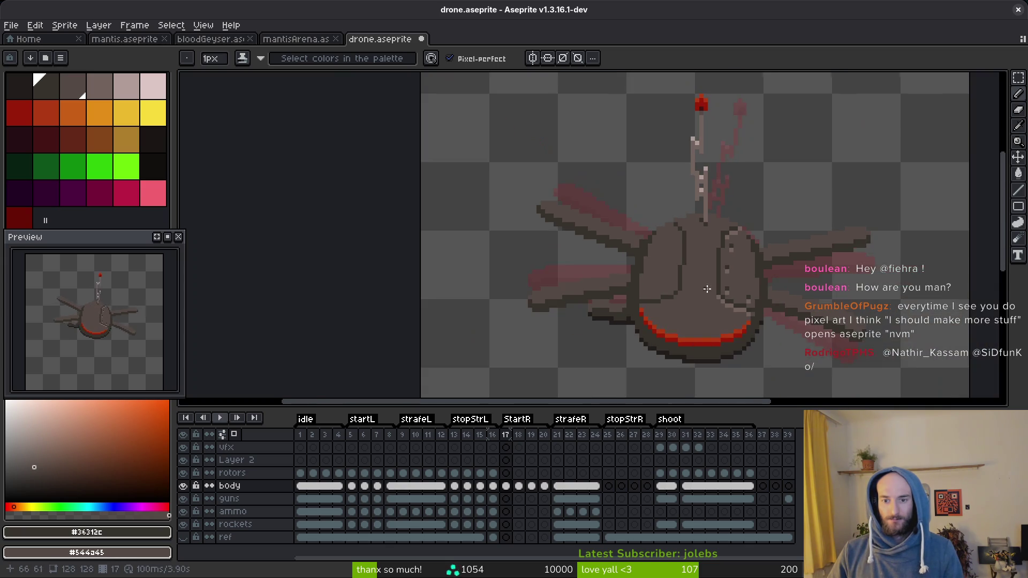
pyautogui.scroll(3, 714, 300)
pyautogui.scroll(-2, 664, 236)
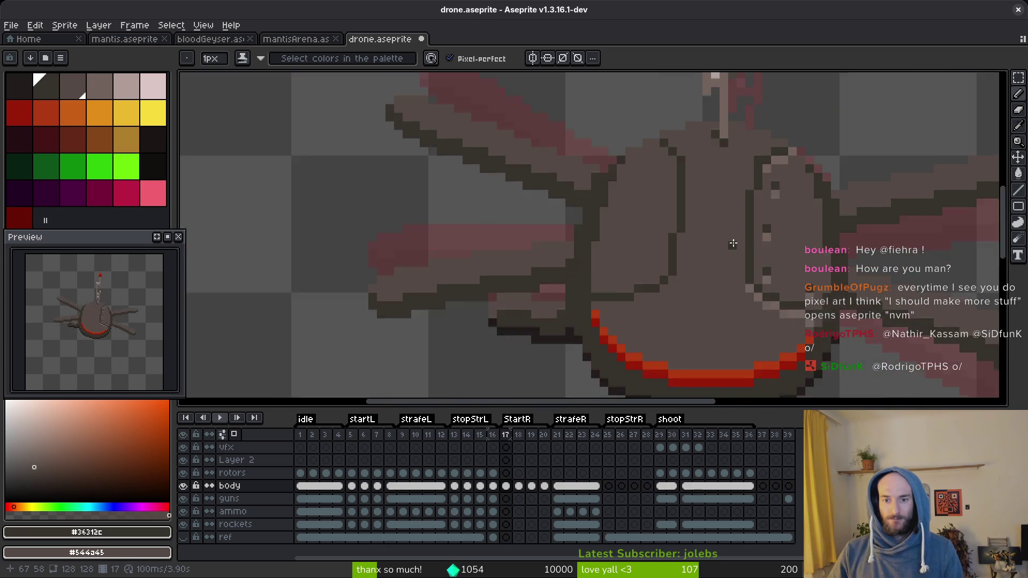
pyautogui.scroll(2, 696, 236)
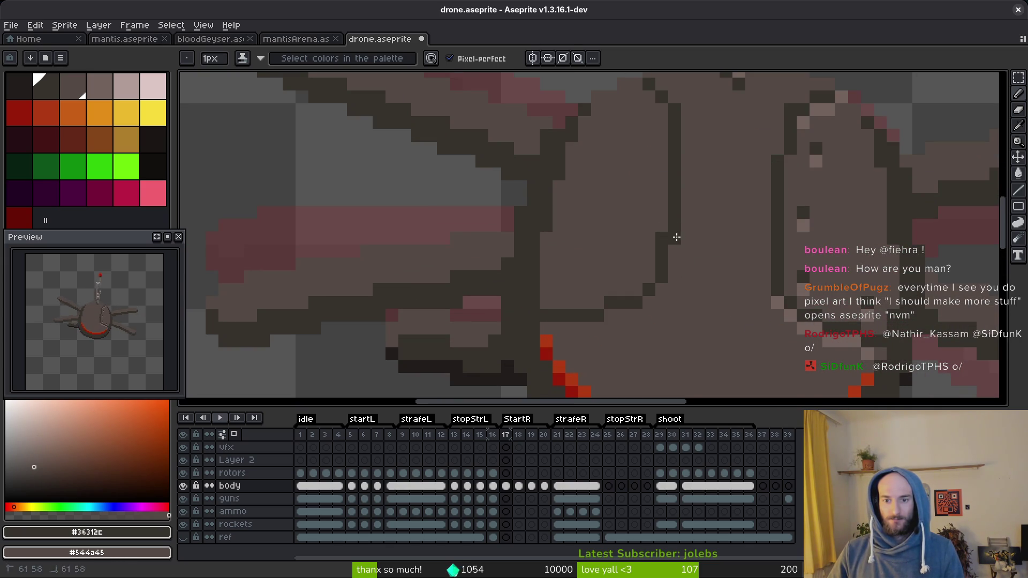
pyautogui.scroll(-4, 762, 301)
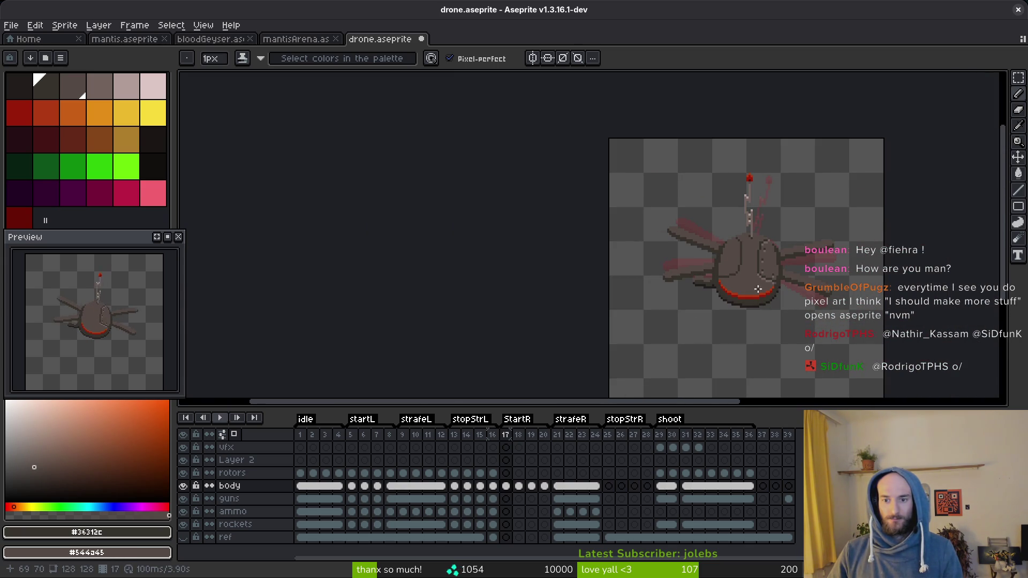
pyautogui.scroll(5, 753, 276)
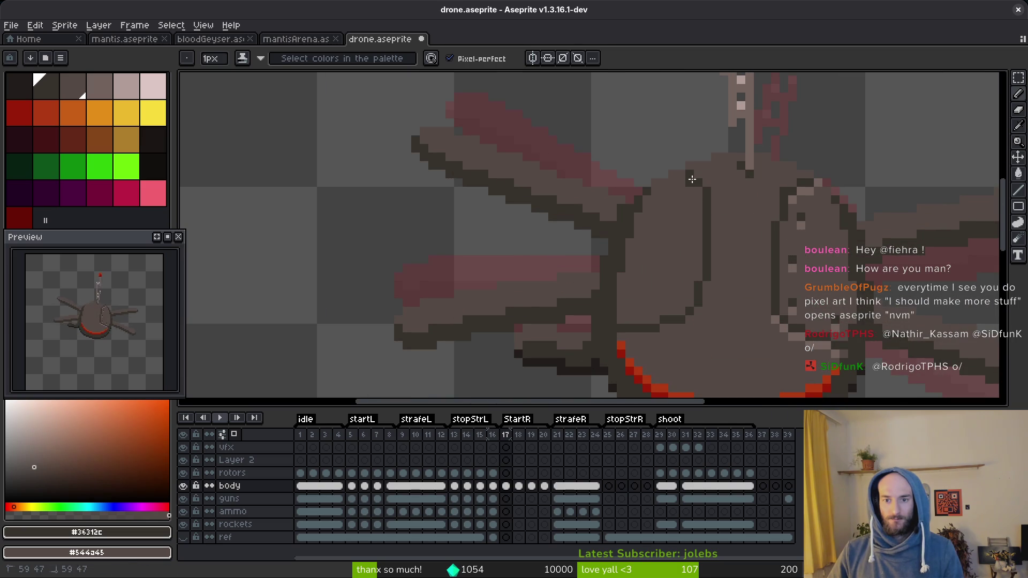
pyautogui.scroll(-4, 701, 193)
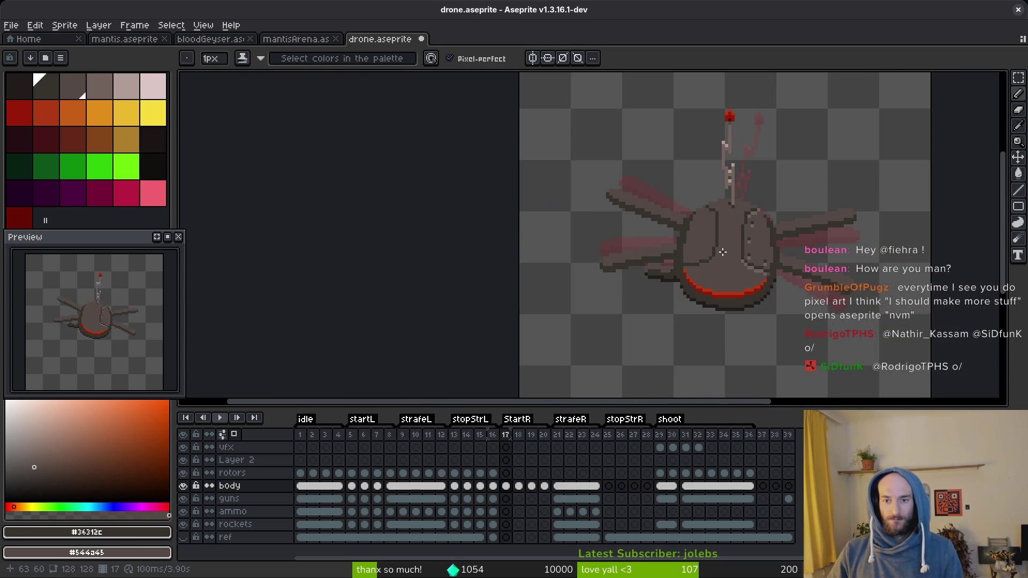
pyautogui.scroll(4, 723, 252)
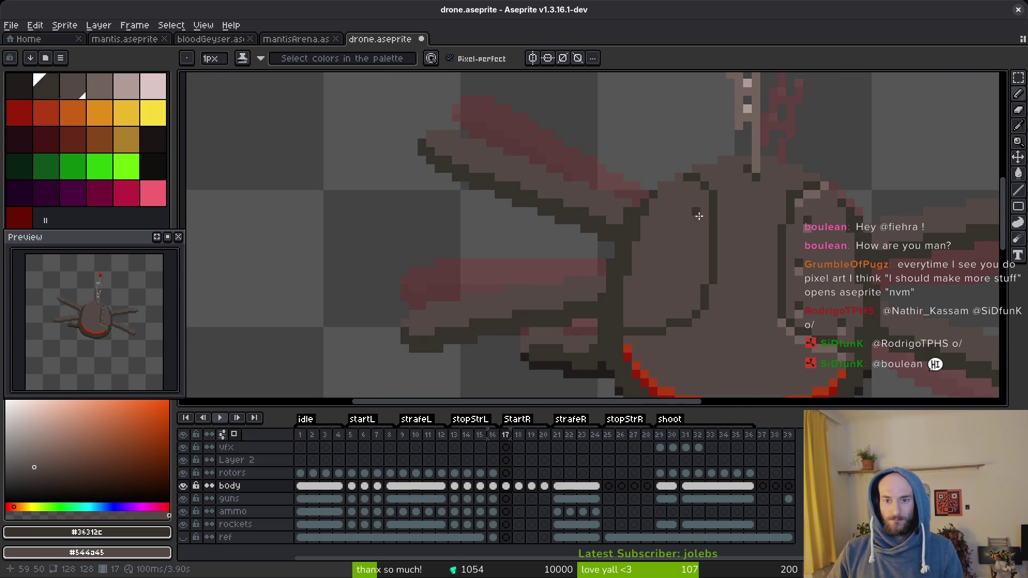
pyautogui.scroll(-3, 704, 237)
pyautogui.scroll(3, 704, 233)
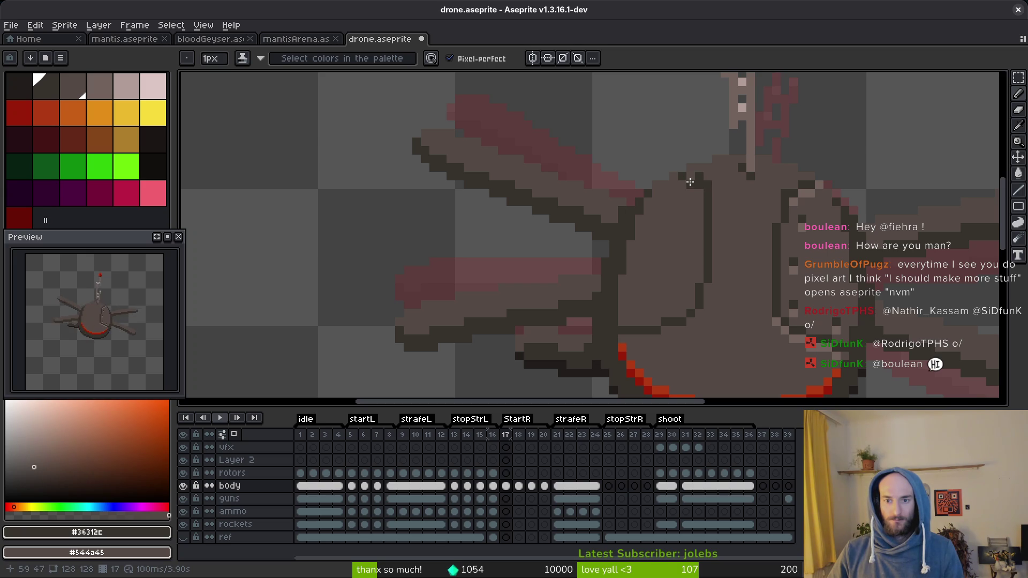
pyautogui.scroll(-3, 728, 225)
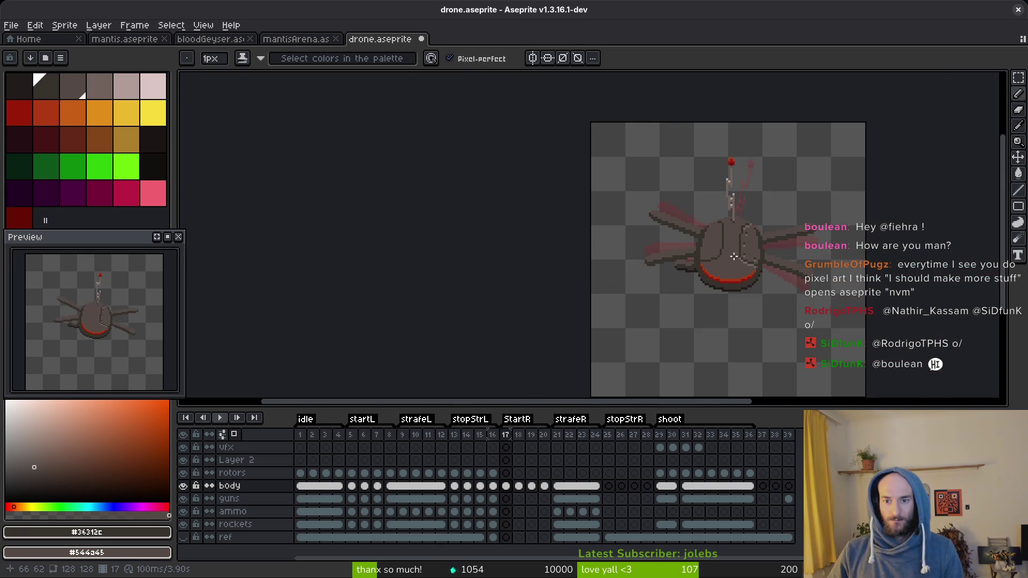
pyautogui.scroll(3, 732, 252)
pyautogui.hotkey('ctrl', 's')
pyautogui.scroll(-2, 708, 246)
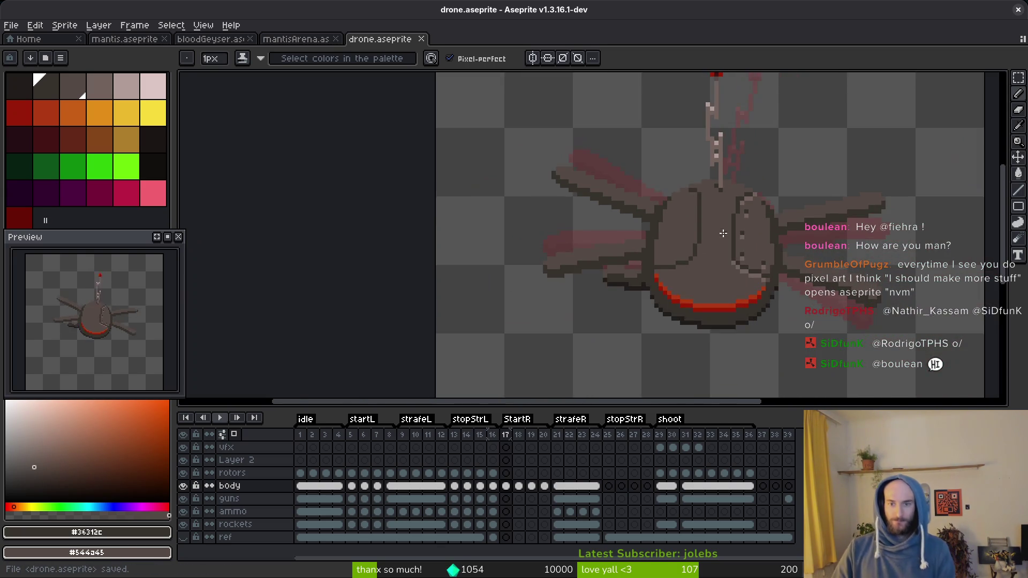
pyautogui.scroll(3, 673, 151)
# - Shift the dark body line one column right and save the sprite
pyautogui.moveTo(615, 158)
pyautogui.mouseDown()
pyautogui.moveTo(611, 225)
pyautogui.moveTo(592, 202)
pyautogui.moveTo(591, 156)
pyautogui.mouseUp()
pyautogui.scroll(-3, 645, 218)
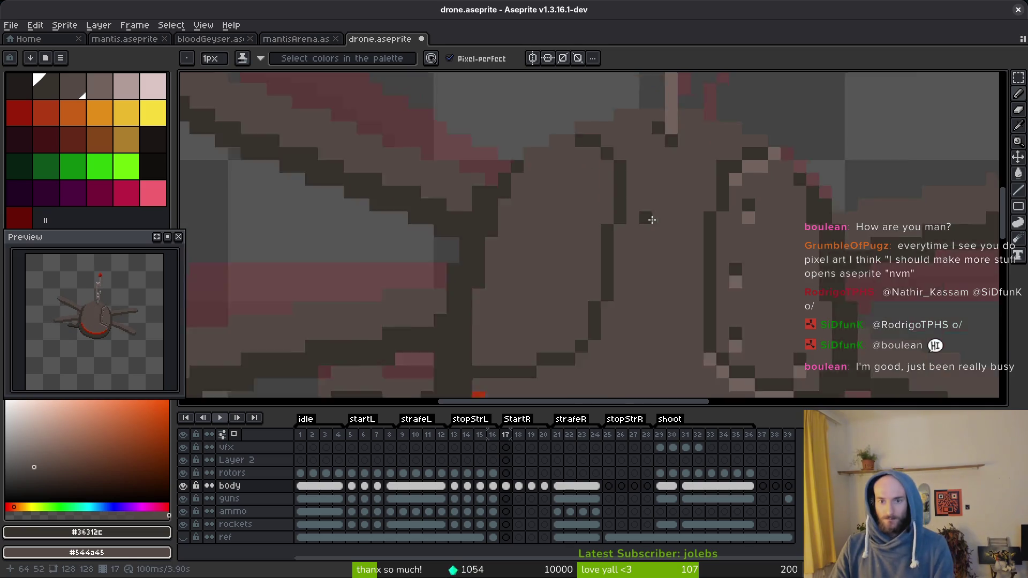
pyautogui.scroll(2, 652, 229)
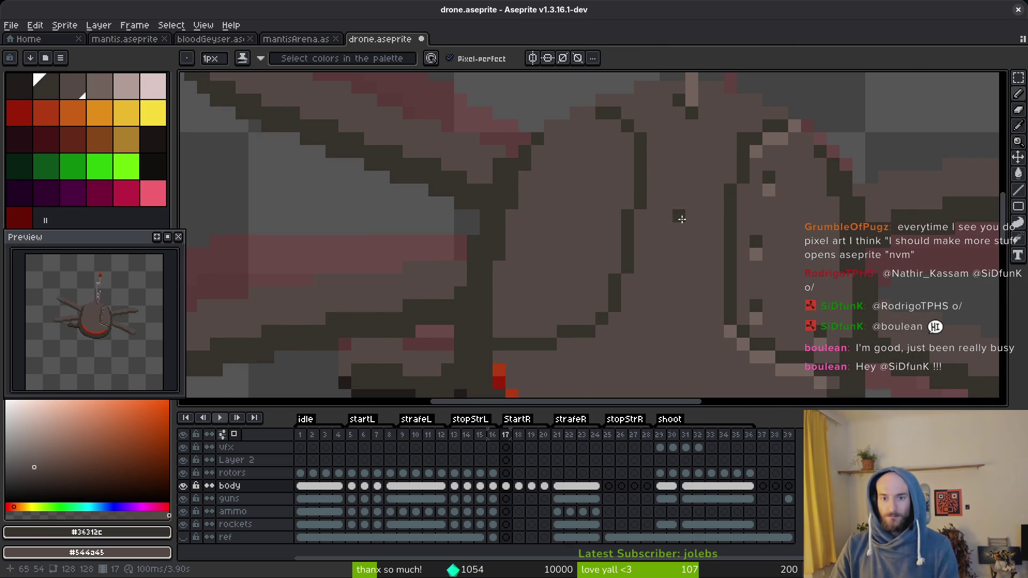
pyautogui.scroll(-3, 680, 216)
pyautogui.scroll(2, 659, 213)
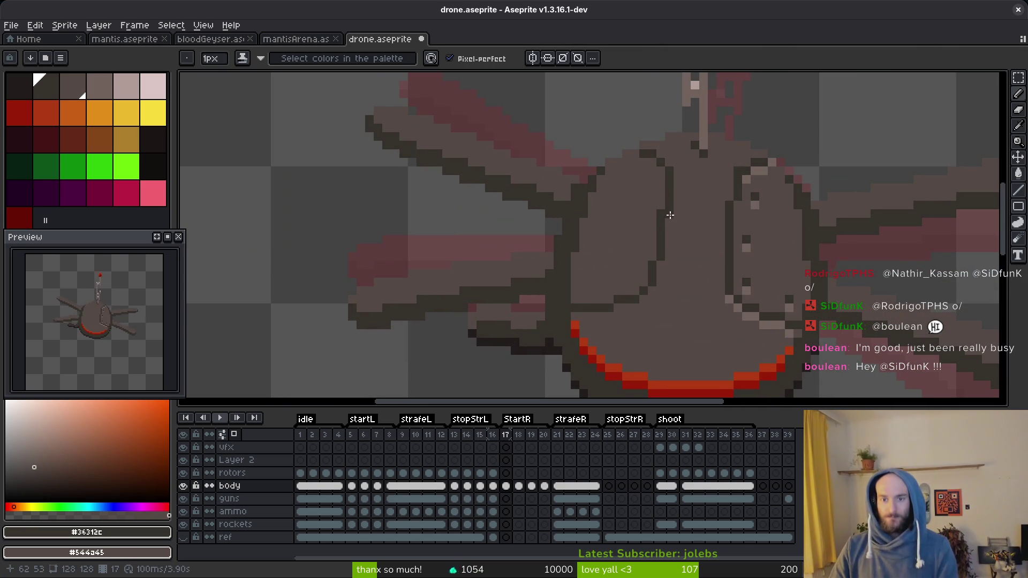
pyautogui.scroll(-3, 663, 256)
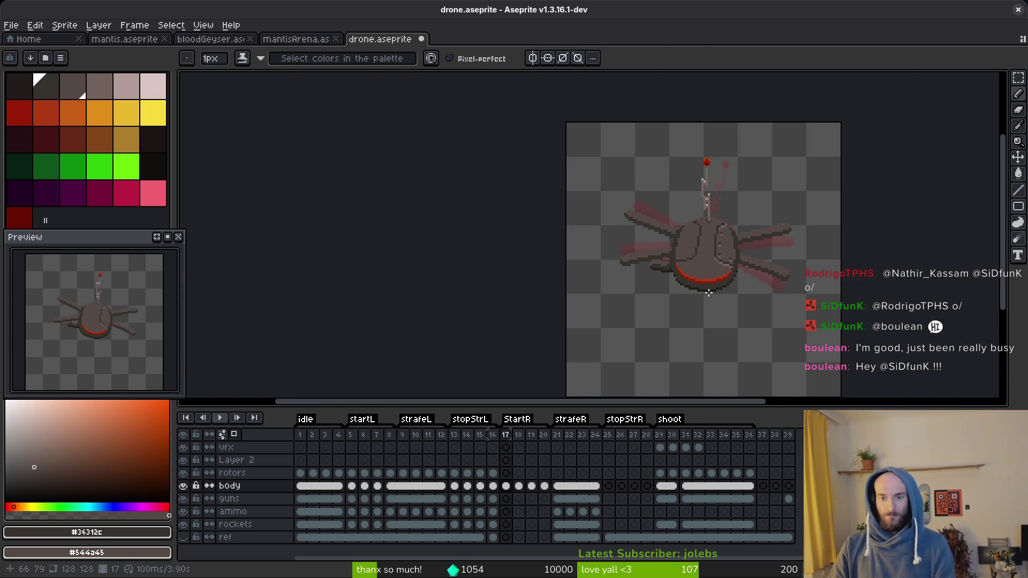
pyautogui.hotkey('ctrl', 's')
pyautogui.scroll(3, 701, 231)
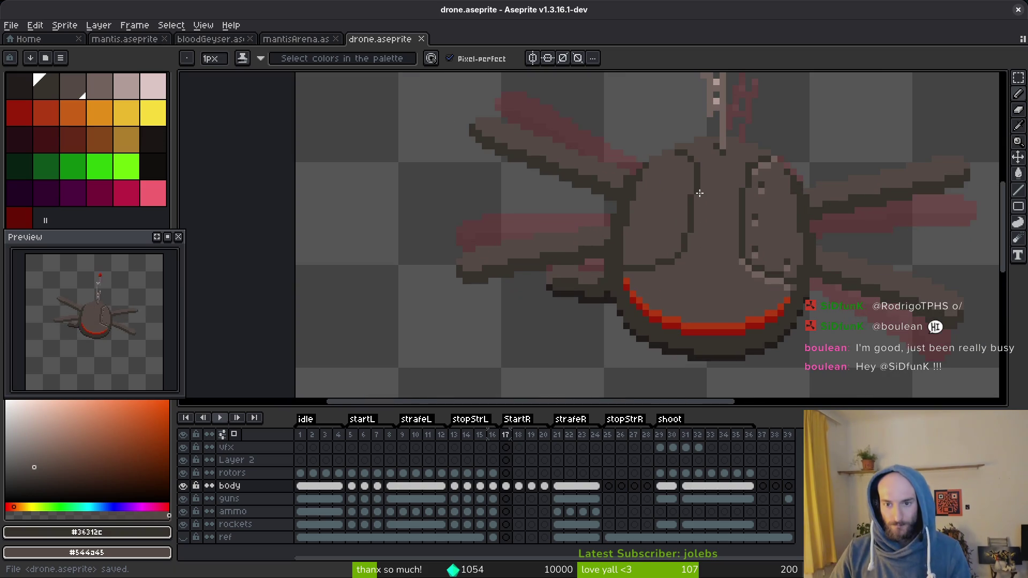
pyautogui.scroll(-3, 724, 231)
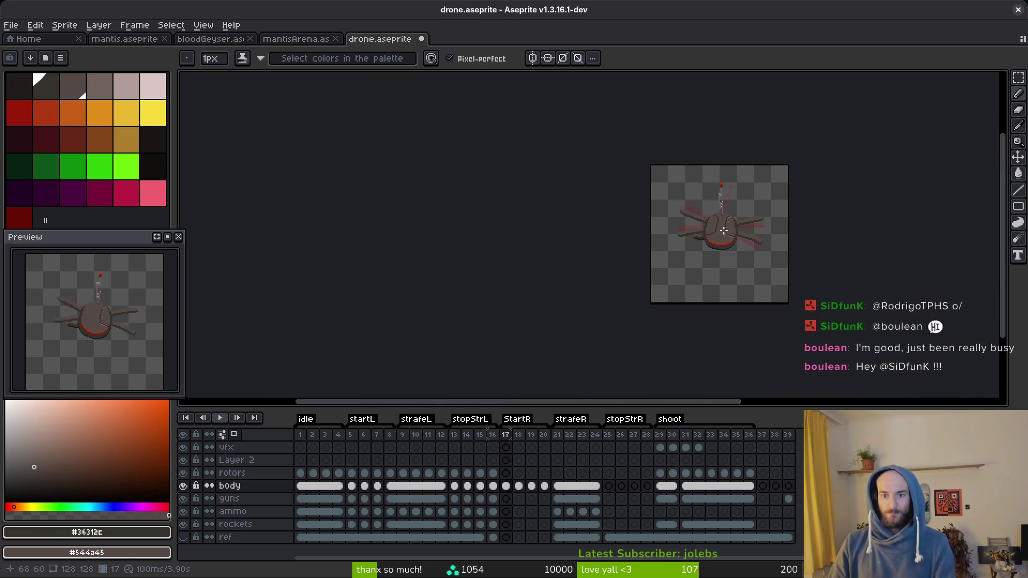
pyautogui.hotkey('ctrl', 's')
pyautogui.scroll(3, 715, 228)
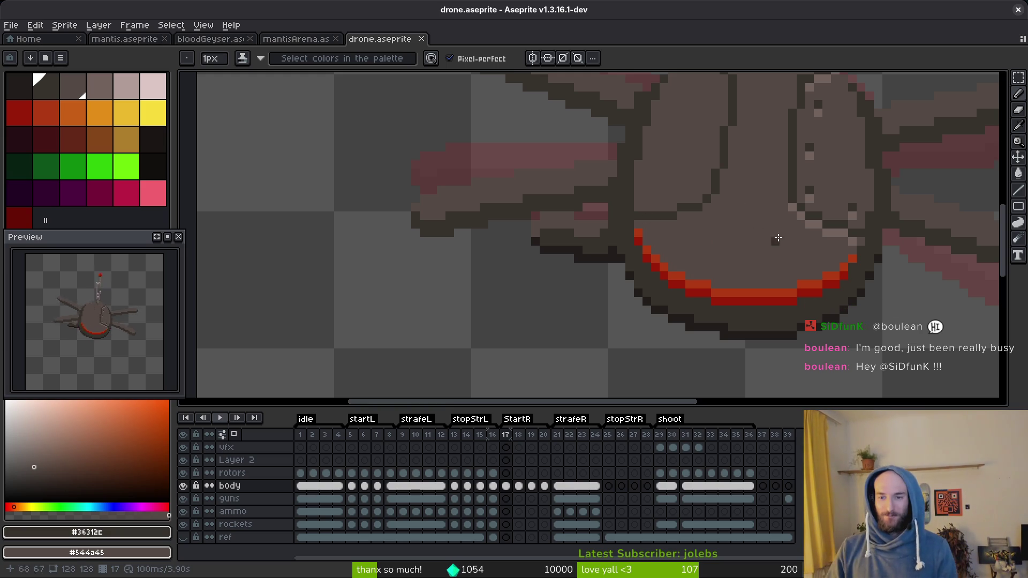
pyautogui.scroll(3, 778, 238)
# - Paint a light highlight strip above the red rim with darkened end pixels
pyautogui.keyDown('alt'); pyautogui.click(787, 202); pyautogui.keyUp('alt')
pyautogui.click(639, 185)
pyautogui.click(616, 203)
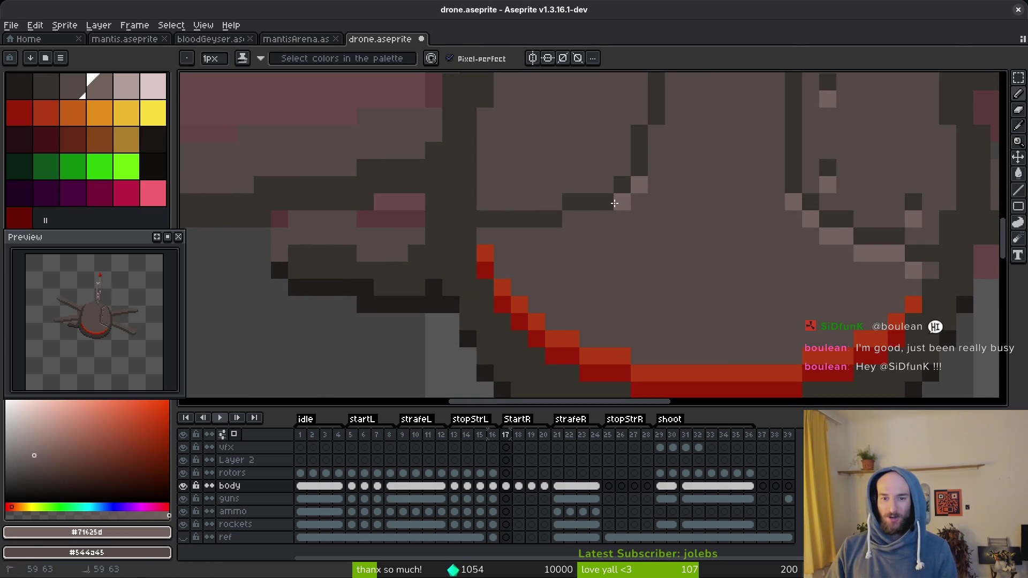
pyautogui.moveTo(615, 203)
pyautogui.mouseDown()
pyautogui.moveTo(604, 219)
pyautogui.moveTo(480, 233)
pyautogui.mouseUp()
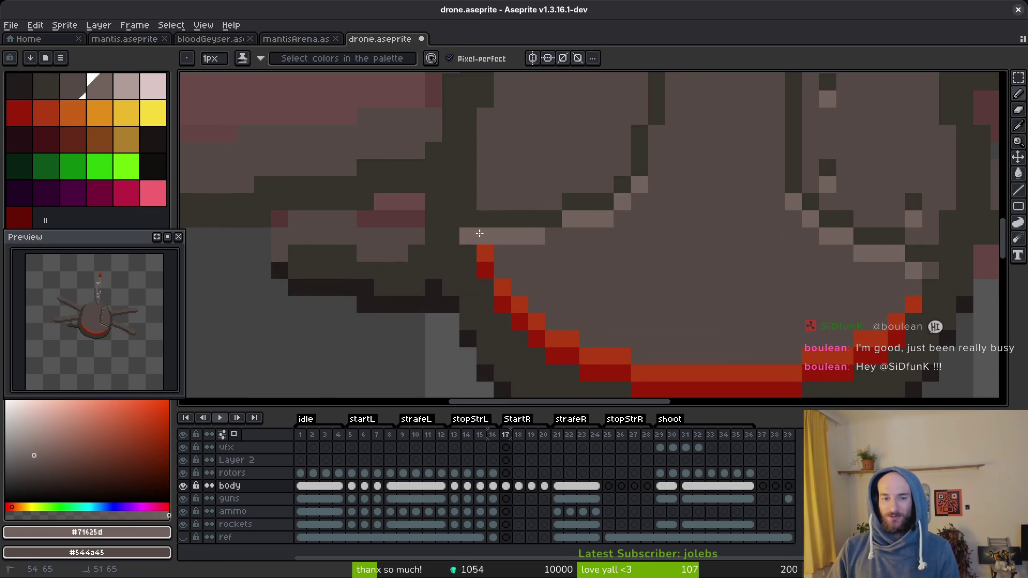
pyautogui.keyDown('alt'); pyautogui.click(455, 236); pyautogui.keyUp('alt')
pyautogui.click(466, 236)
pyautogui.click(538, 256)
pyautogui.hotkey('ctrl', 's')
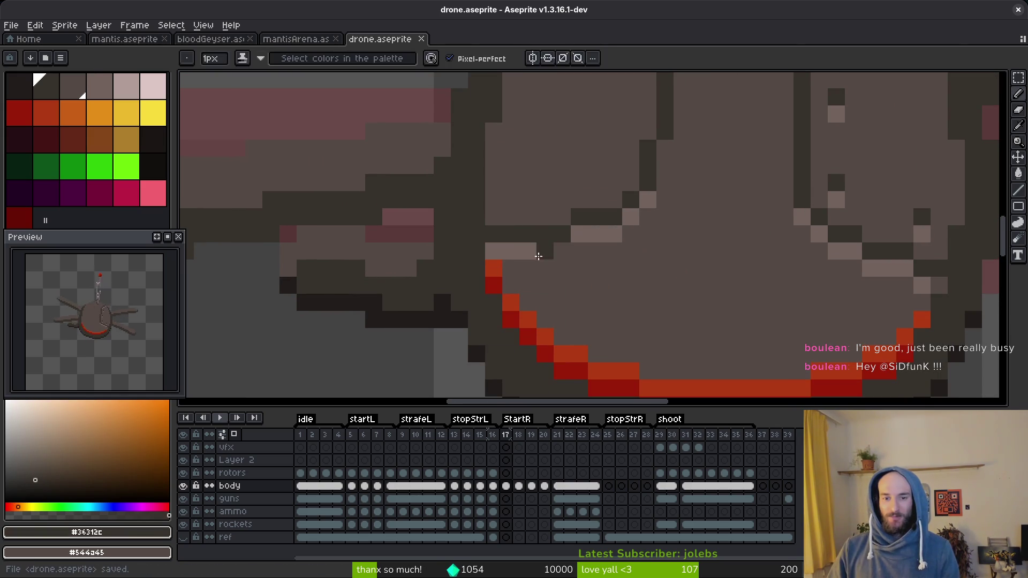
pyautogui.keyDown('alt'); pyautogui.click(530, 252); pyautogui.keyUp('alt')
pyautogui.click(545, 252)
pyautogui.hotkey('ctrl', 'z')
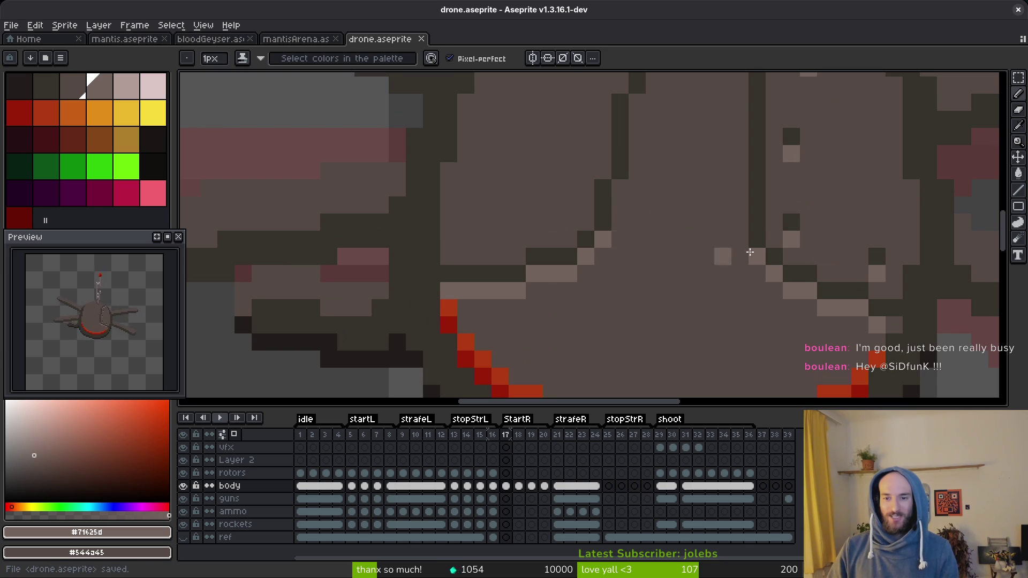
# - Place light-and-dark rivet pixel pairs and a short light stroke on the body panels
pyautogui.keyDown('alt'); pyautogui.rightClick(787, 217); pyautogui.keyUp('alt')
pyautogui.rightClick(571, 213)
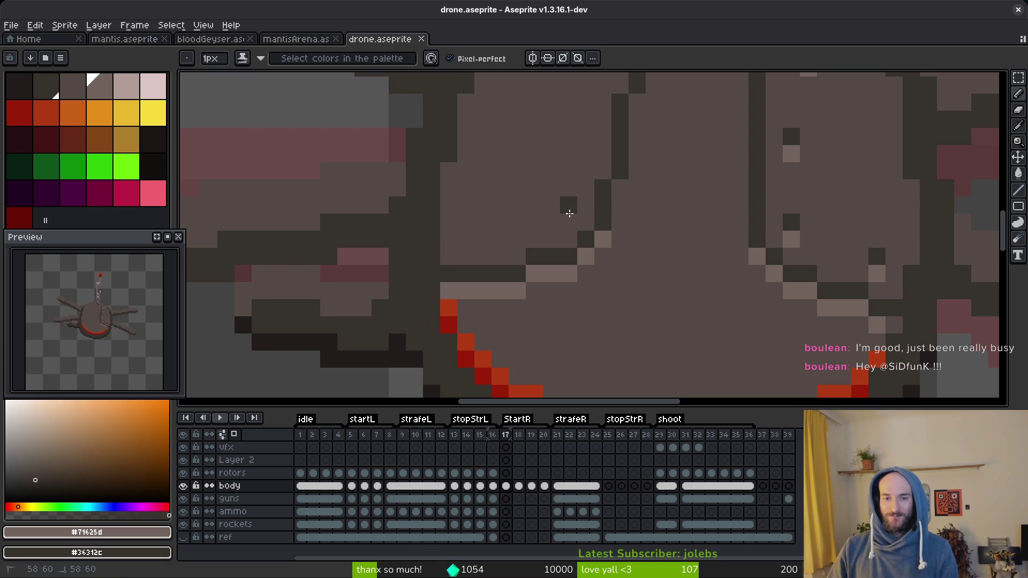
pyautogui.click(569, 222)
pyautogui.hscroll(-2, 541, 236)
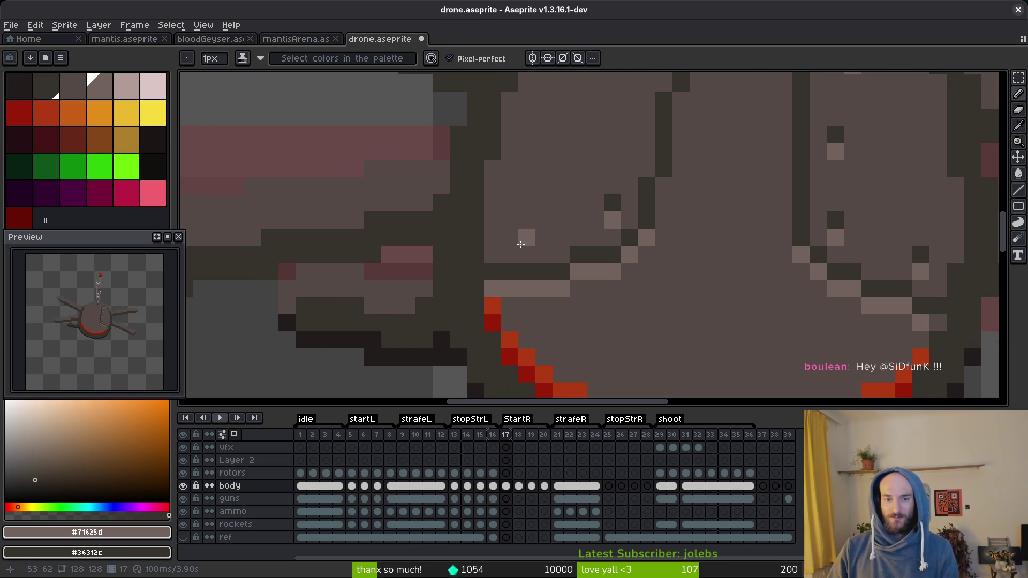
pyautogui.scroll(-5, 581, 219)
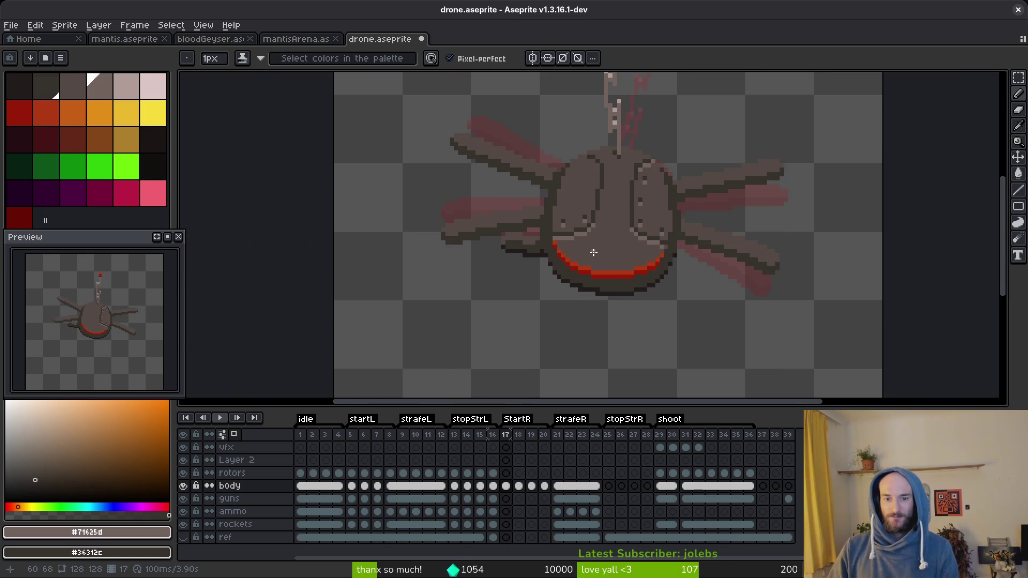
pyautogui.scroll(5, 594, 253)
pyautogui.keyDown('alt'); pyautogui.click(542, 206); pyautogui.keyUp('alt')
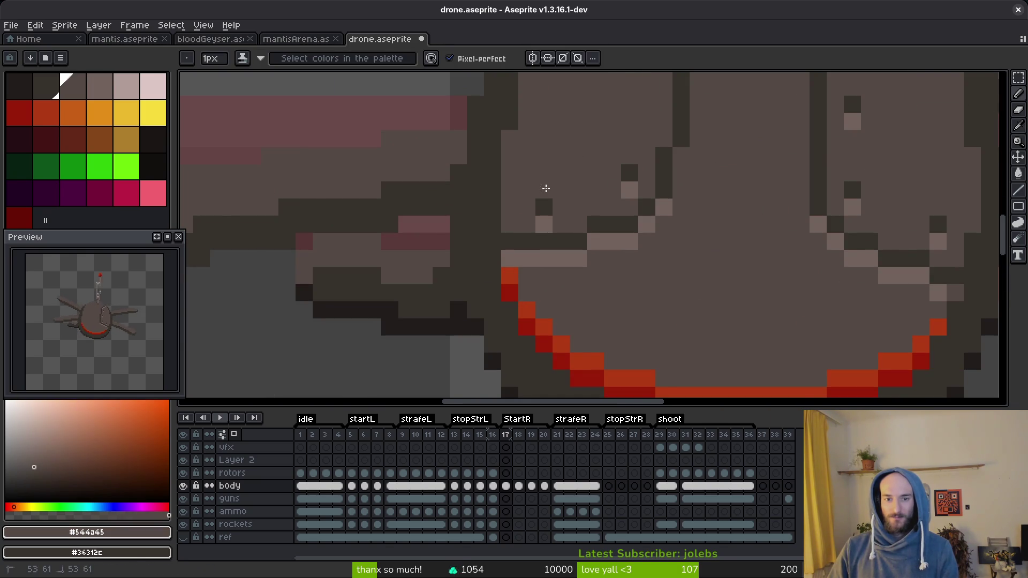
pyautogui.scroll(-4, 547, 193)
pyautogui.scroll(3, 603, 191)
pyautogui.keyDown('alt'); pyautogui.click(597, 156); pyautogui.keyUp('alt')
pyautogui.keyDown('alt'); pyautogui.click(599, 169); pyautogui.keyUp('alt')
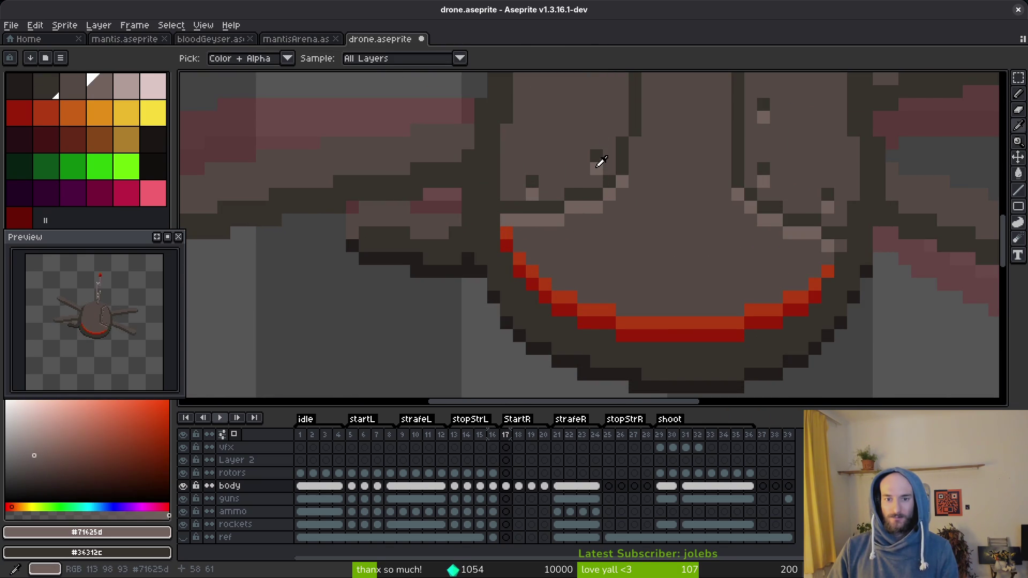
pyautogui.click(624, 249)
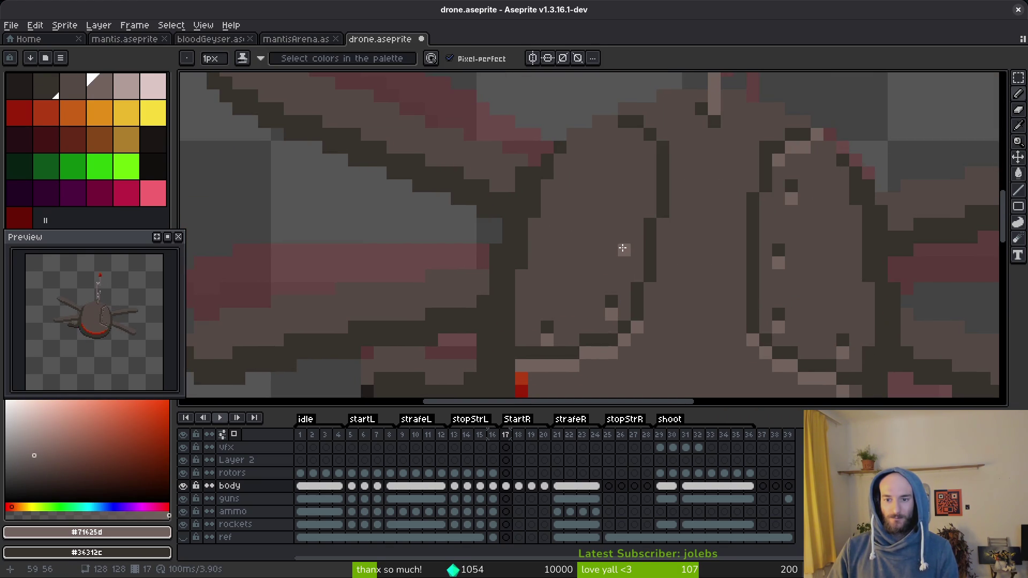
pyautogui.rightClick(624, 237)
pyautogui.moveTo(638, 185); pyautogui.dragTo(642, 175)
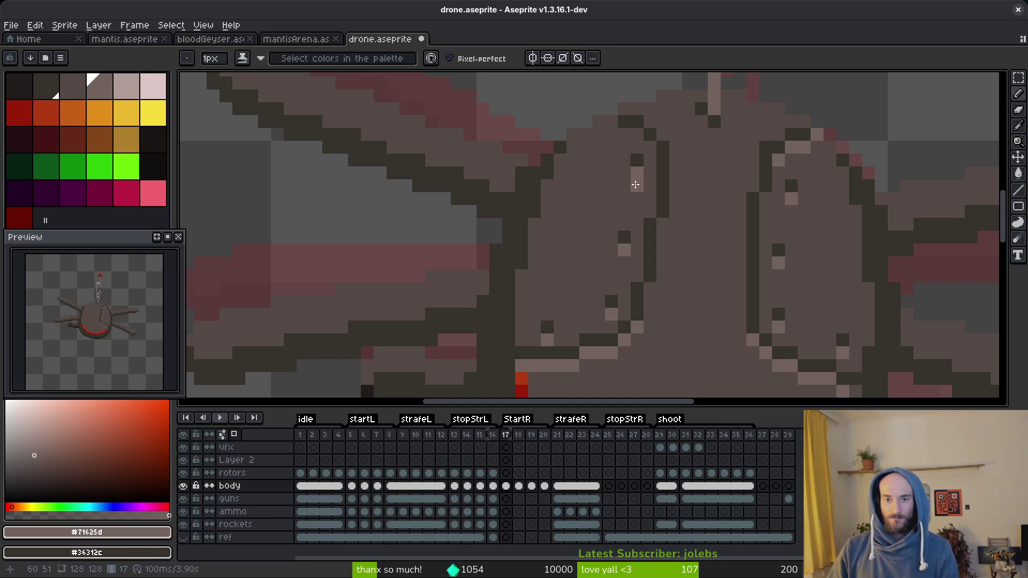
pyautogui.click(625, 237)
pyautogui.rightClick(624, 223)
pyautogui.keyDown('alt'); pyautogui.click(625, 245); pyautogui.keyUp('alt')
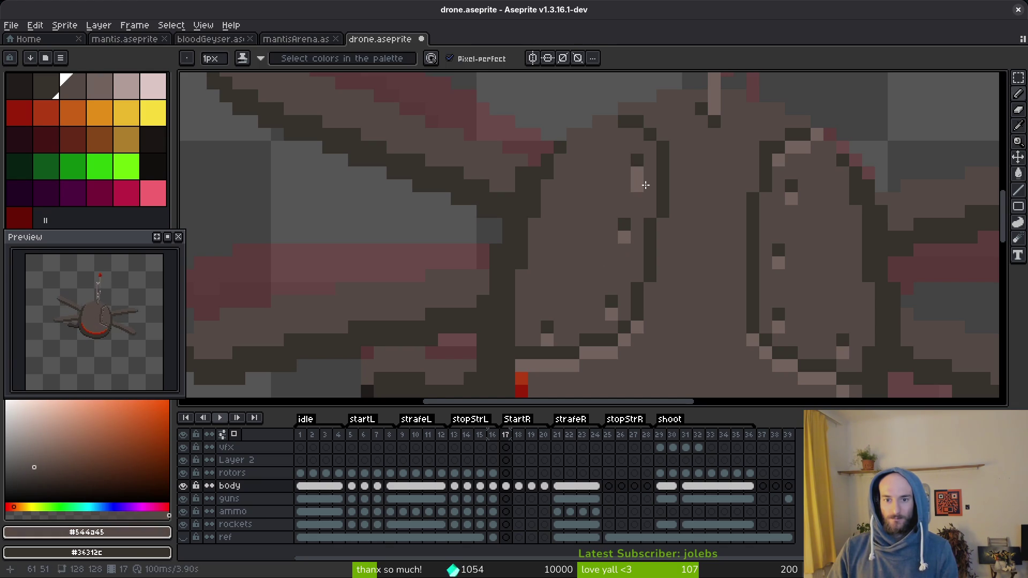
pyautogui.scroll(-4, 646, 194)
# - Paint light highlight pixels near the top of the left body panel, then save drone.aseprite
pyautogui.hotkey('ctrl', 's')
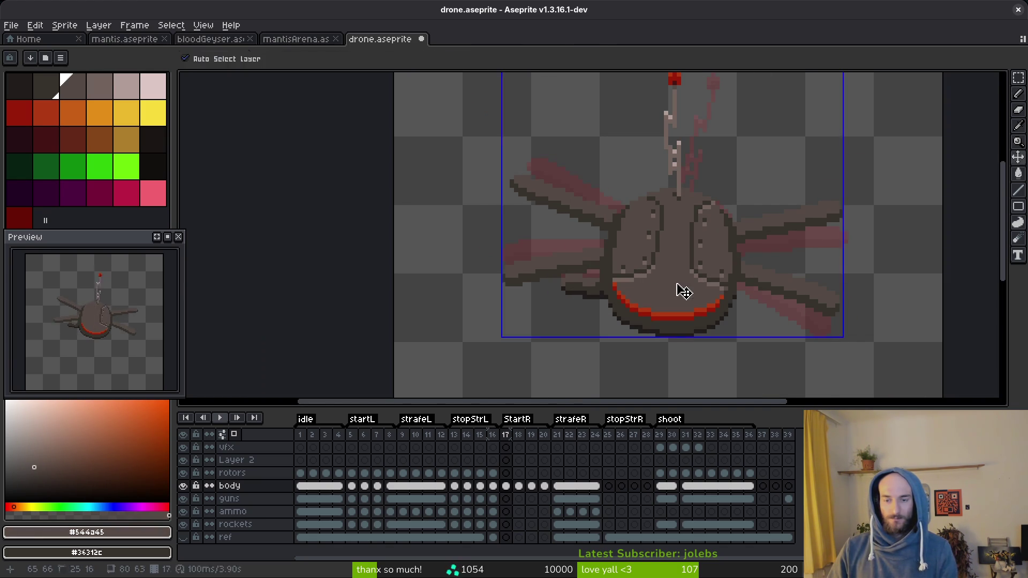
pyautogui.scroll(-4, 680, 289)
pyautogui.scroll(8, 675, 279)
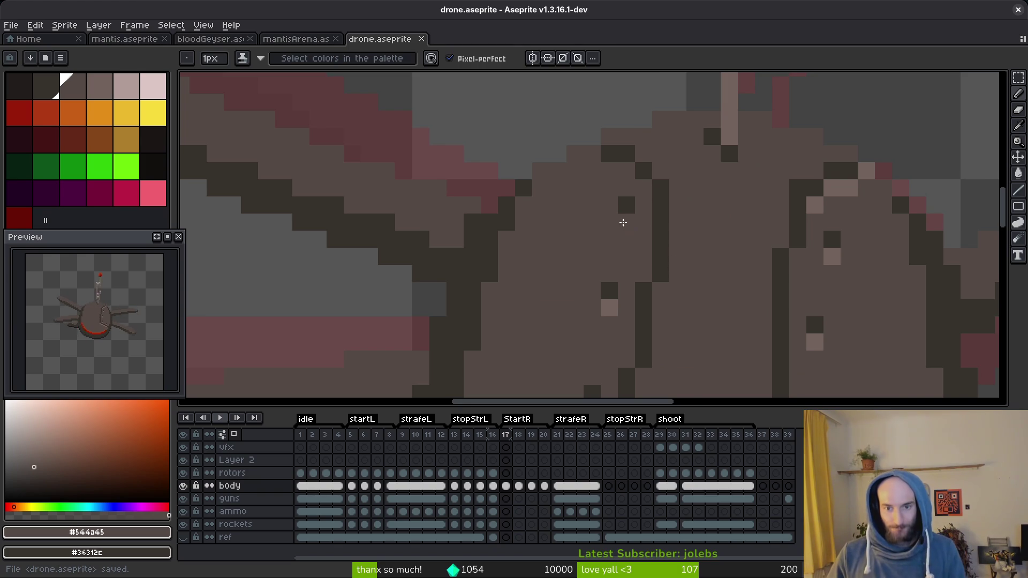
pyautogui.keyDown('alt'); pyautogui.click(635, 217); pyautogui.keyUp('alt')
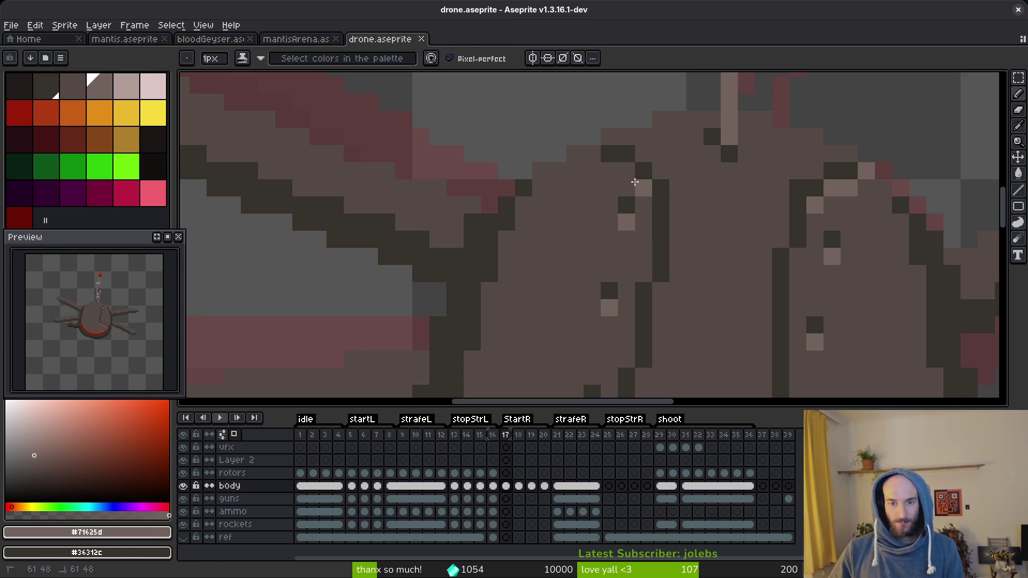
pyautogui.moveTo(633, 179); pyautogui.dragTo(612, 165)
pyautogui.scroll(-3, 708, 251)
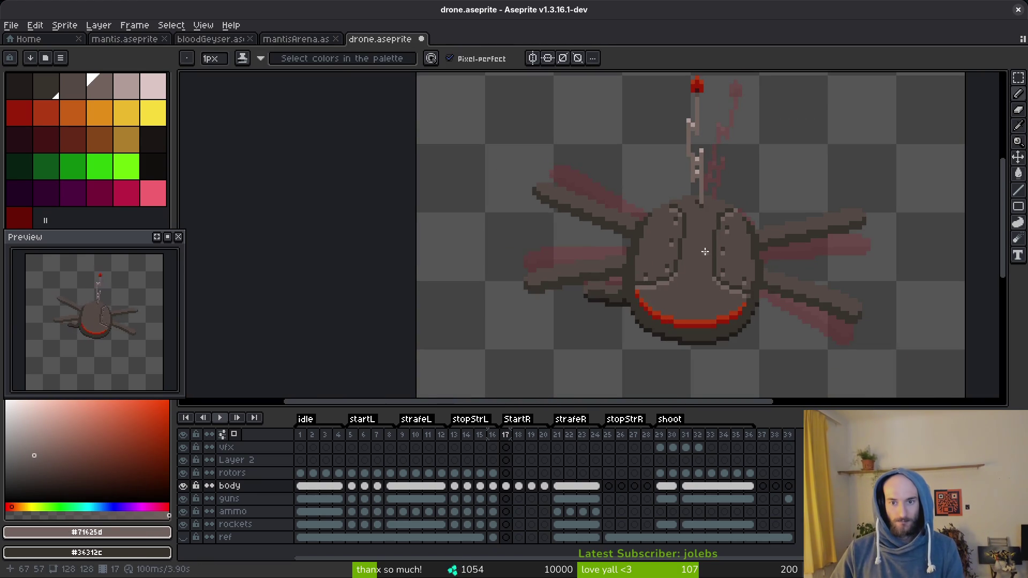
pyautogui.scroll(2, 686, 214)
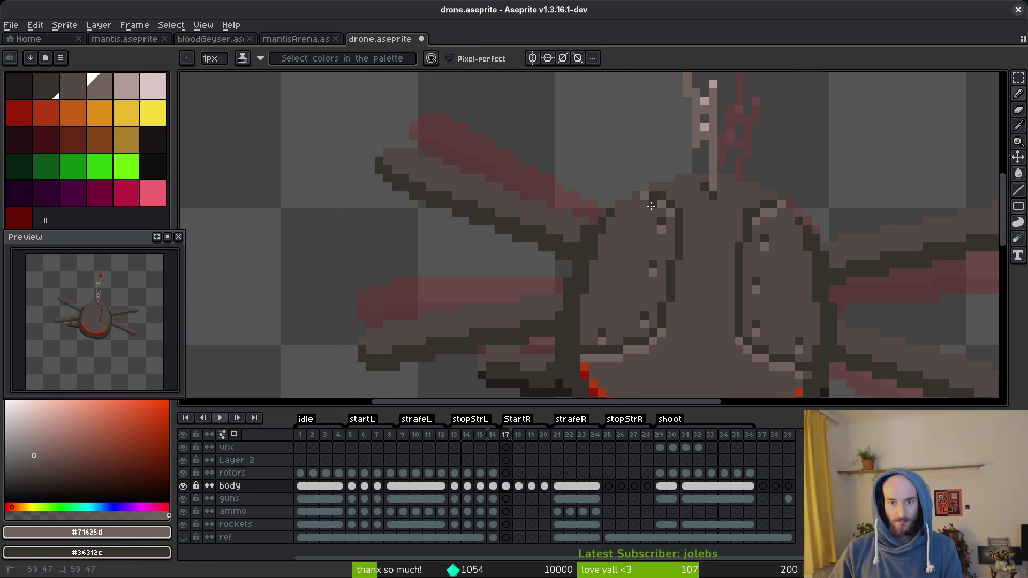
pyautogui.scroll(1, 660, 215)
pyautogui.keyDown('alt'); pyautogui.rightClick(660, 215); pyautogui.keyUp('alt')
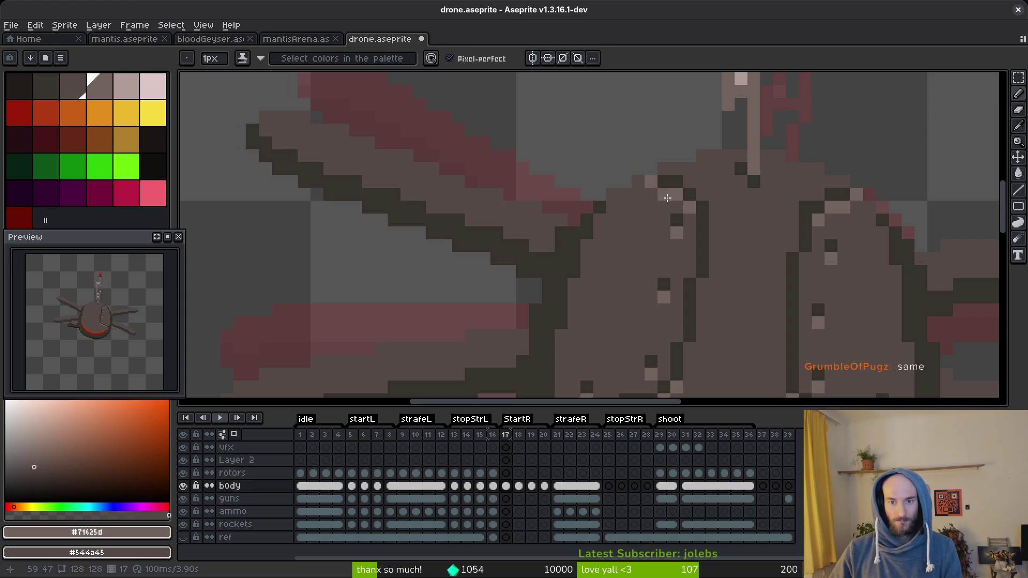
pyautogui.scroll(-3, 664, 198)
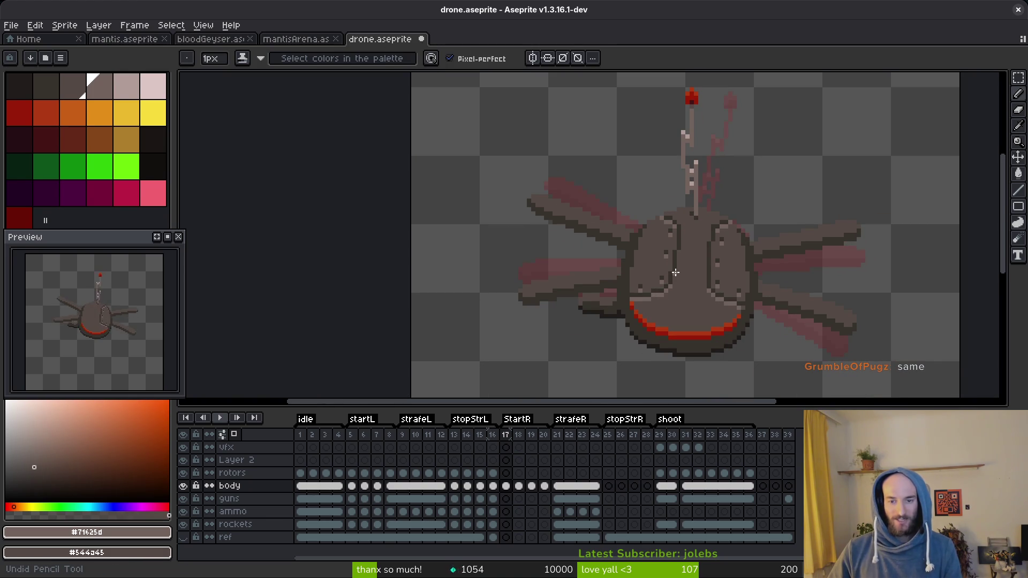
pyautogui.hotkey('ctrl', 's')
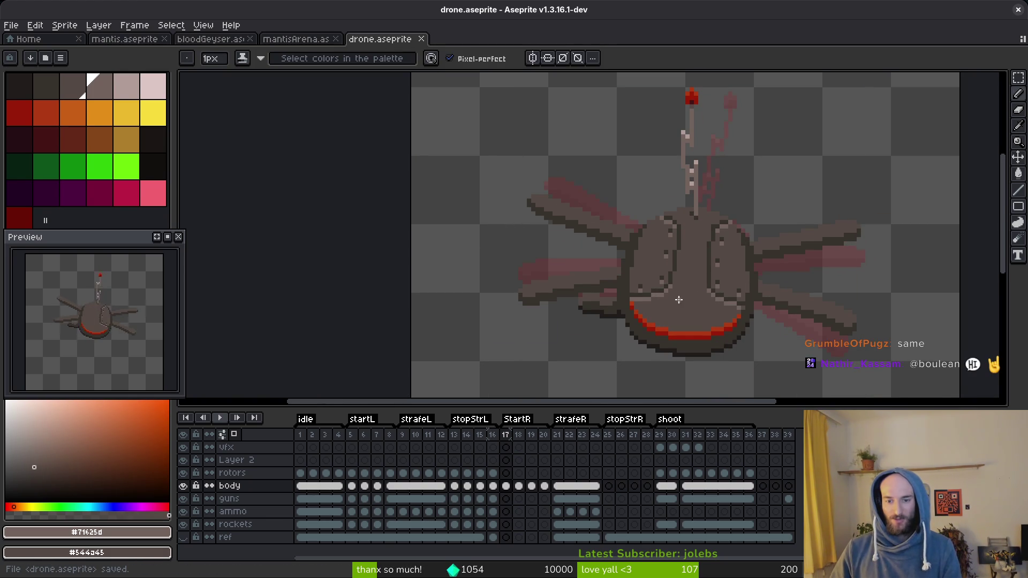
pyautogui.scroll(2, 682, 275)
pyautogui.scroll(-5, 735, 317)
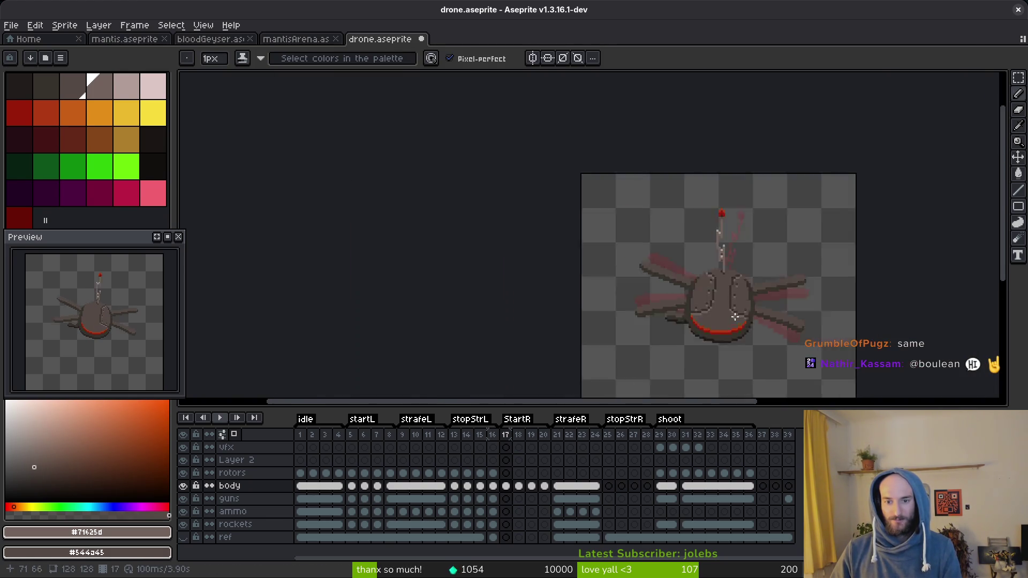
pyautogui.scroll(-2, 735, 317)
pyautogui.scroll(4, 728, 326)
pyautogui.hotkey('ctrl', 's')
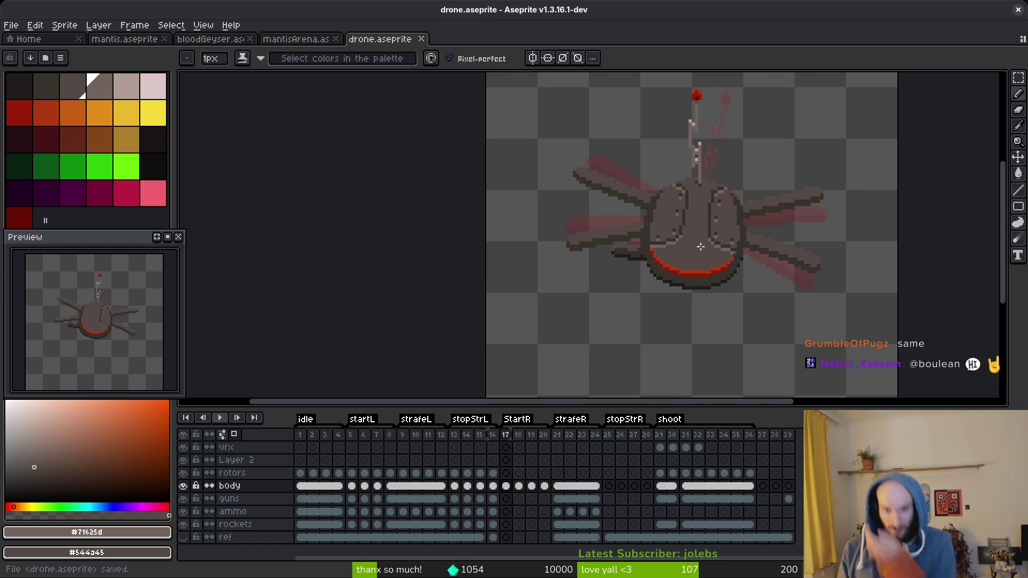
pyautogui.scroll(4, 697, 236)
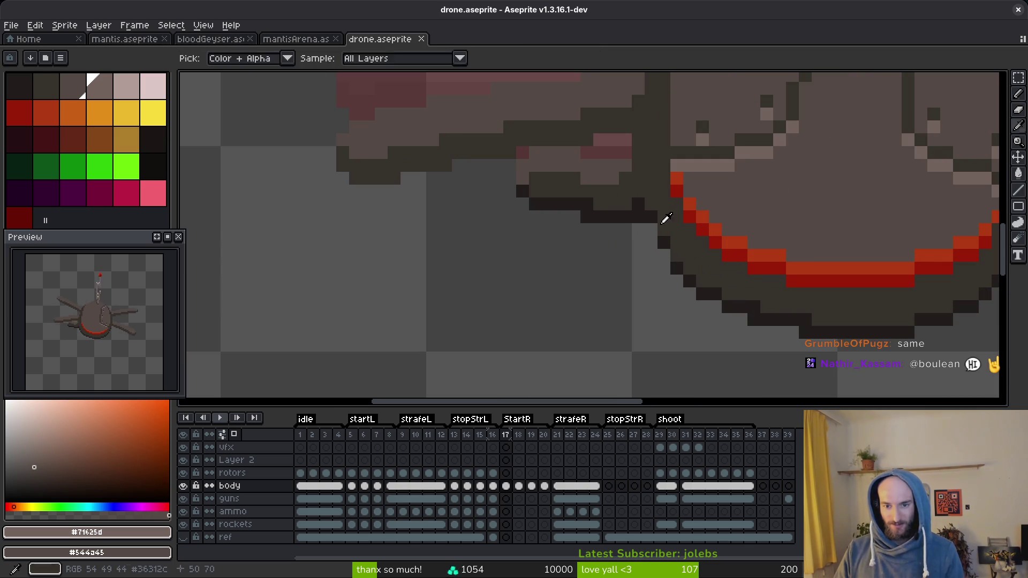
# - Darken the body's lower-left outline with the dark outline colour and save drone.aseprite
pyautogui.keyDown('alt'); pyautogui.click(664, 228); pyautogui.keyUp('alt')
pyautogui.click(641, 207)
pyautogui.scroll(1, 641, 206)
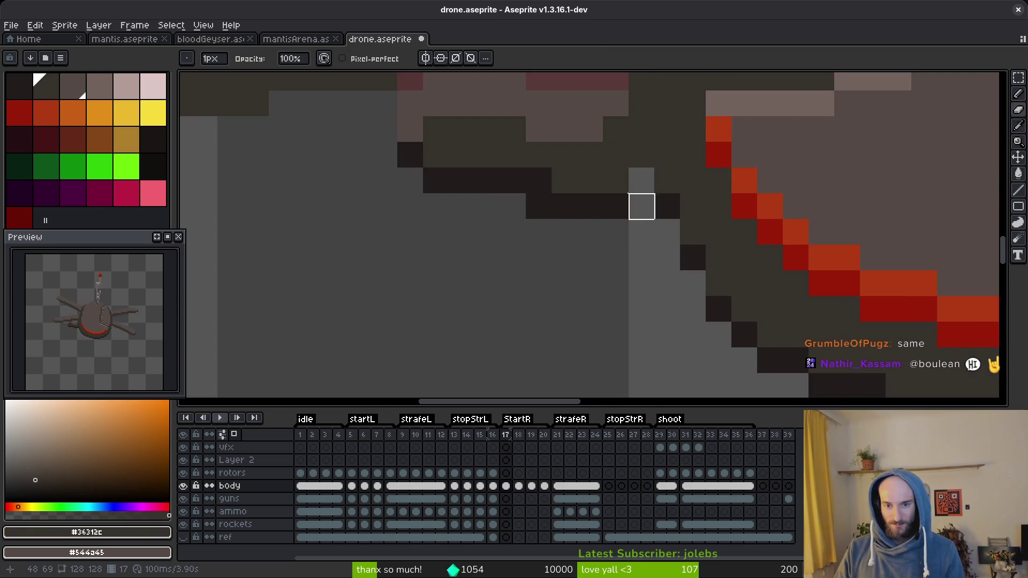
pyautogui.scroll(-3, 632, 198)
pyautogui.scroll(3, 618, 207)
pyautogui.moveTo(569, 145)
pyautogui.mouseDown()
pyautogui.moveTo(517, 129)
pyautogui.moveTo(509, 145)
pyautogui.mouseUp()
pyautogui.moveTo(620, 162)
pyautogui.mouseDown()
pyautogui.moveTo(585, 197)
pyautogui.moveTo(516, 178)
pyautogui.moveTo(569, 214)
pyautogui.moveTo(637, 215)
pyautogui.mouseUp()
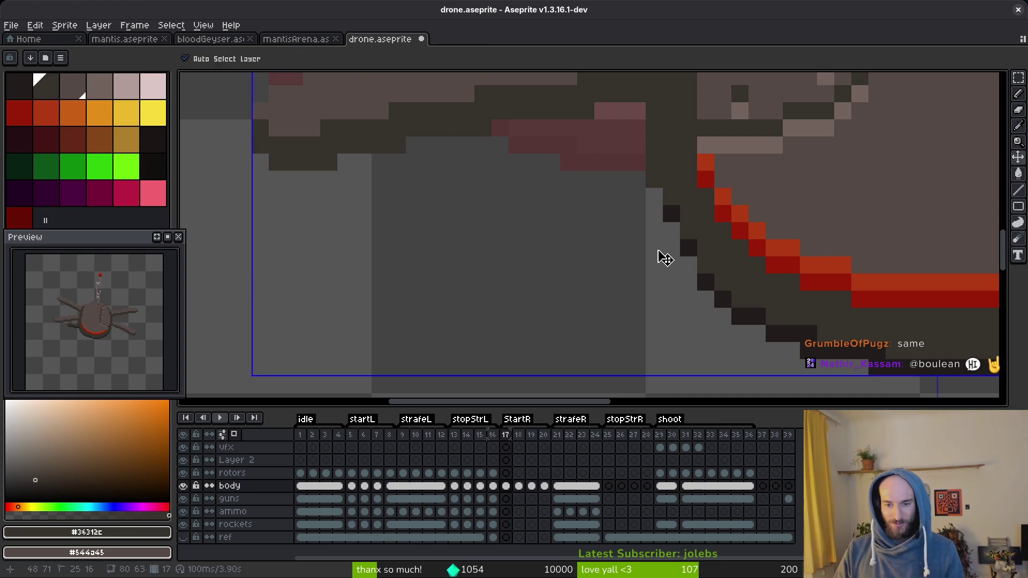
pyautogui.hotkey('ctrl', 's')
pyautogui.scroll(-1, 660, 247)
pyautogui.scroll(1, 664, 230)
# - Darken the body's left-edge outline pixels, erase a stray pixel, and save
pyautogui.press('b')
pyautogui.keyDown('alt'); pyautogui.click(651, 198); pyautogui.keyUp('alt')
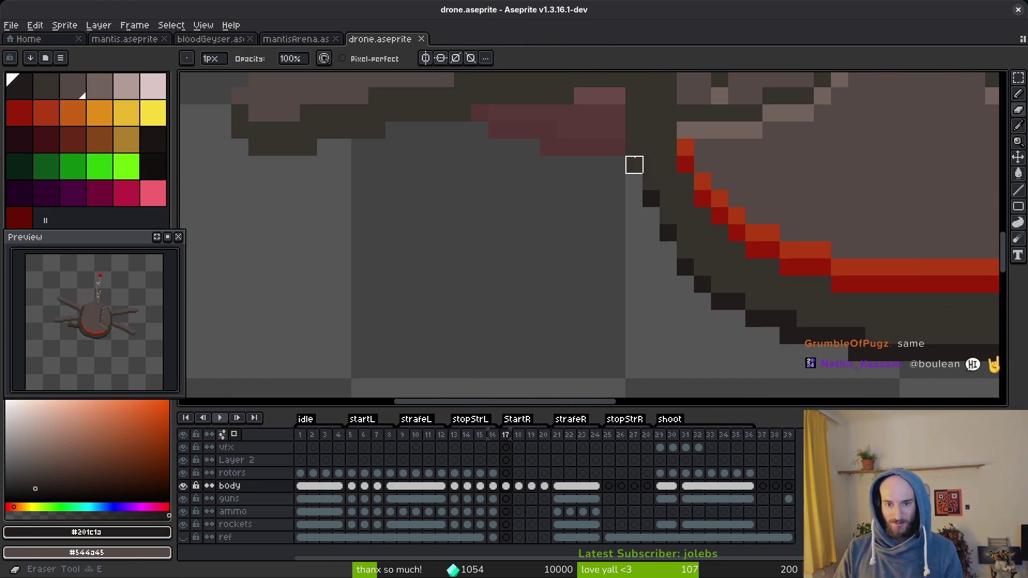
pyautogui.click(633, 163)
pyautogui.click(633, 159)
pyautogui.press('e')
pyautogui.click(634, 161)
pyautogui.scroll(-2, 637, 193)
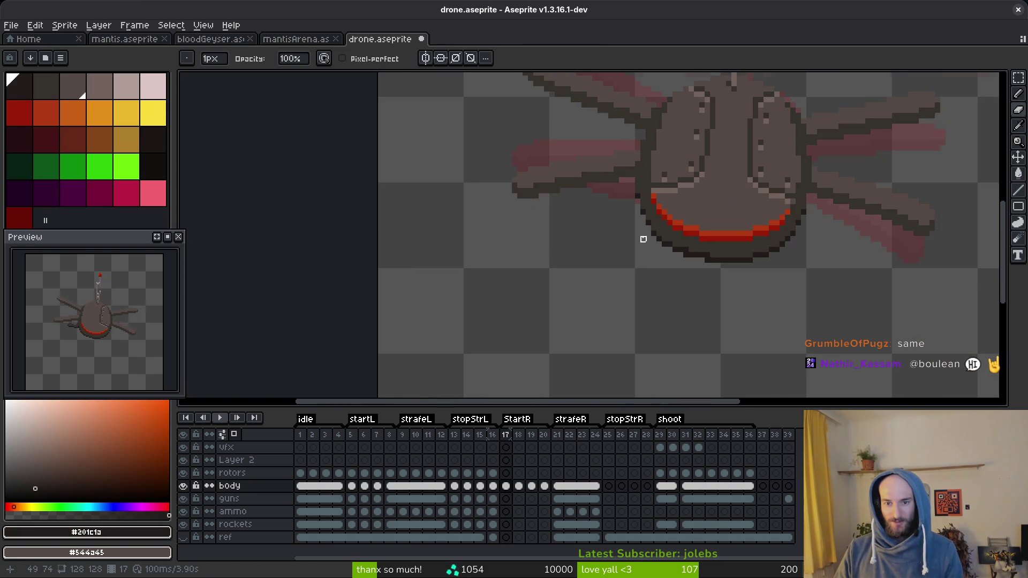
pyautogui.hotkey('ctrl', 's')
# - Extend the dark outline down the body's right side toward the right arm
pyautogui.press('i')
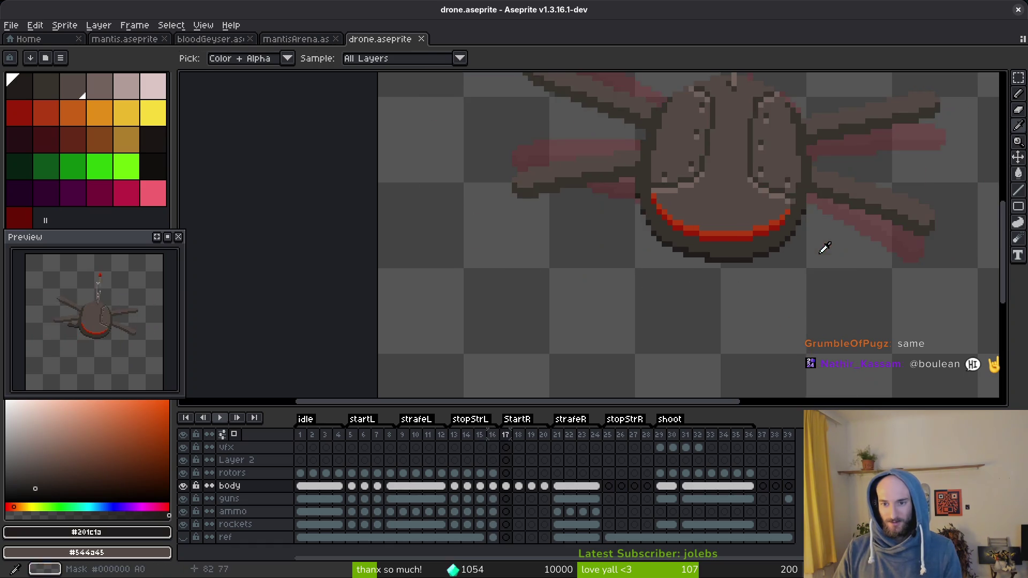
pyautogui.moveTo(823, 246); pyautogui.dragTo(711, 246)
pyautogui.press('b')
pyautogui.keyDown('alt'); pyautogui.click(689, 190); pyautogui.keyUp('alt')
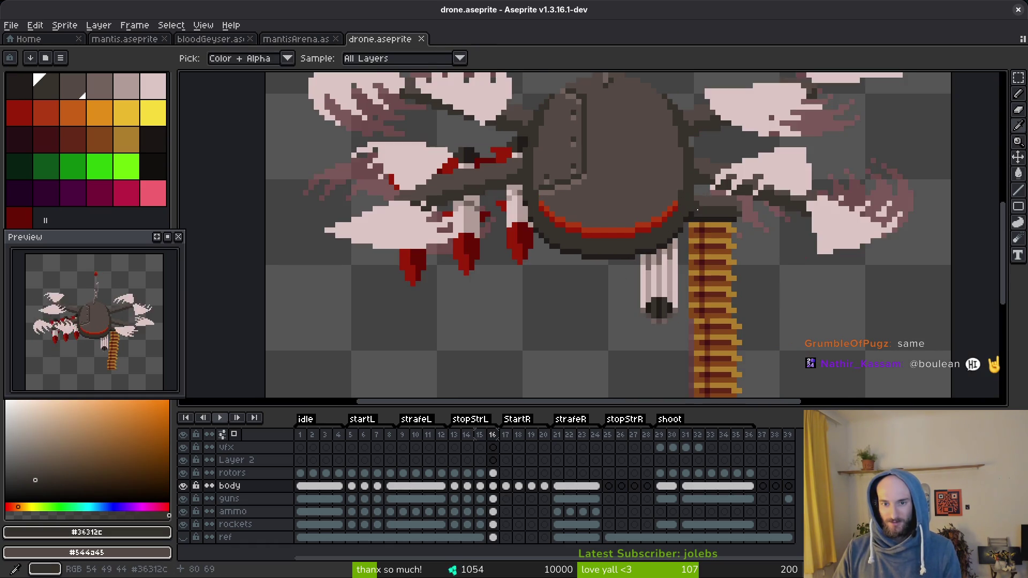
pyautogui.scroll(-3, 698, 219)
pyautogui.scroll(5, 699, 219)
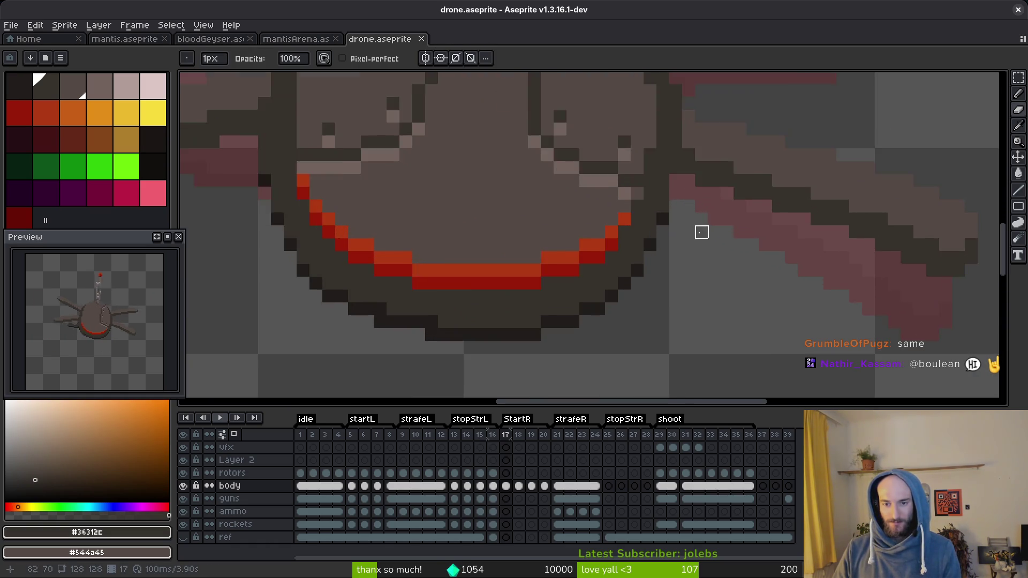
pyautogui.hotkey('ctrl', 'z')
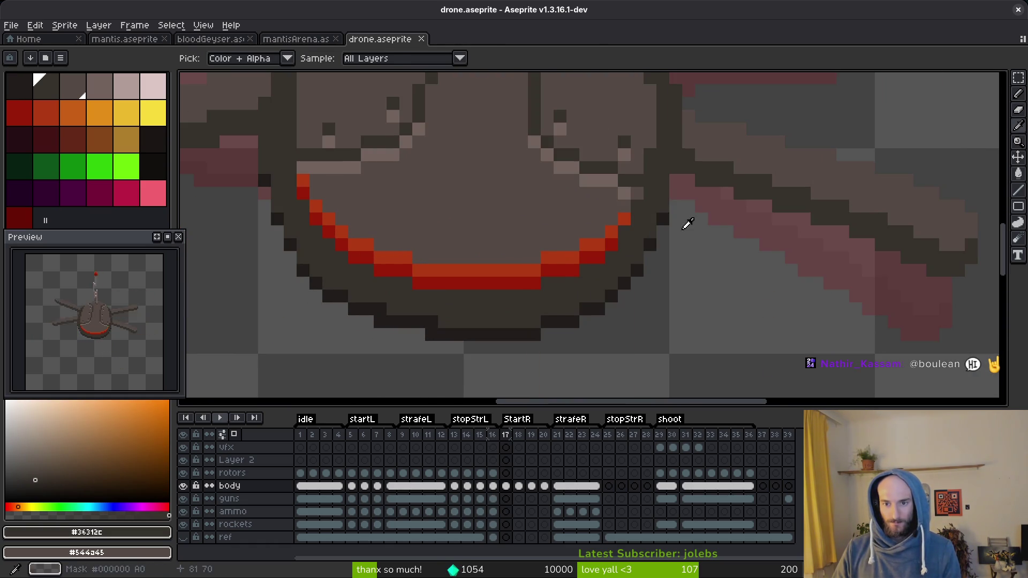
pyautogui.click(697, 217)
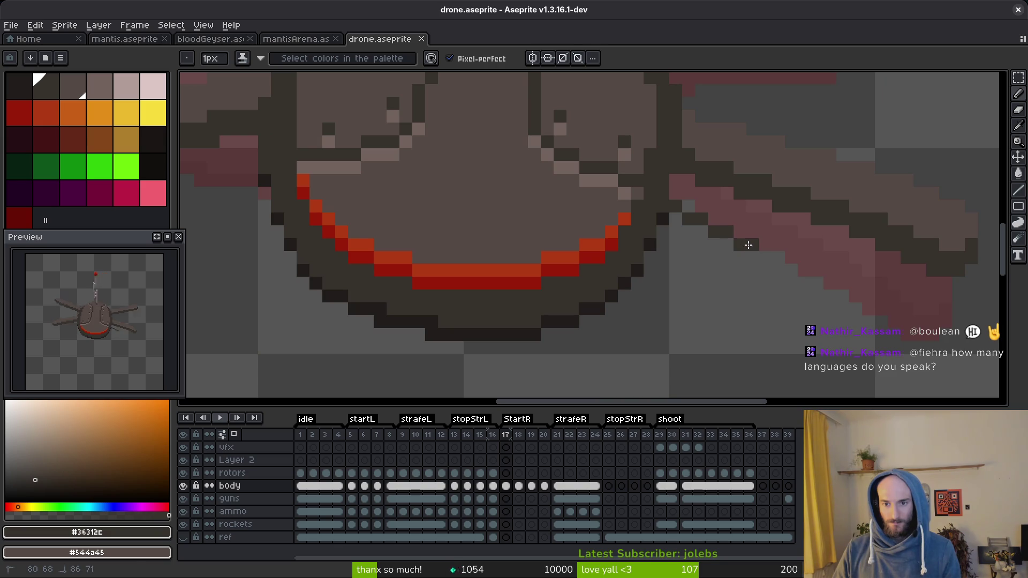
pyautogui.scroll(-2, 740, 236)
pyautogui.scroll(2, 681, 201)
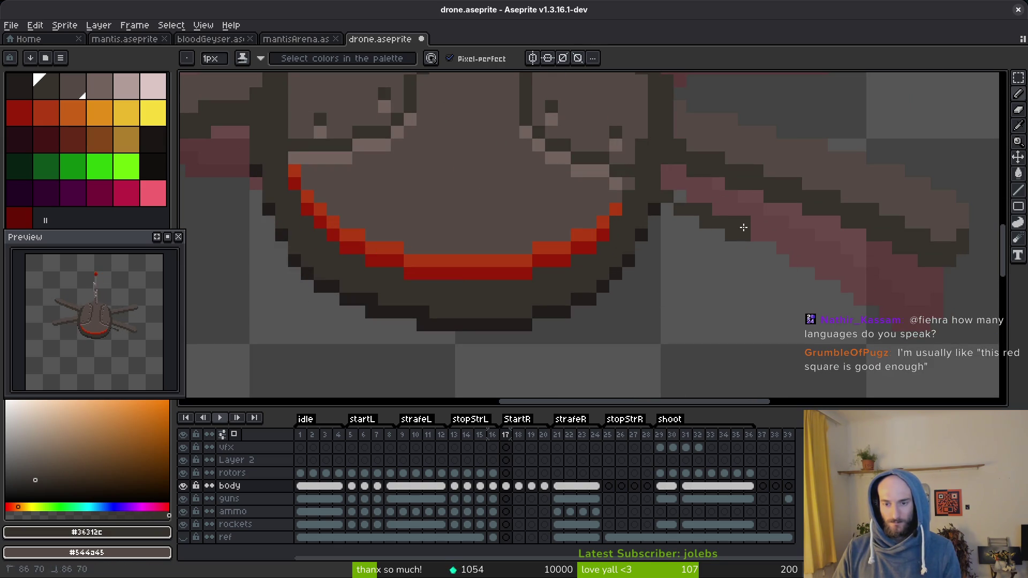
pyautogui.moveTo(745, 230)
pyautogui.mouseDown()
pyautogui.moveTo(756, 240)
pyautogui.moveTo(748, 252)
pyautogui.moveTo(718, 248)
pyautogui.moveTo(664, 227)
pyautogui.moveTo(705, 232)
pyautogui.moveTo(667, 206)
pyautogui.mouseUp()
pyautogui.click(753, 275)
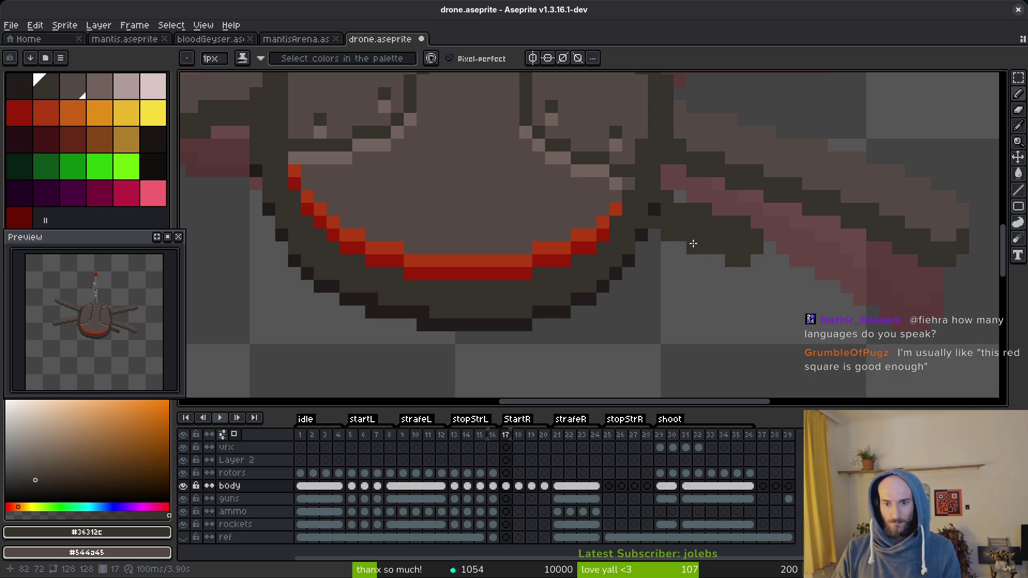
pyautogui.scroll(-4, 752, 243)
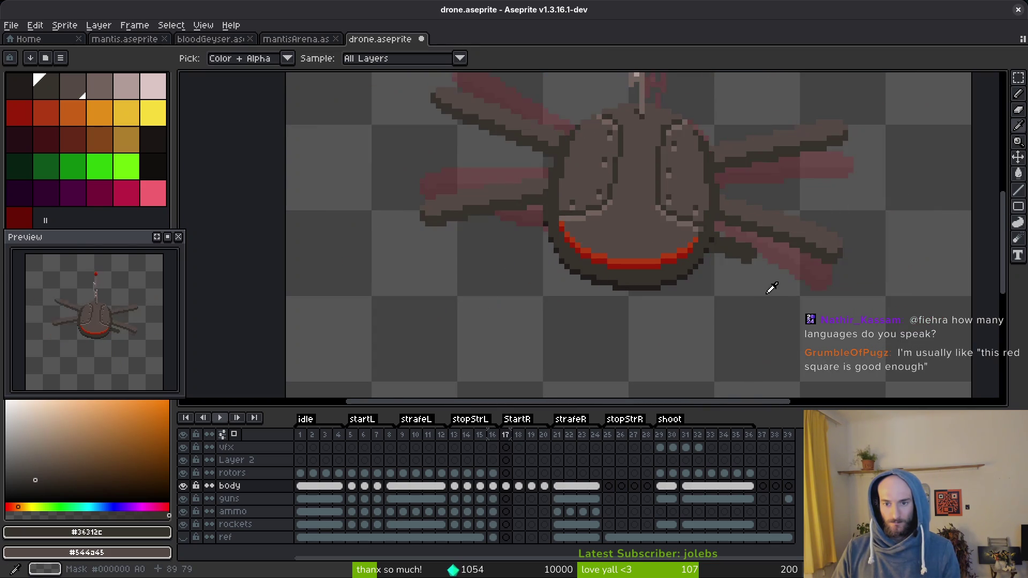
pyautogui.scroll(4, 734, 235)
pyautogui.scroll(-3, 733, 235)
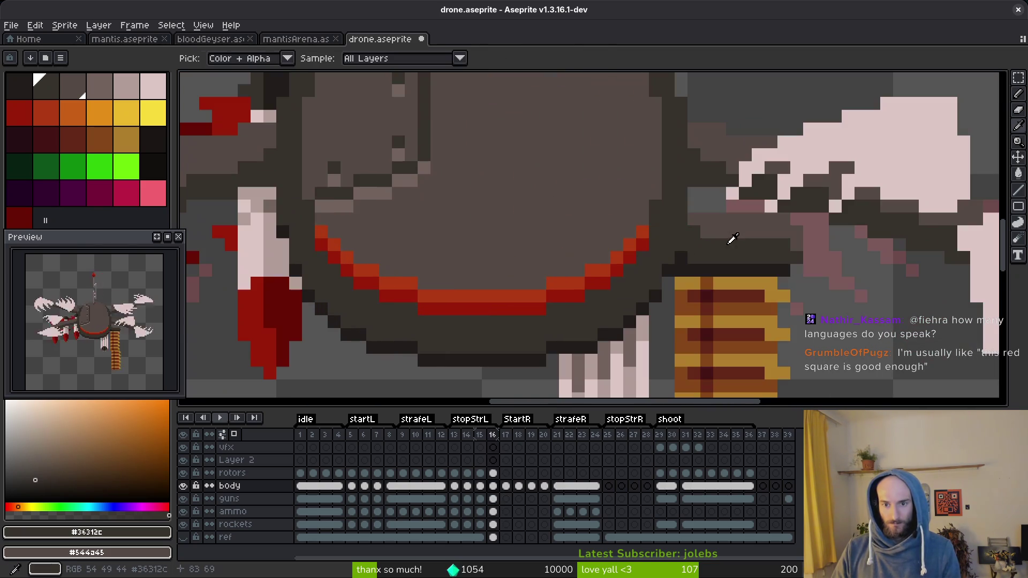
# - Add a brown-grey pixel by the arm joint and a darkest-colour outline under the right arm
pyautogui.keyDown('alt'); pyautogui.click(719, 218); pyautogui.keyUp('alt')
pyautogui.scroll(3, 741, 246)
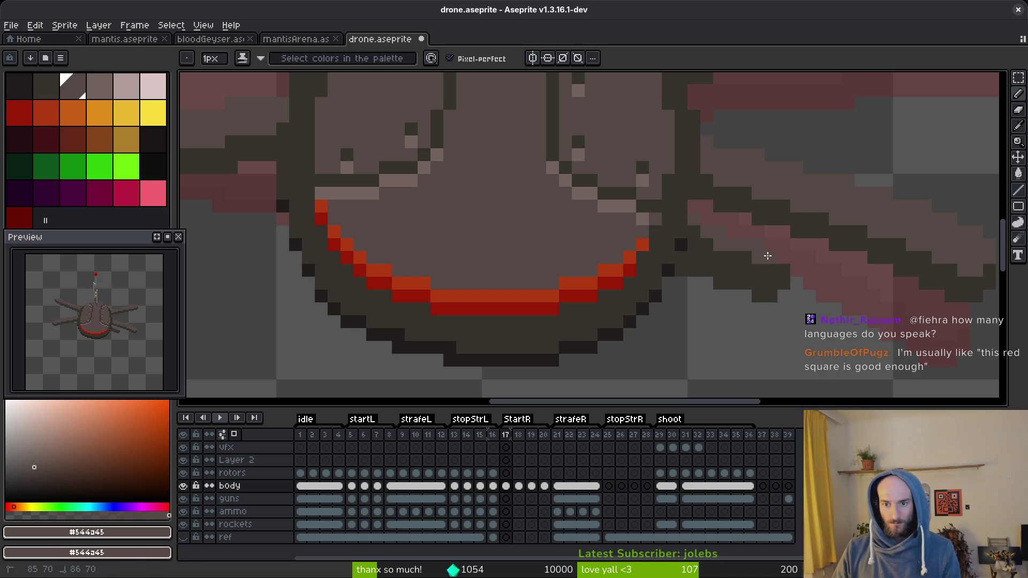
pyautogui.click(786, 283)
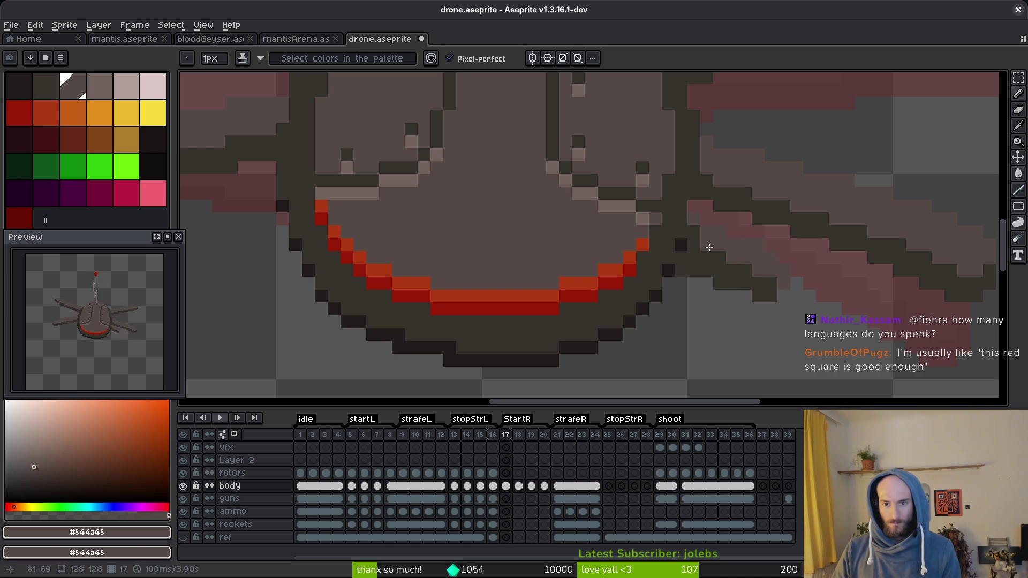
pyautogui.scroll(-3, 771, 283)
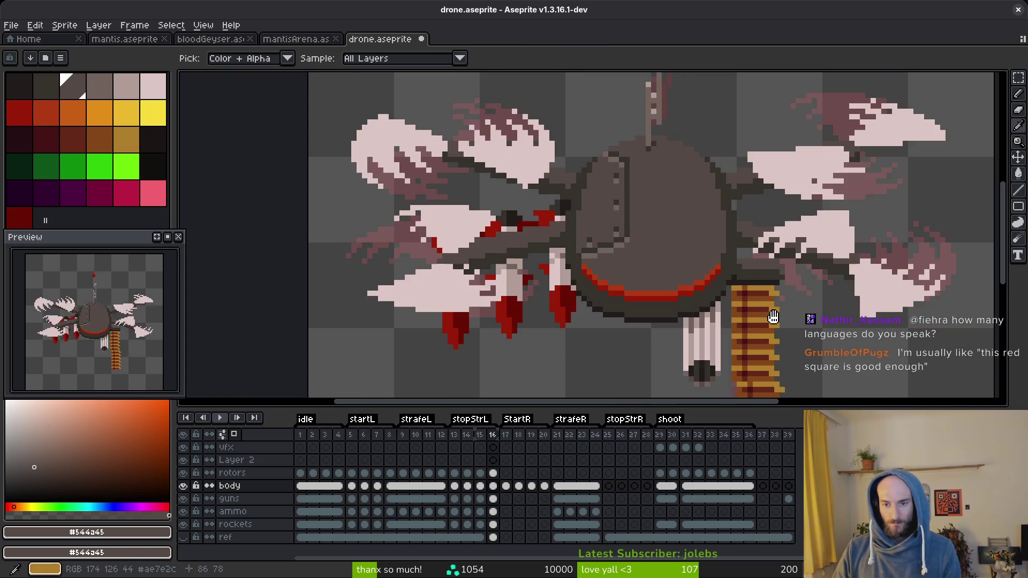
pyautogui.scroll(4, 777, 289)
pyautogui.press('alt')
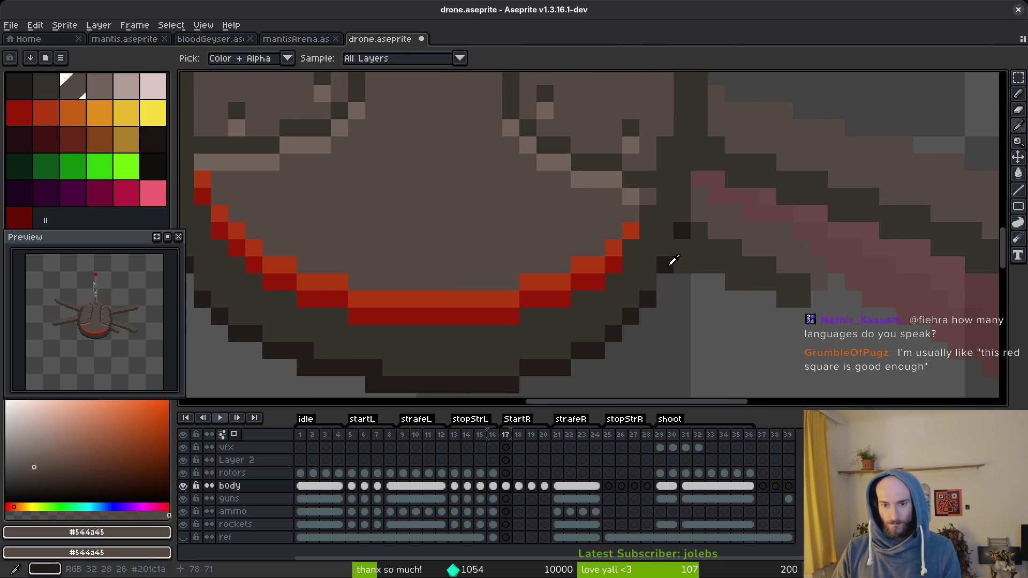
pyautogui.keyDown('alt'); pyautogui.click(669, 263); pyautogui.keyUp('alt')
pyautogui.click(678, 277)
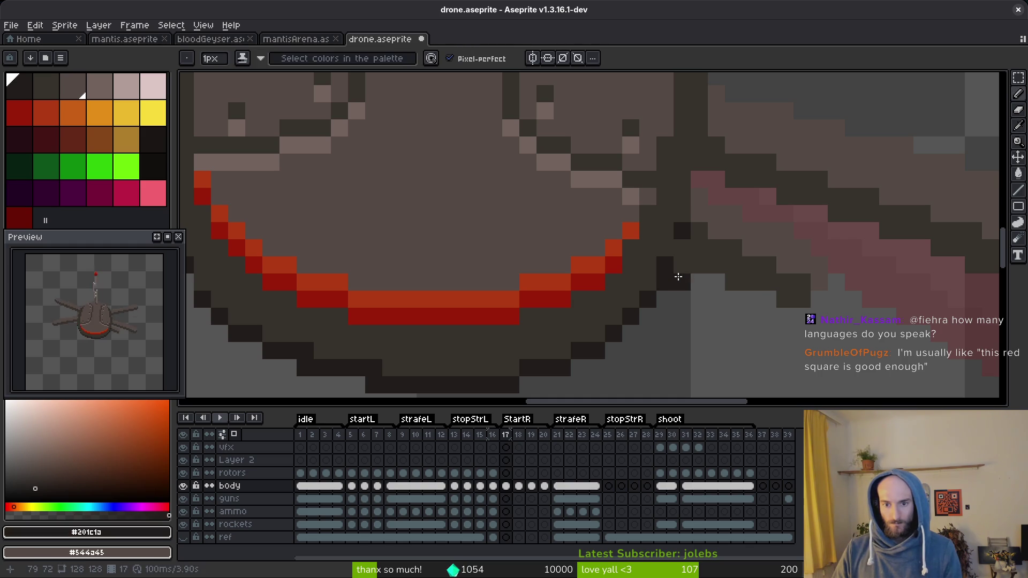
pyautogui.moveTo(724, 292); pyautogui.dragTo(758, 294)
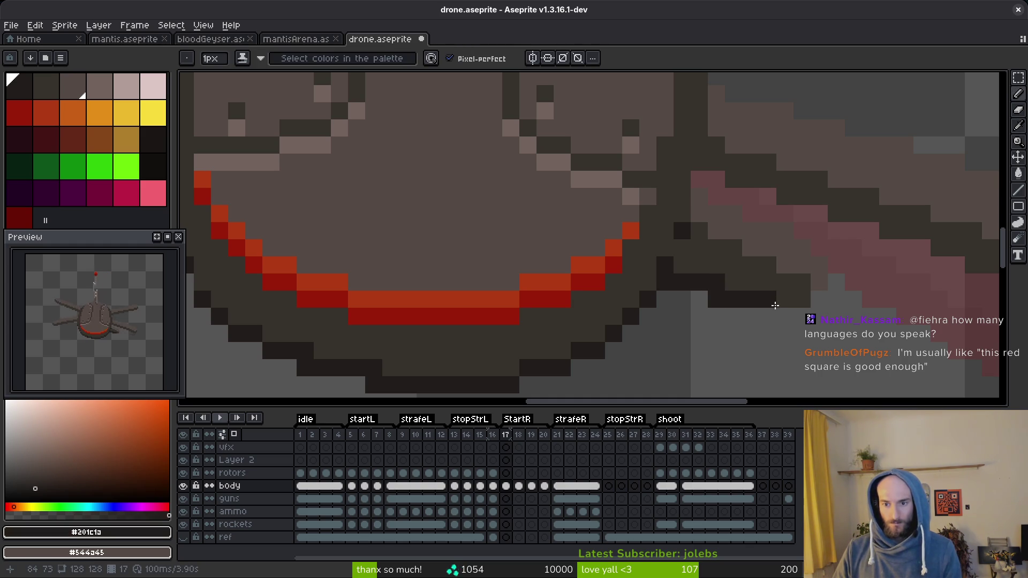
pyautogui.click(785, 300)
pyautogui.scroll(-5, 777, 303)
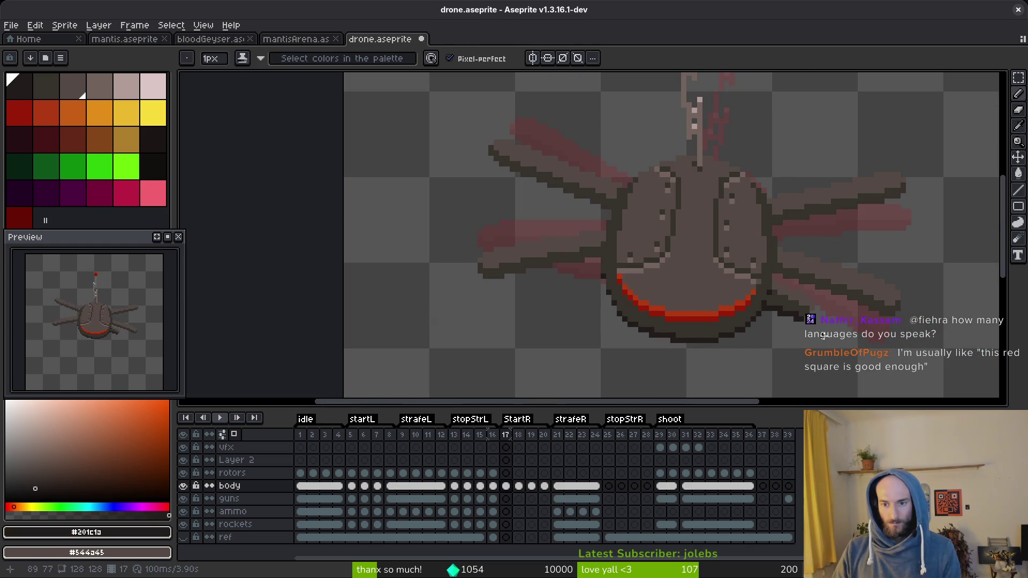
pyautogui.scroll(3, 781, 321)
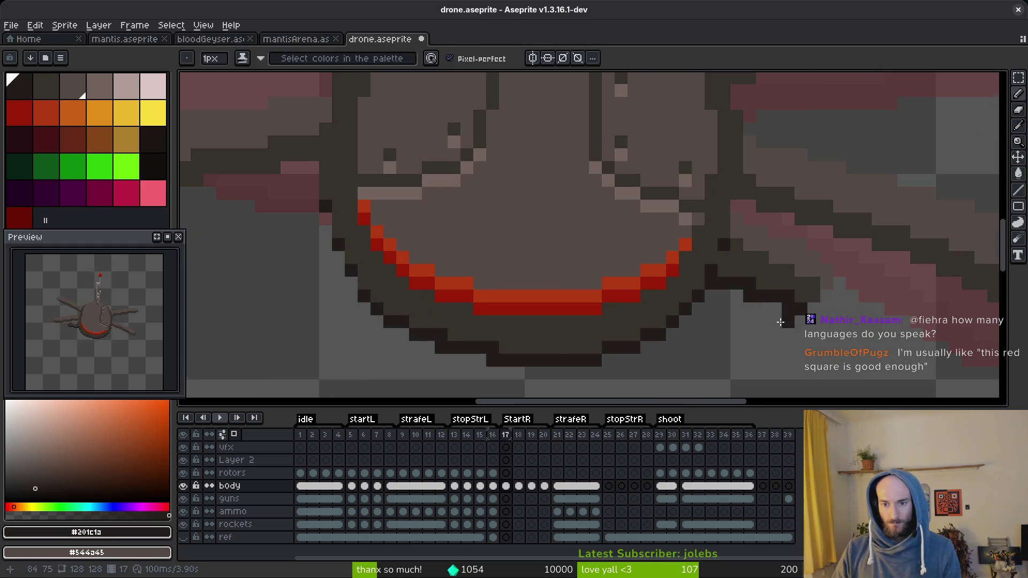
# - Sample the mid-dark #36312c and darkest outline colours from the canvas, then save
pyautogui.keyDown('alt'); pyautogui.click(717, 293); pyautogui.keyUp('alt')
pyautogui.scroll(-3, 735, 306)
pyautogui.scroll(3, 744, 321)
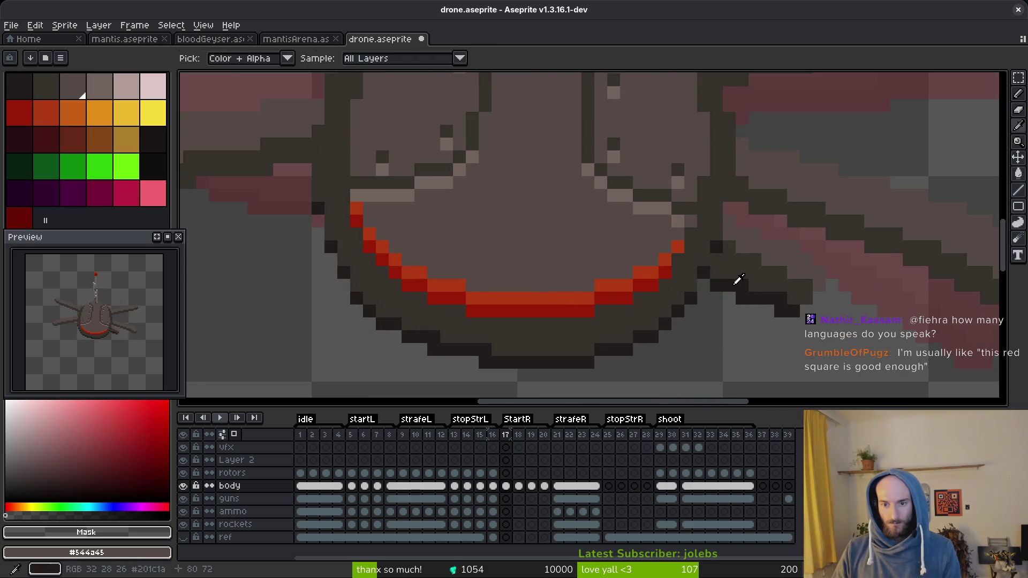
pyautogui.keyDown('alt'); pyautogui.click(739, 279); pyautogui.keyUp('alt')
pyautogui.scroll(-3, 763, 308)
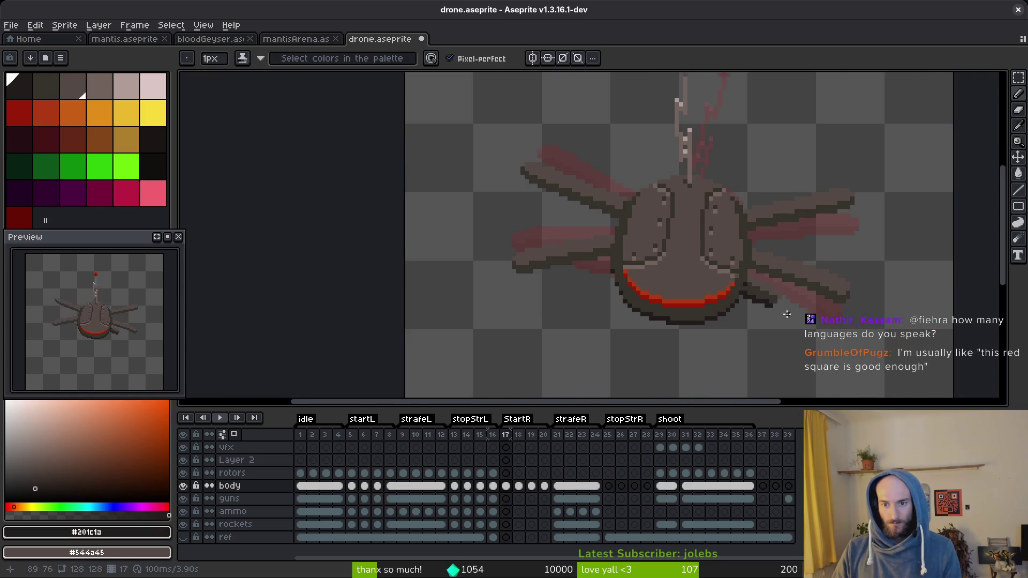
pyautogui.scroll(3, 734, 284)
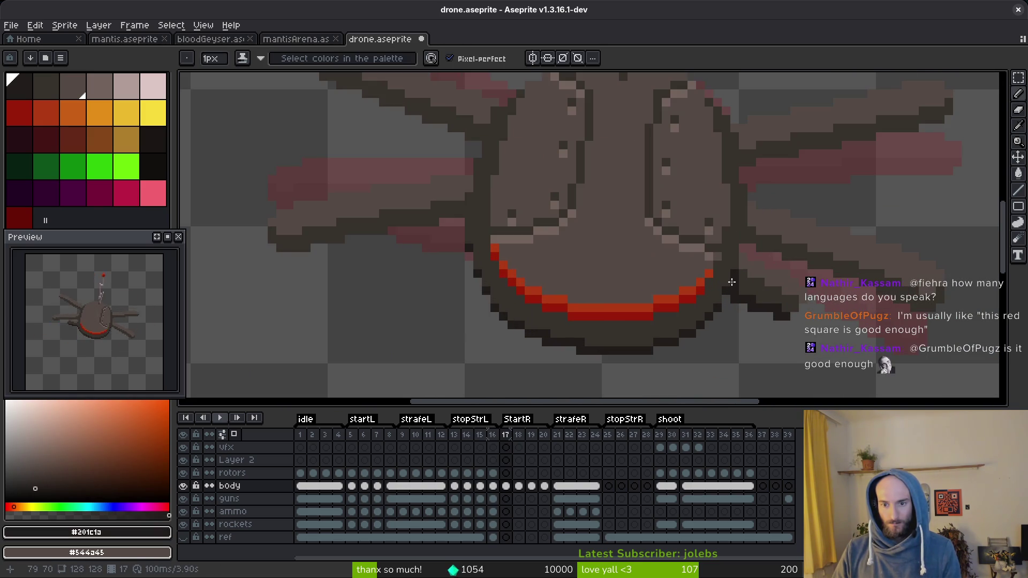
pyautogui.keyDown('alt'); pyautogui.click(733, 269); pyautogui.keyUp('alt')
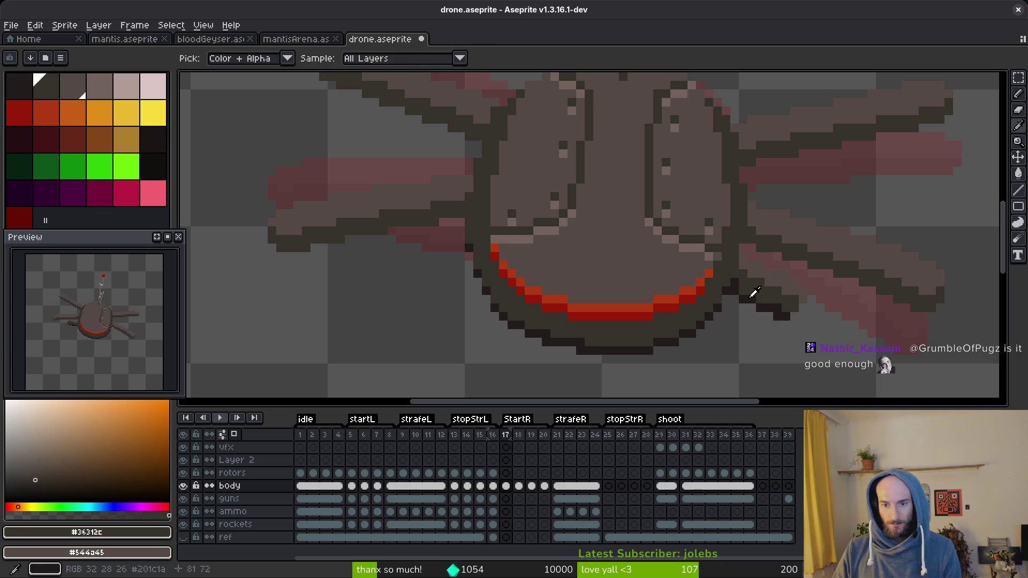
pyautogui.keyDown('alt'); pyautogui.click(745, 293); pyautogui.keyUp('alt')
pyautogui.scroll(-3, 768, 308)
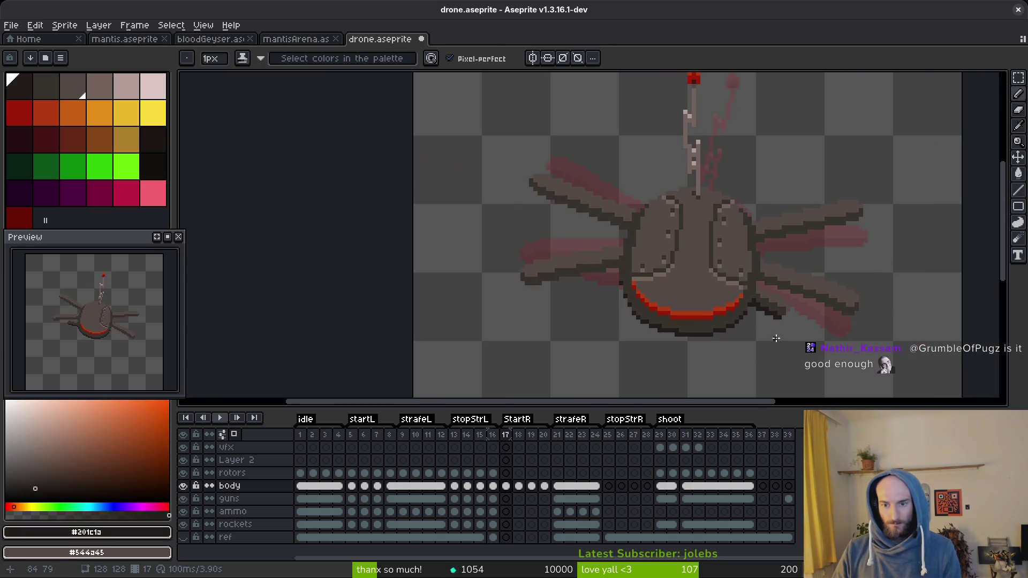
pyautogui.press('ctrl')
pyautogui.hotkey('ctrl', 's')
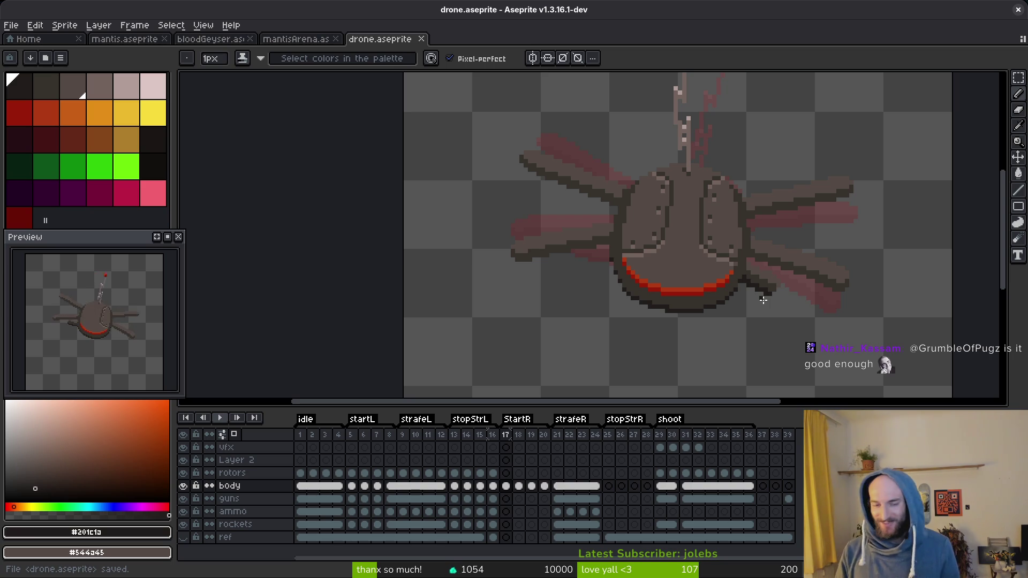
# - Save, then paint mid-dark outline pixels under the right arm
pyautogui.scroll(-2, 763, 300)
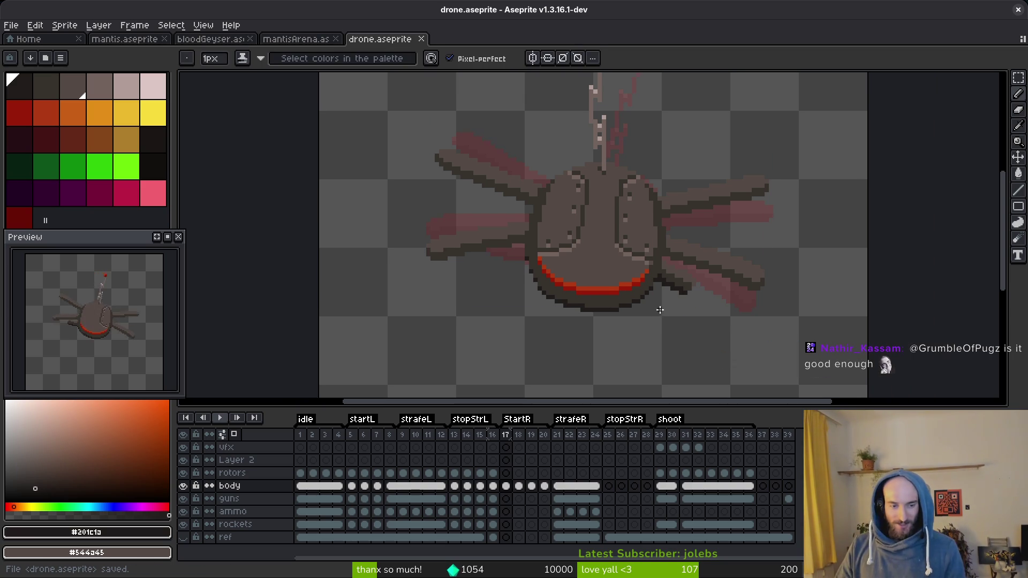
pyautogui.scroll(5, 653, 287)
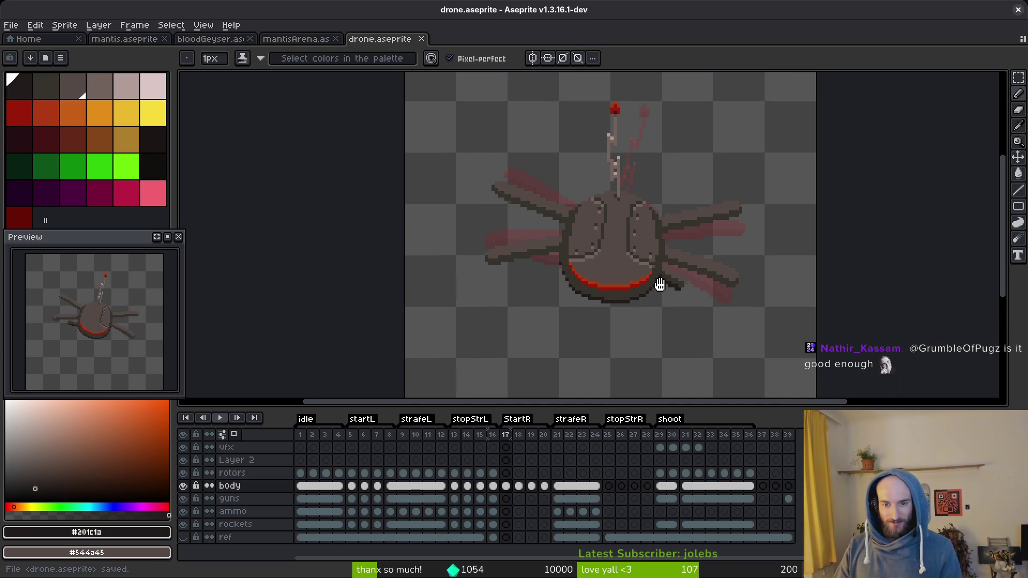
pyautogui.keyDown('alt'); pyautogui.click(620, 213); pyautogui.keyUp('alt')
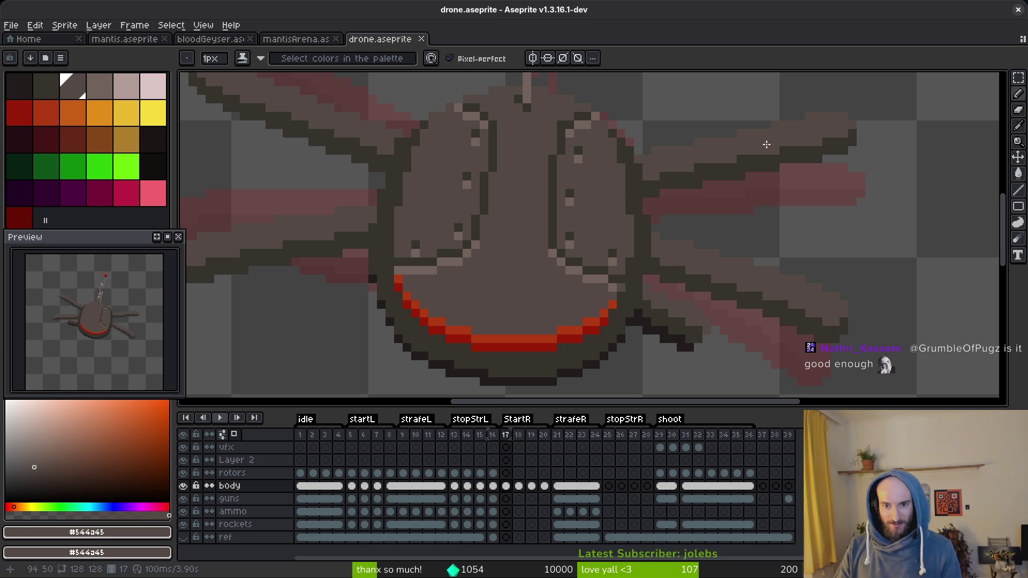
pyautogui.hotkey('ctrl', 's')
pyautogui.scroll(2, 718, 275)
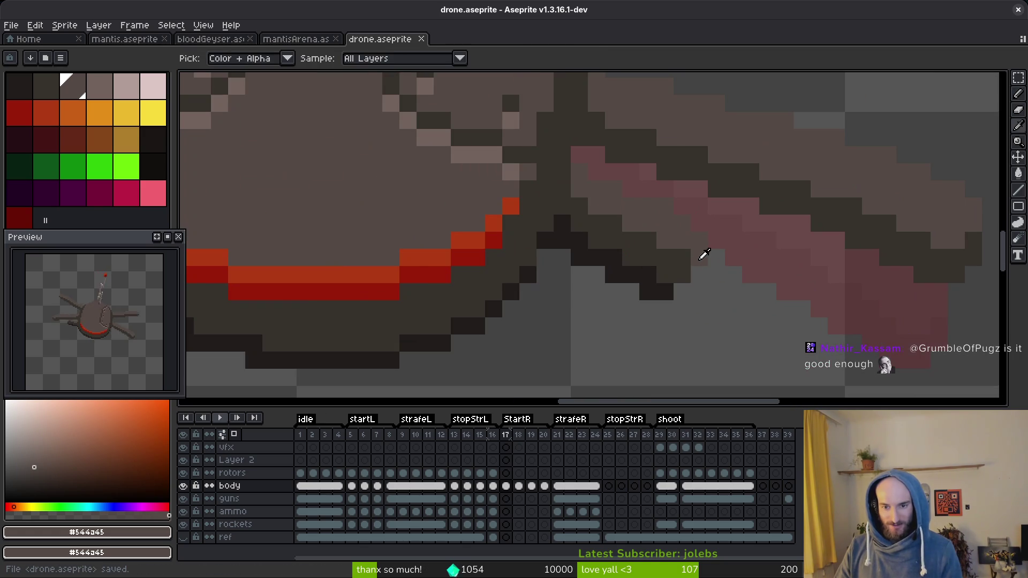
pyautogui.keyDown('alt'); pyautogui.click(696, 273); pyautogui.keyUp('alt')
pyautogui.click(681, 291)
pyautogui.click(734, 292)
pyautogui.scroll(-3, 739, 307)
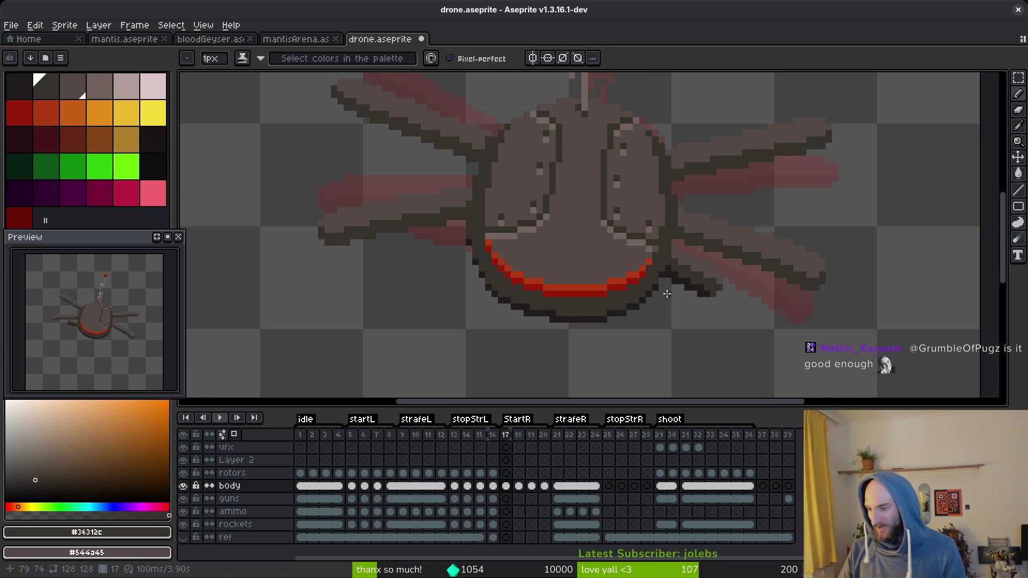
pyautogui.scroll(2, 744, 273)
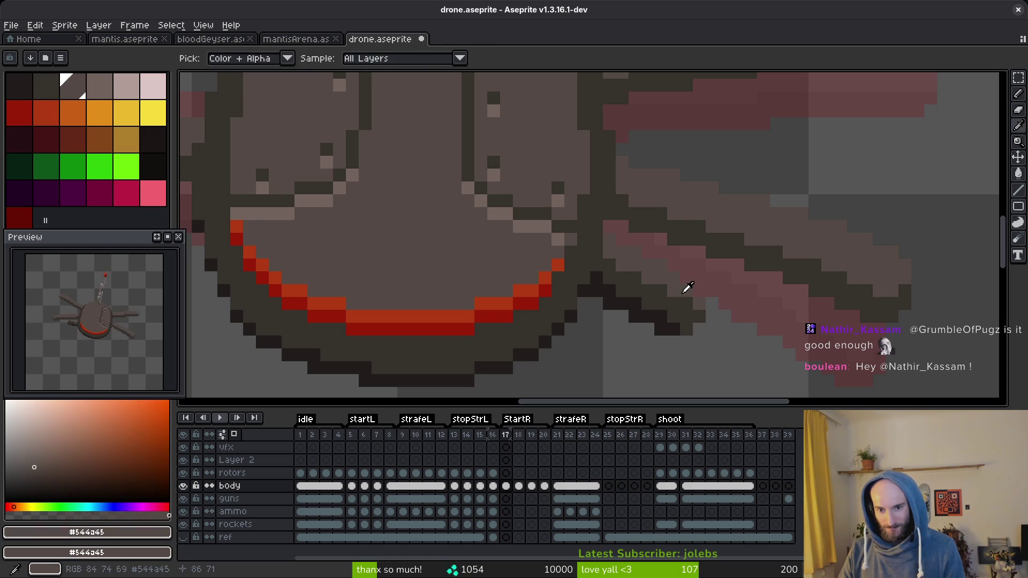
# - Sample the brown-grey body and darker outline colours, saving the file twice
pyautogui.keyDown('alt'); pyautogui.click(687, 316); pyautogui.keyUp('alt')
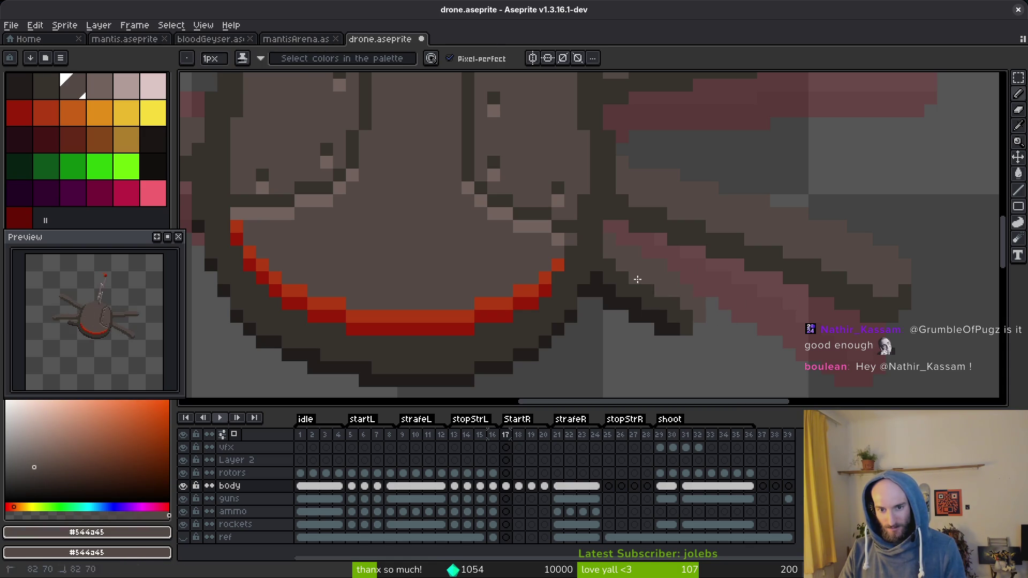
pyautogui.scroll(-3, 663, 285)
pyautogui.hotkey('ctrl', 's')
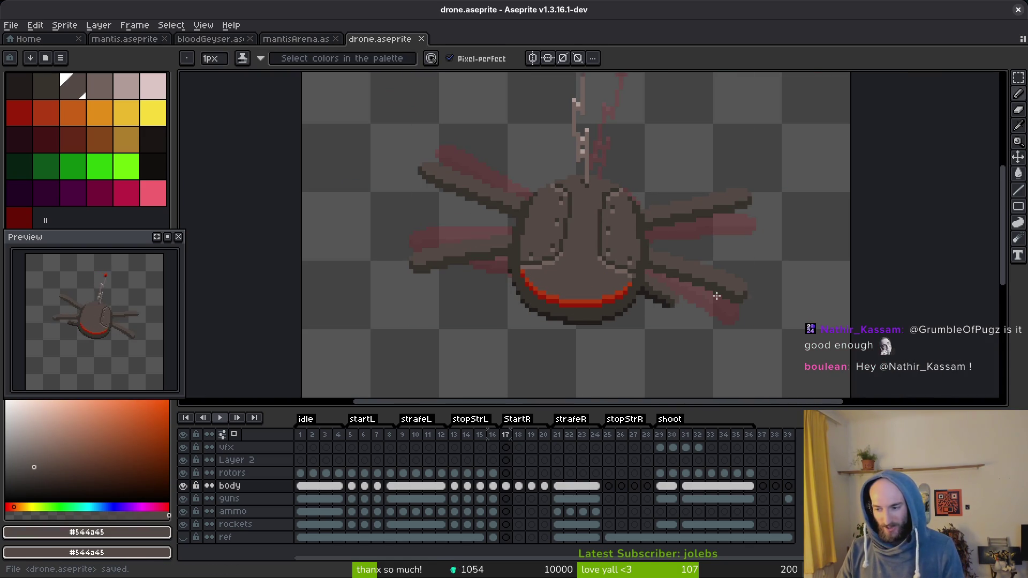
pyautogui.scroll(2, 684, 296)
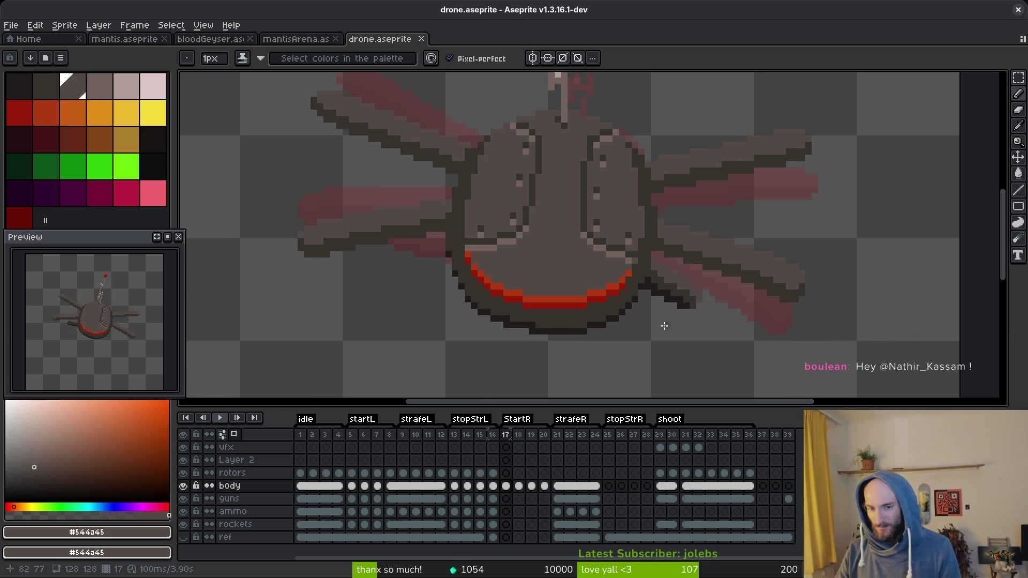
pyautogui.scroll(3, 697, 304)
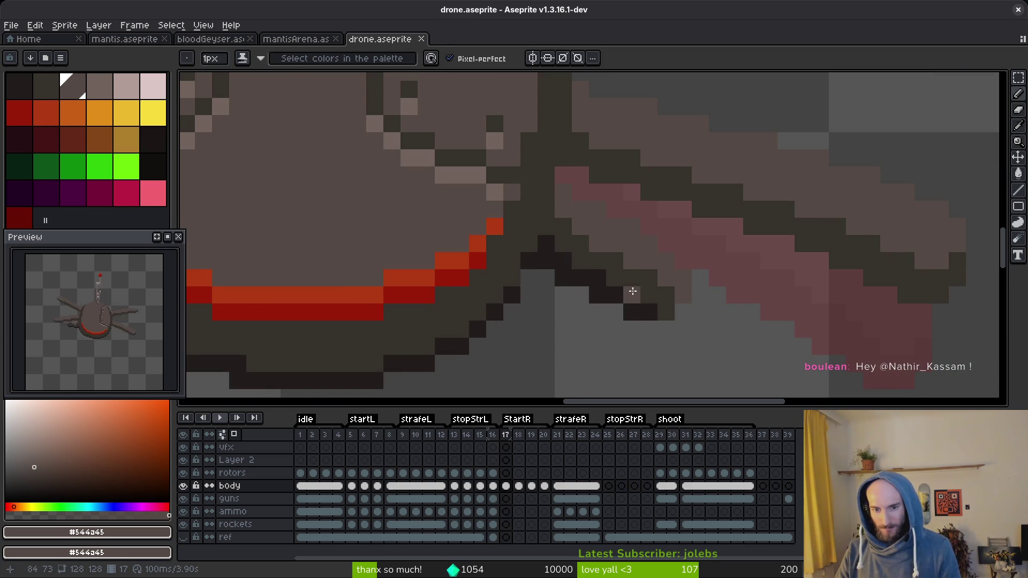
pyautogui.keyDown('alt'); pyautogui.click(633, 291); pyautogui.keyUp('alt')
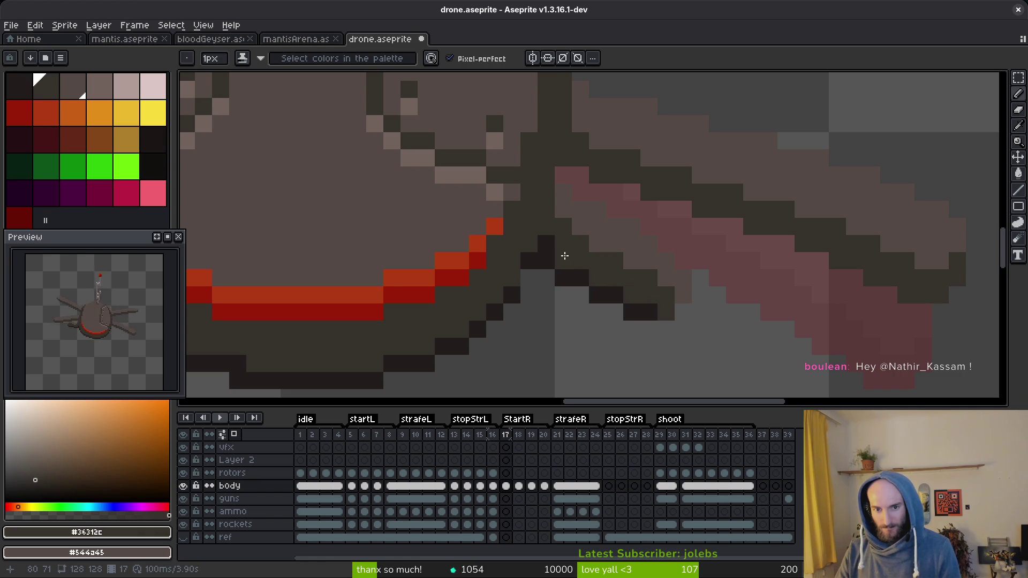
pyautogui.scroll(-5, 627, 316)
pyautogui.hotkey('ctrl', 's')
pyautogui.scroll(-6, 629, 327)
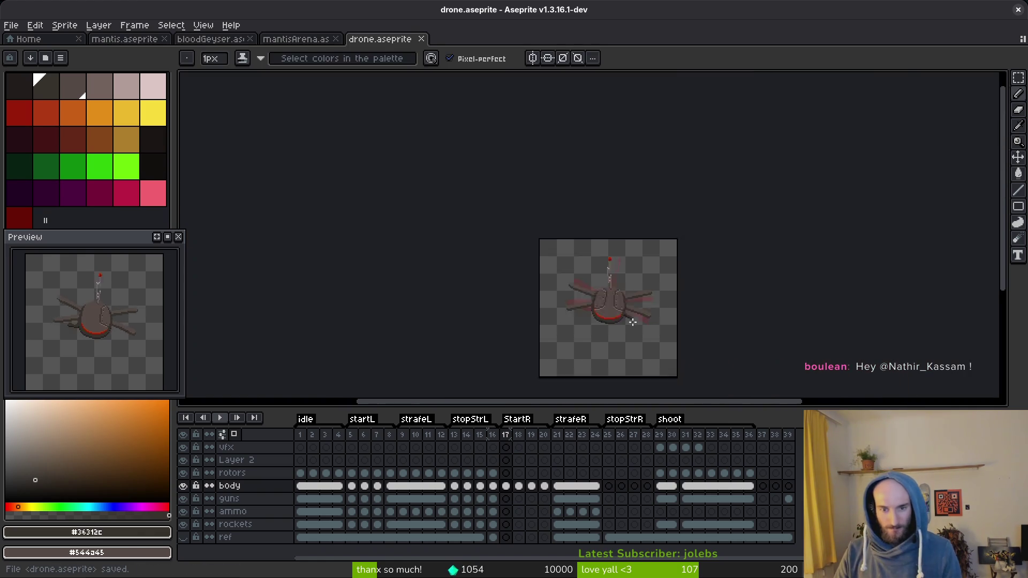
pyautogui.scroll(10, 607, 290)
# - Recolour an arm outline pixel, save, and duplicate the frame-12 reference cel
pyautogui.click(581, 236)
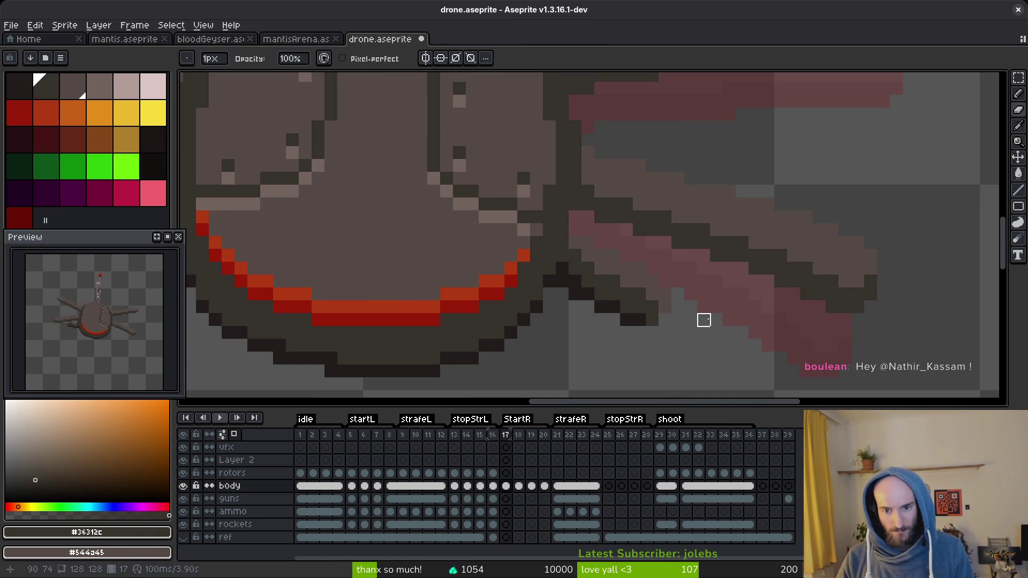
pyautogui.hotkey('ctrl', 's')
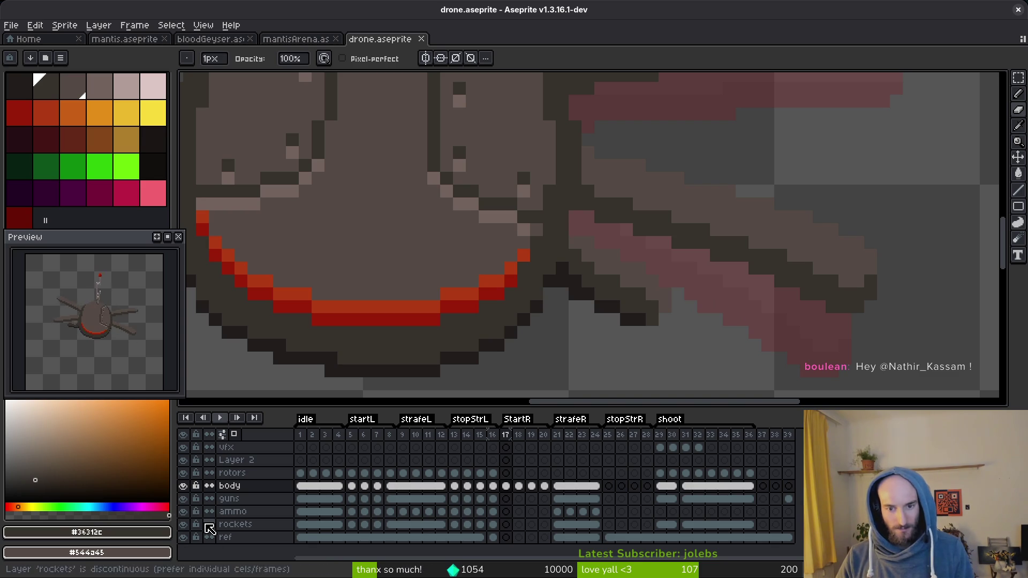
pyautogui.click(441, 537)
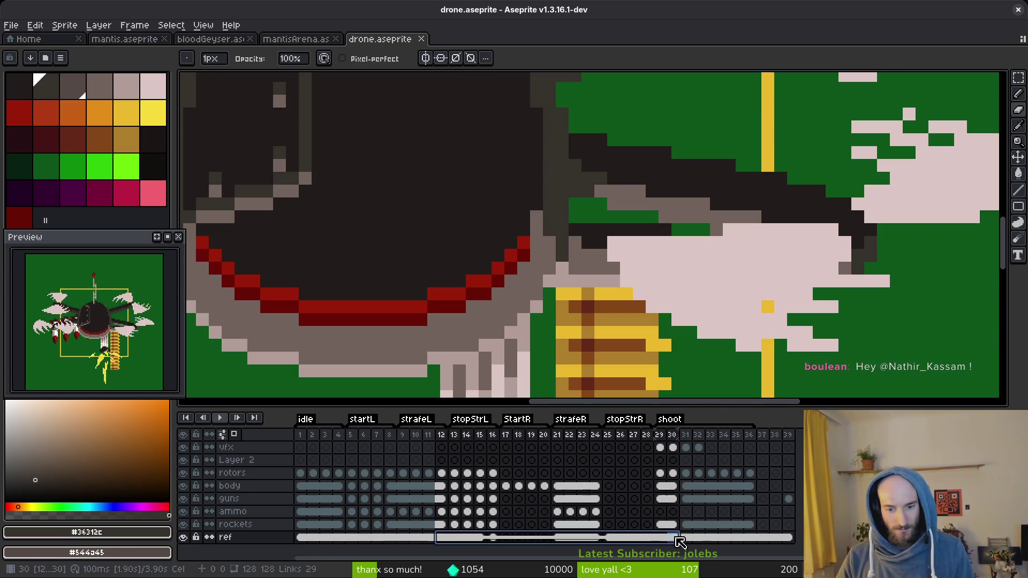
pyautogui.rightClick(465, 539)
pyautogui.click(510, 555)
# - Zoom out, hide the rotors and ammo layers, and select the body cel at frame 16
pyautogui.press('-')
pyautogui.press('-')
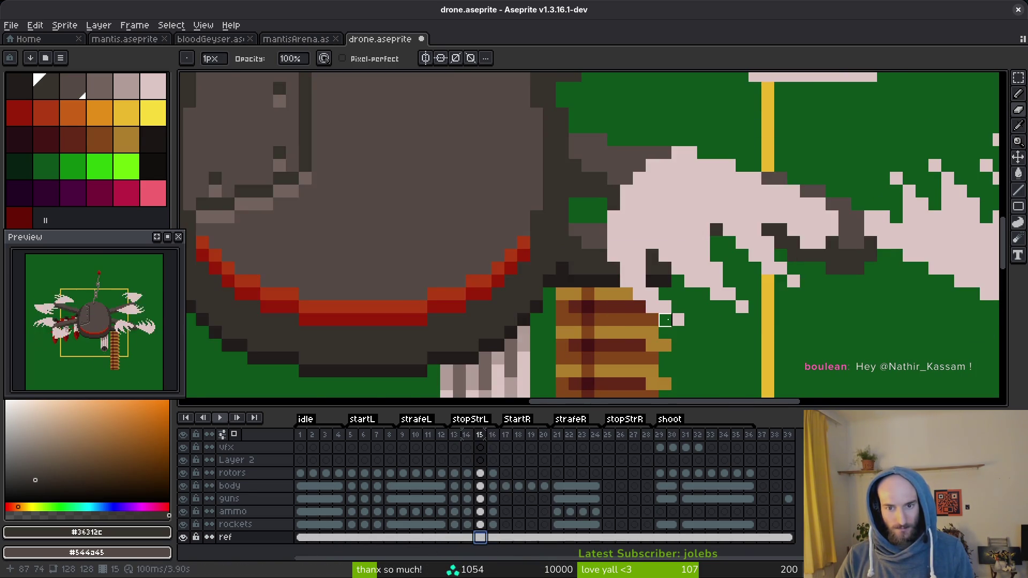
pyautogui.click(183, 473)
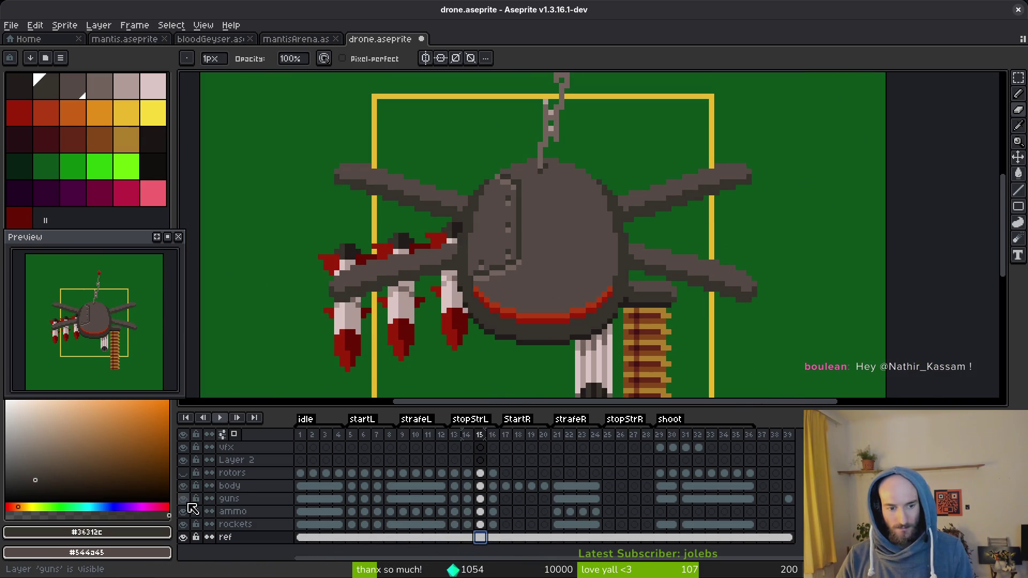
pyautogui.click(185, 512)
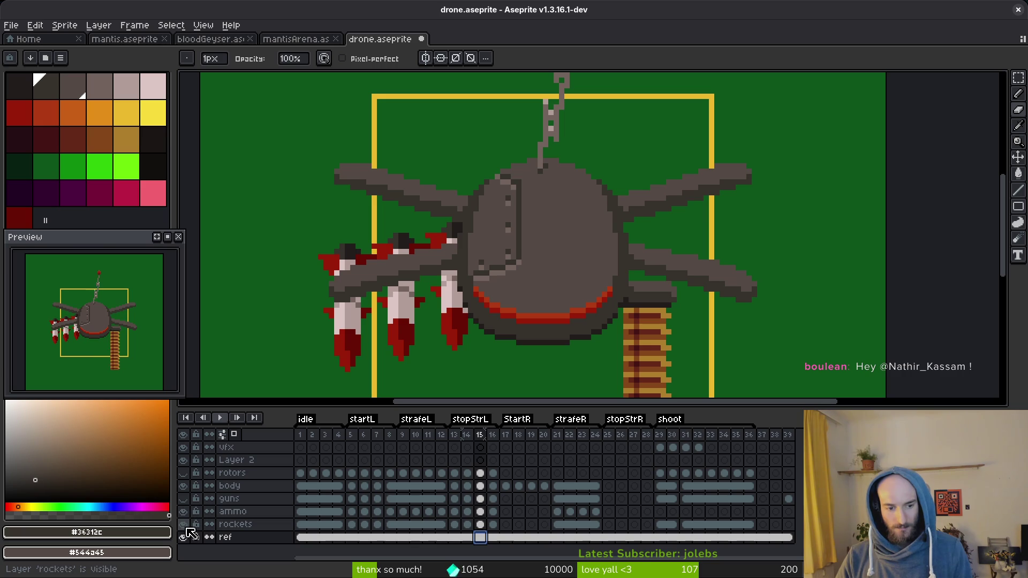
pyautogui.click(492, 486)
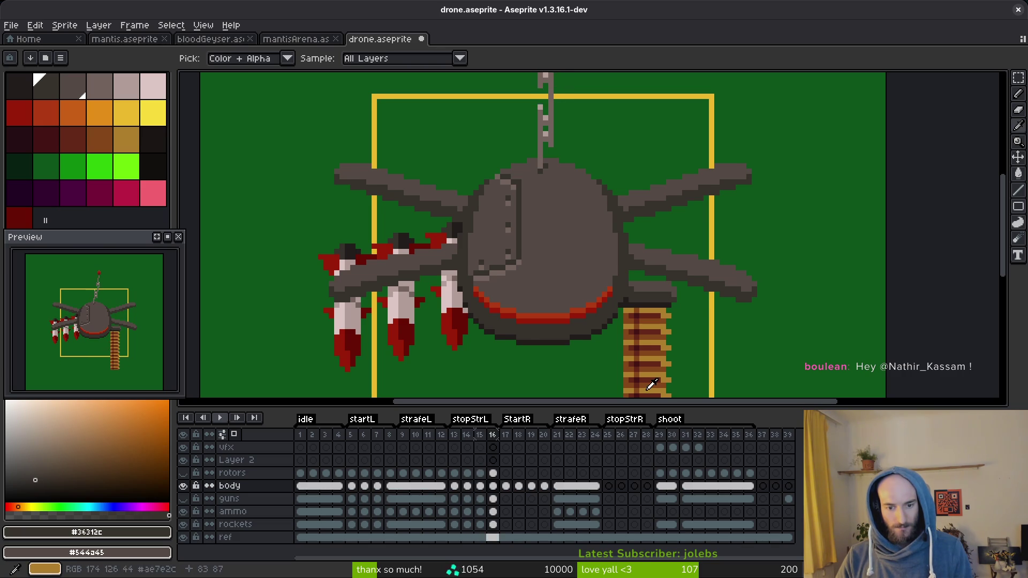
# - Compare frames 16–18 and sample the grey arm colour #544a45 on frame 17
pyautogui.press('Right')
pyautogui.press('Right')
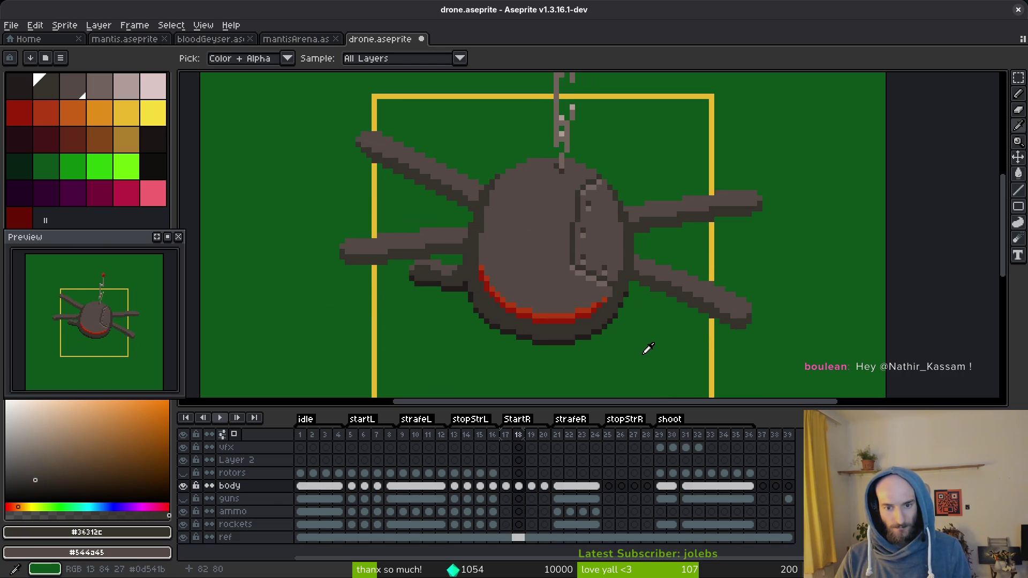
pyautogui.press('Left')
pyautogui.scroll(3, 665, 343)
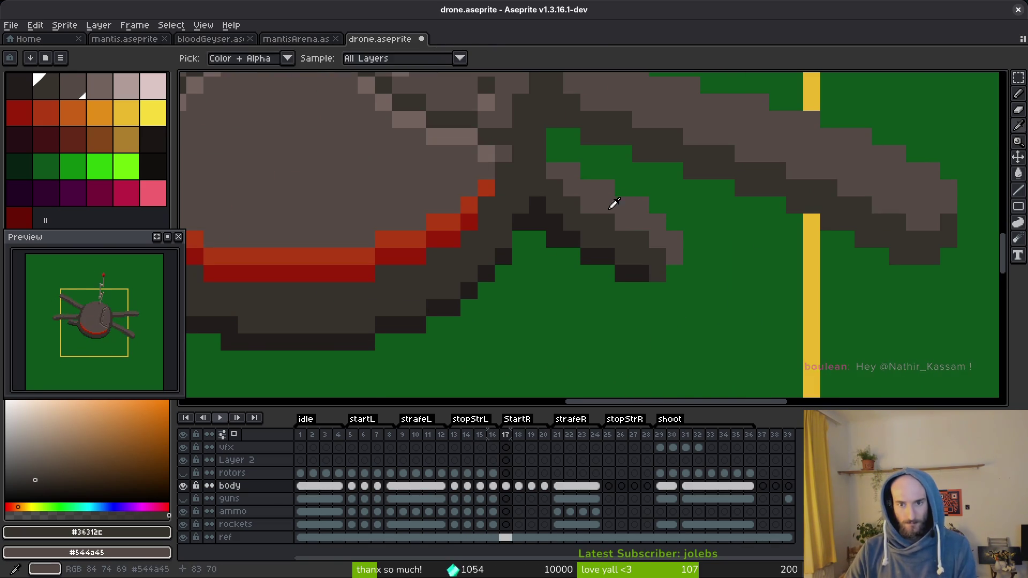
pyautogui.click(615, 203)
pyautogui.scroll(-3, 616, 225)
pyautogui.press('Left')
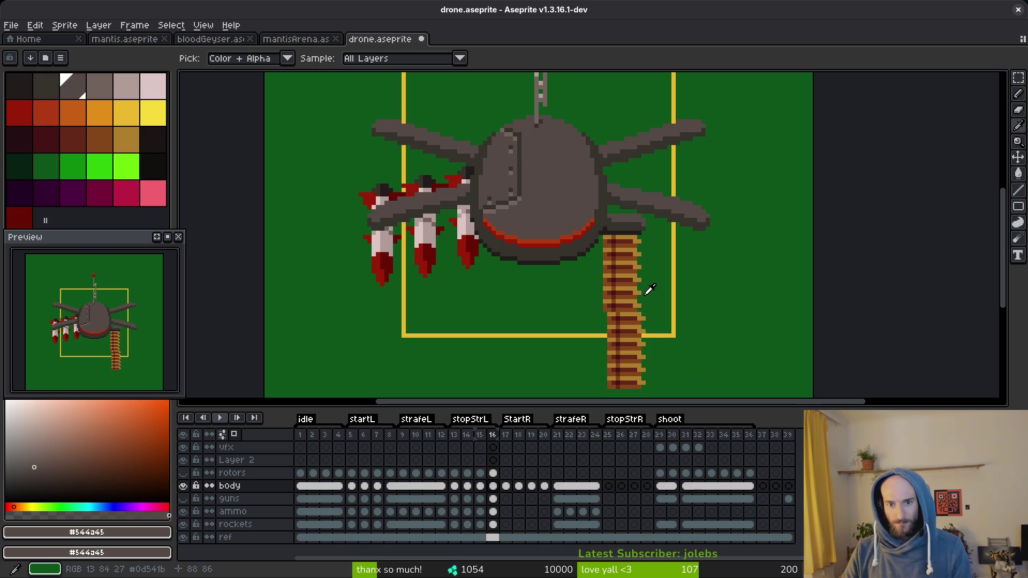
pyautogui.press('Right')
pyautogui.press('Left')
pyautogui.press('Right')
pyautogui.scroll(3, 624, 236)
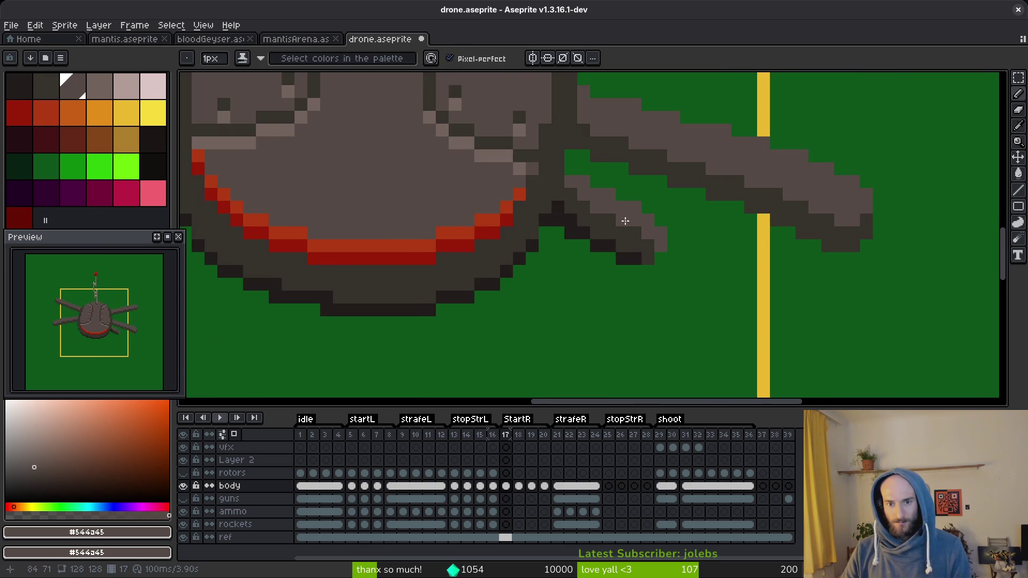
# - Select the loose lower arm pixels with the Rectangular Marquee, then undo the change
pyautogui.press('m')
pyautogui.moveTo(563, 205)
pyautogui.mouseDown()
pyautogui.moveTo(640, 306)
pyautogui.moveTo(614, 231)
pyautogui.mouseUp()
pyautogui.hotkey('ctrl', 'd')
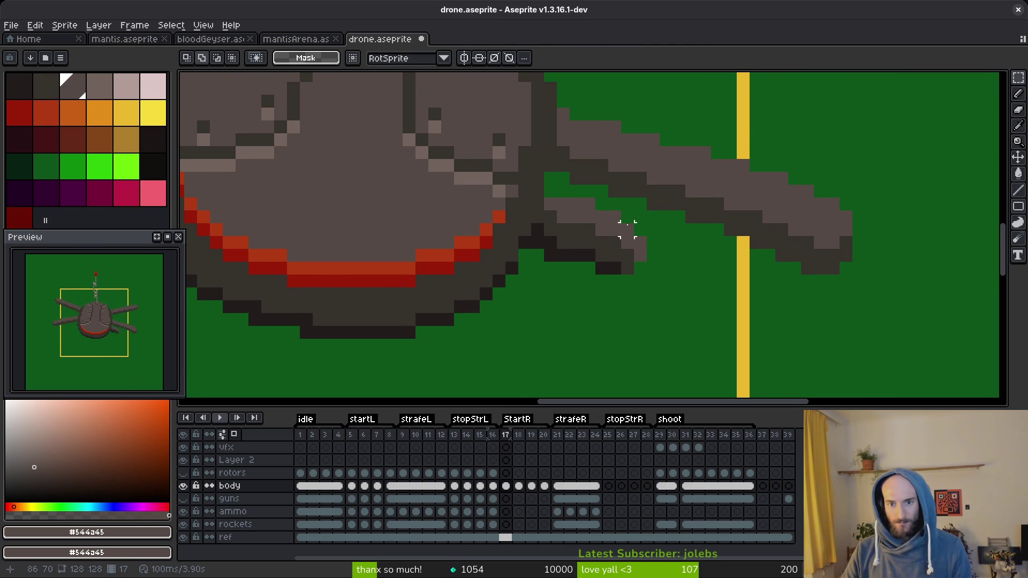
pyautogui.hotkey('ctrl', 'z')
pyautogui.hotkey('ctrl', 'z')
# - Sample the arm colours #201c1a, #544a45 and #36312c from the canvas
pyautogui.press('b')
pyautogui.keyDown('alt'); pyautogui.click(630, 266); pyautogui.keyUp('alt')
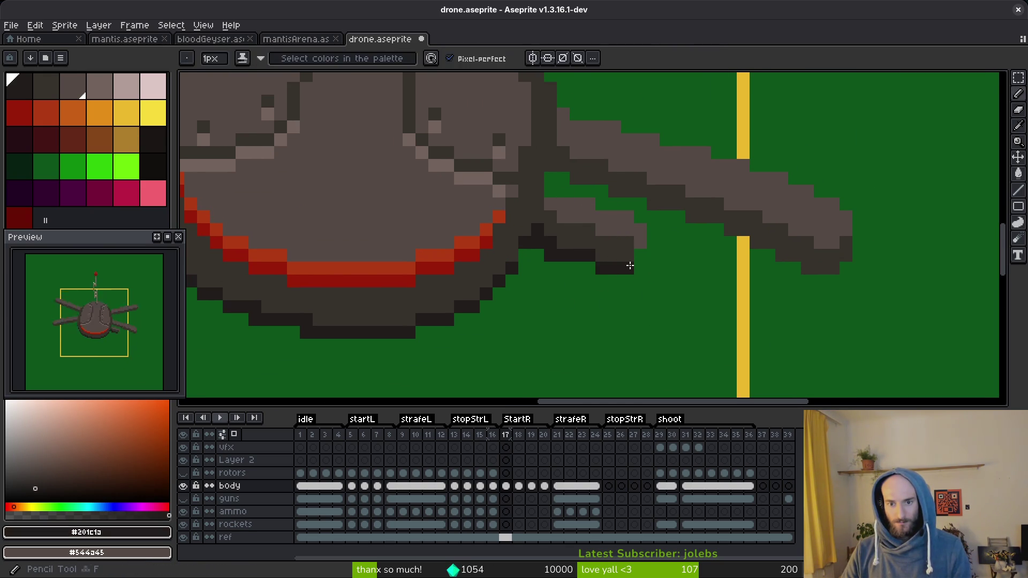
pyautogui.keyDown('alt'); pyautogui.click(637, 237); pyautogui.keyUp('alt')
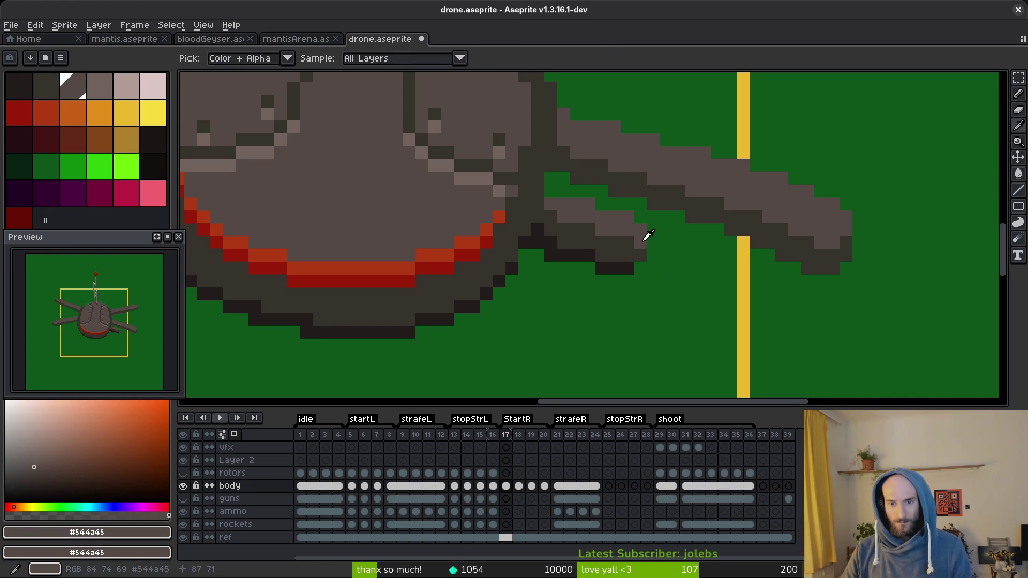
pyautogui.keyDown('alt'); pyautogui.click(641, 265); pyautogui.keyUp('alt')
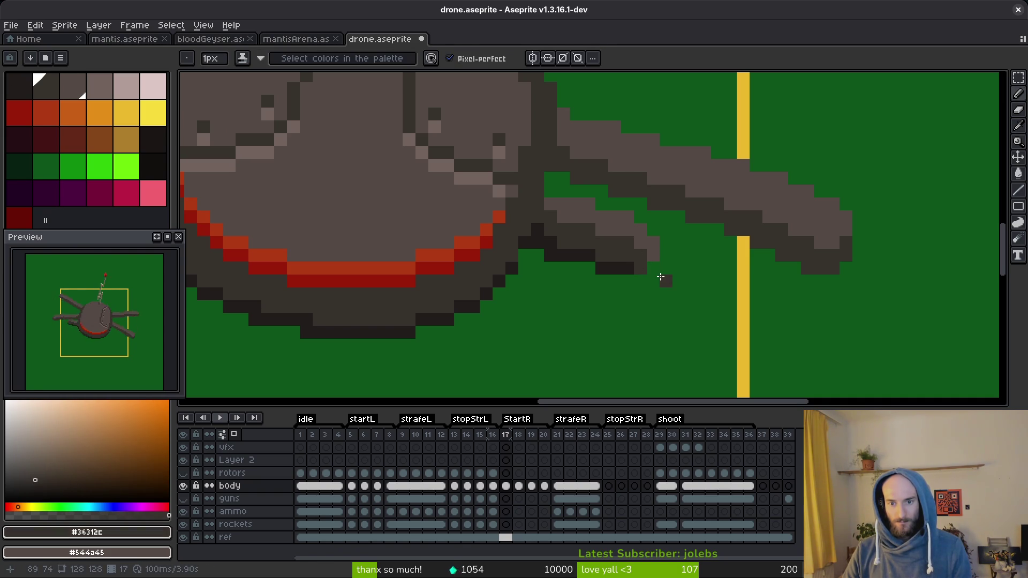
pyautogui.scroll(-5, 548, 260)
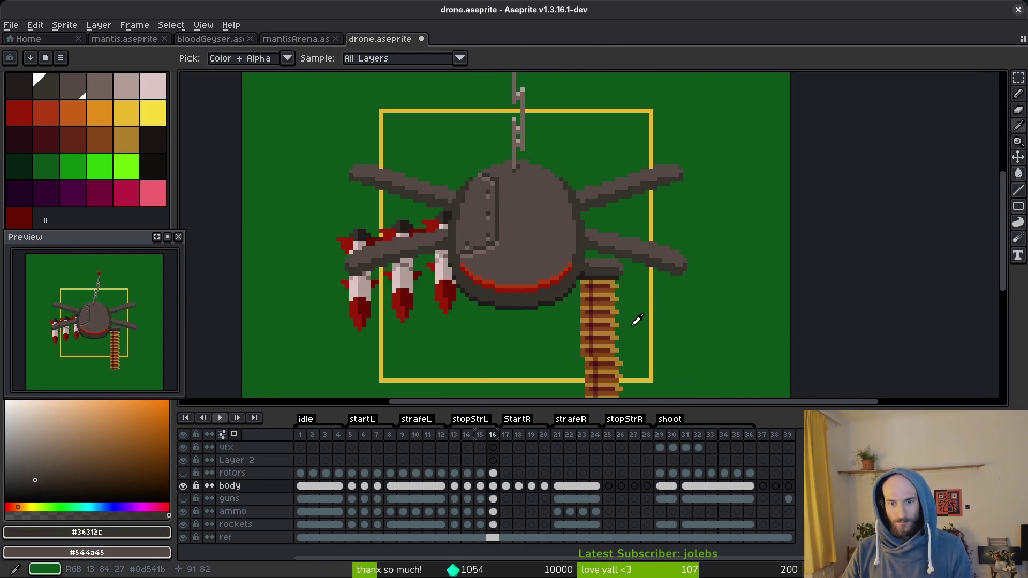
pyautogui.scroll(5, 636, 321)
pyautogui.keyDown('alt'); pyautogui.click(599, 237); pyautogui.keyUp('alt')
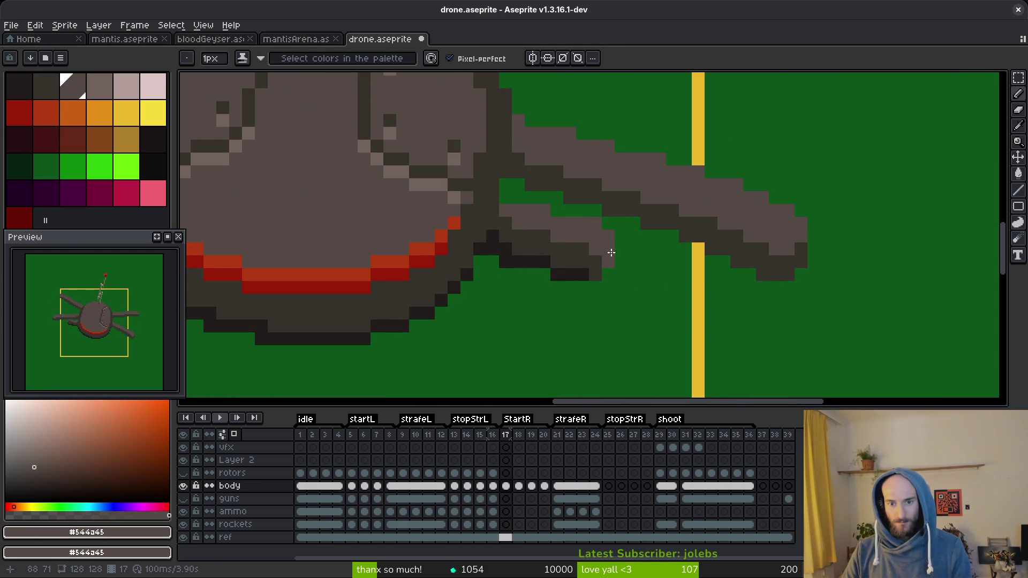
pyautogui.scroll(-5, 624, 297)
pyautogui.scroll(5, 621, 294)
# - Erase two stray arm pixels and add dark #201c1a and #36312c outline pixels under the arm
pyautogui.press('e')
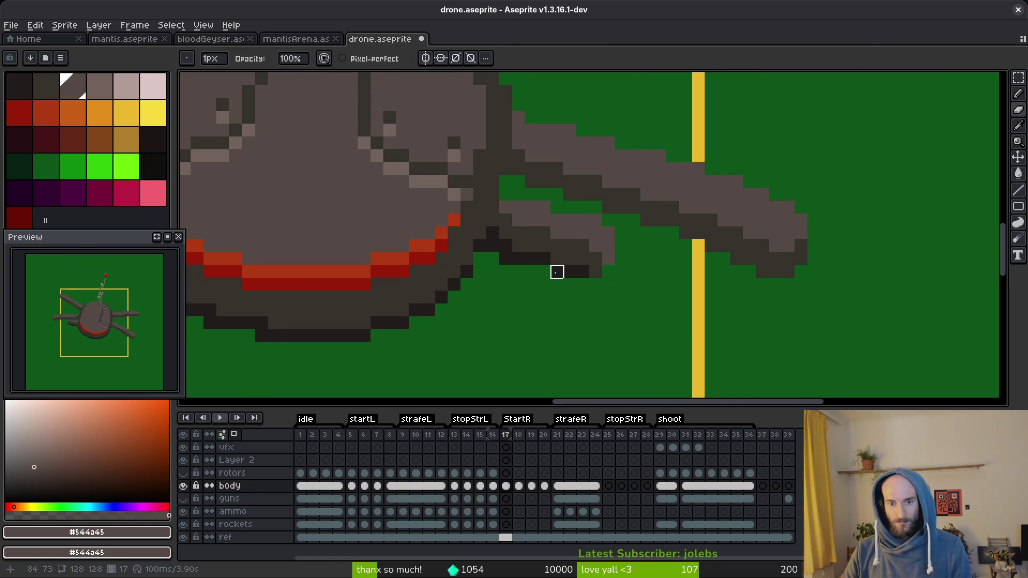
pyautogui.click(557, 272)
pyautogui.click(507, 259)
pyautogui.press('f')
pyautogui.keyDown('alt'); pyautogui.click(545, 257); pyautogui.keyUp('alt')
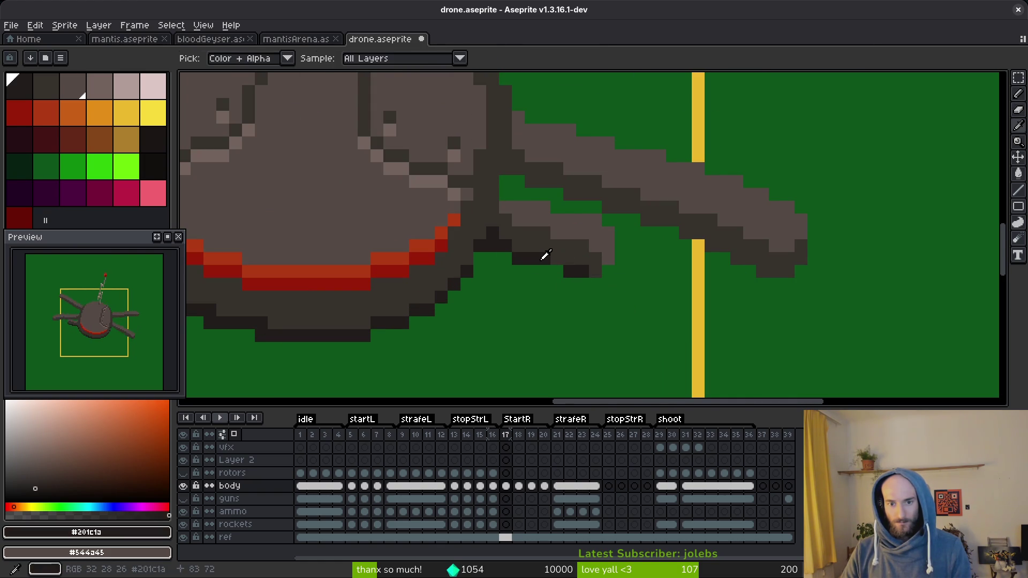
pyautogui.click(597, 265)
pyautogui.keyDown('alt'); pyautogui.click(597, 248); pyautogui.keyUp('alt')
pyautogui.click(606, 288)
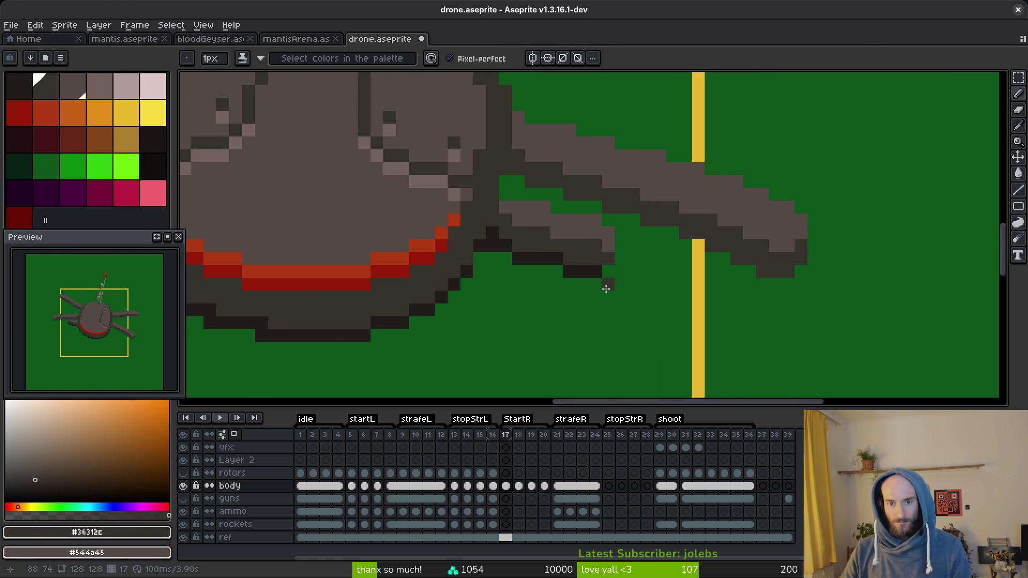
pyautogui.scroll(-4, 610, 284)
pyautogui.scroll(3, 612, 279)
pyautogui.keyDown('alt'); pyautogui.click(612, 273); pyautogui.keyUp('alt')
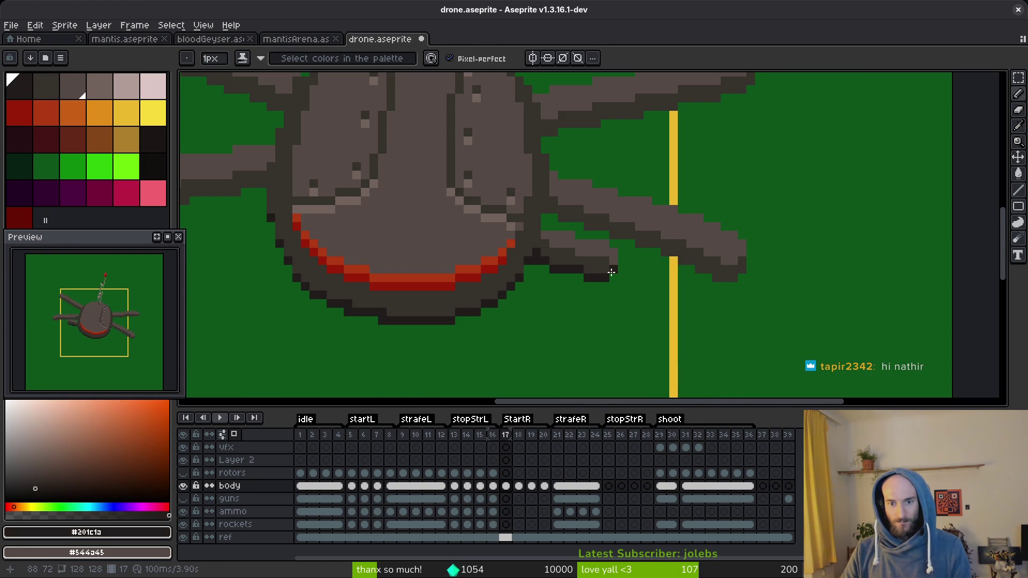
pyautogui.scroll(2, 604, 298)
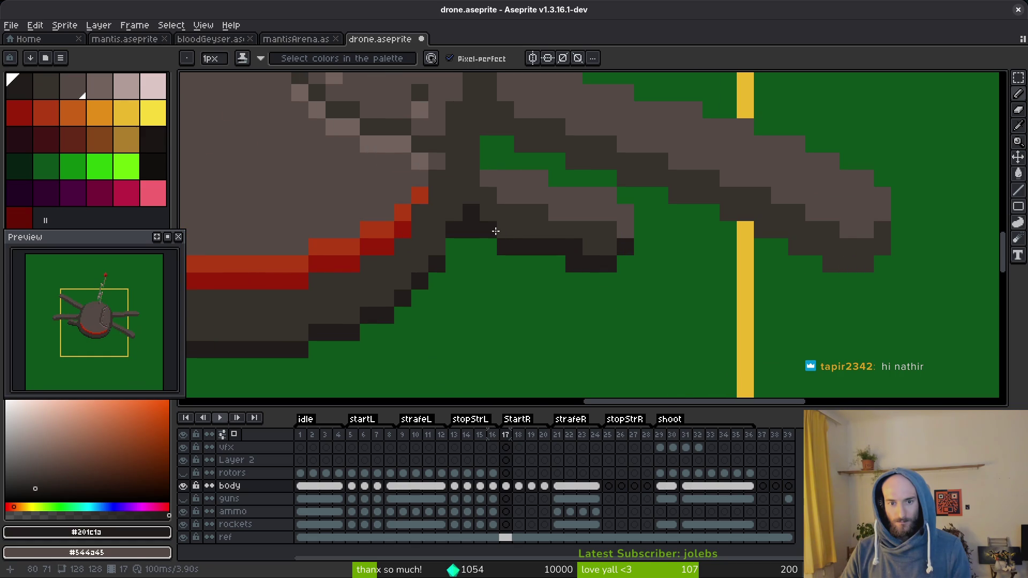
pyautogui.scroll(-3, 587, 305)
# - Flip between frames 16 and 17 to check the reshaped arm
pyautogui.press(',')
pyautogui.press('.')
pyautogui.press(',')
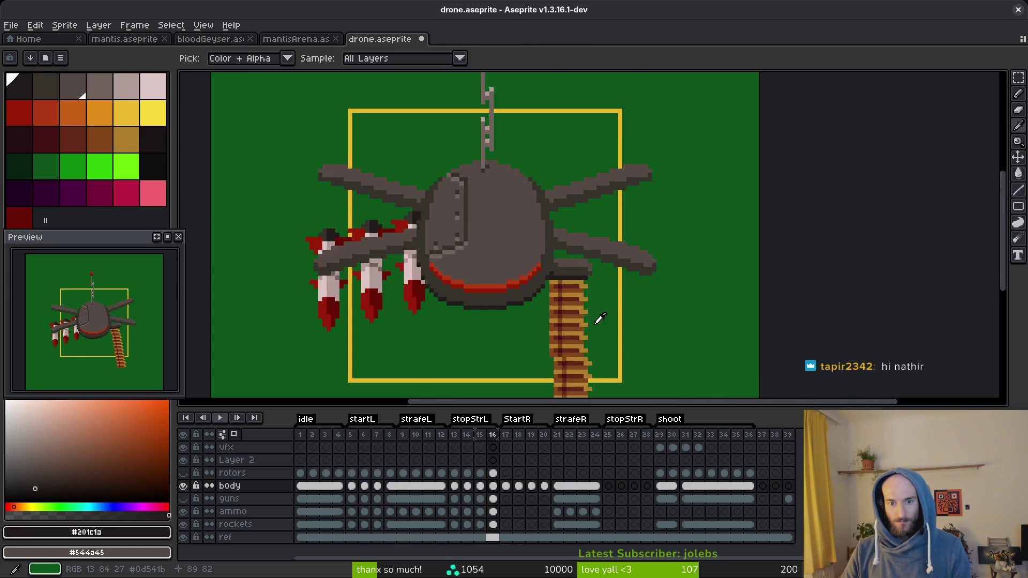
pyautogui.press('.')
pyautogui.press(',')
pyautogui.press('.')
pyautogui.press(',')
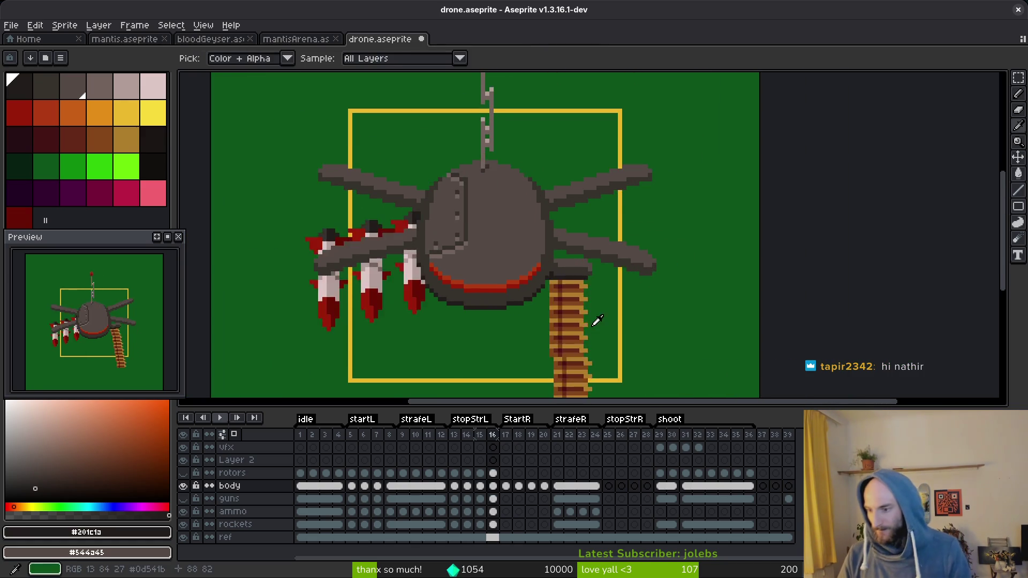
pyautogui.press('.')
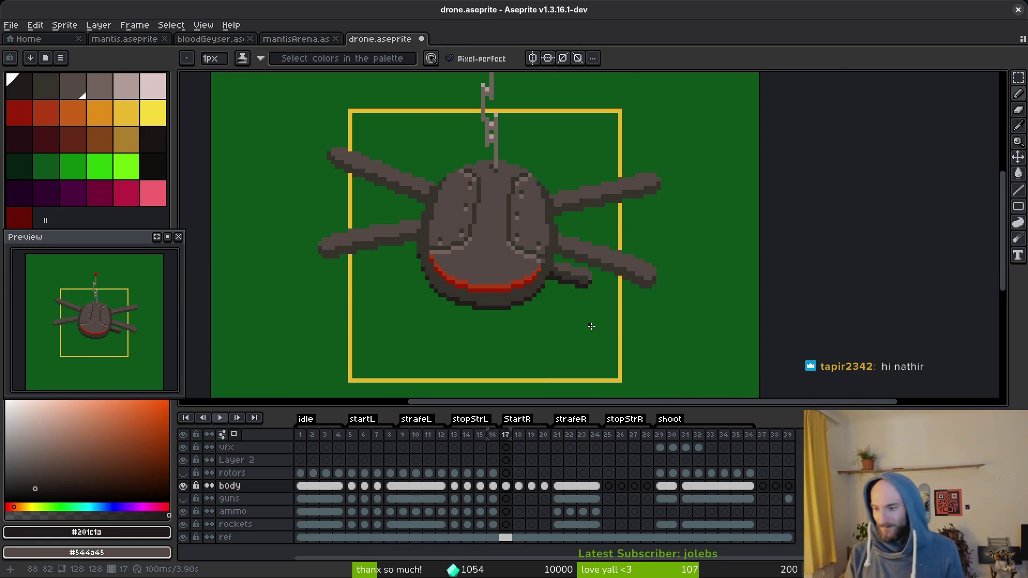
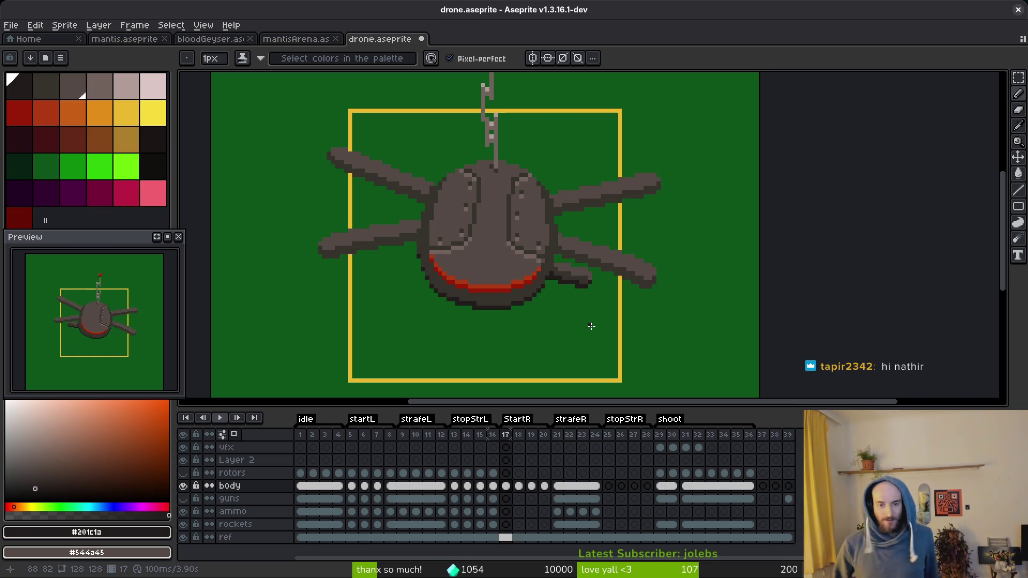
# - Sample the outline shades #36312c and #201c1a on frame 17 and save drone.aseprite
pyautogui.scroll(3, 536, 268)
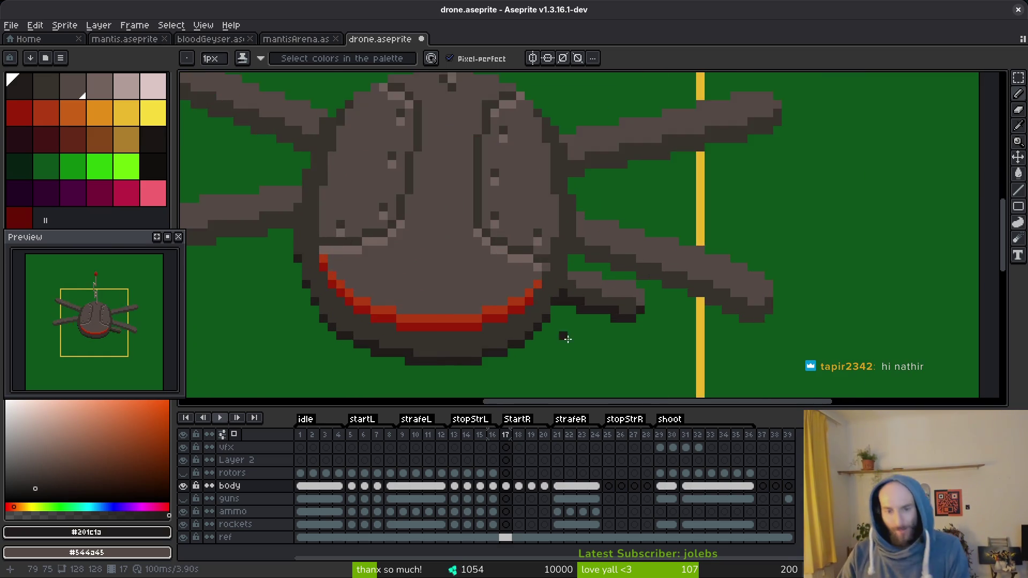
pyautogui.scroll(-4, 531, 289)
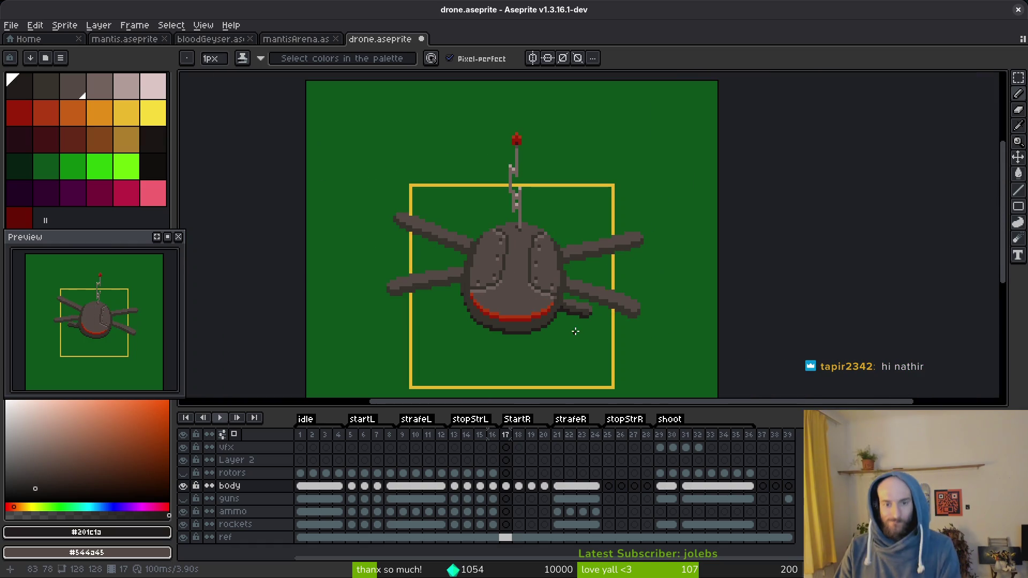
pyautogui.scroll(2, 552, 305)
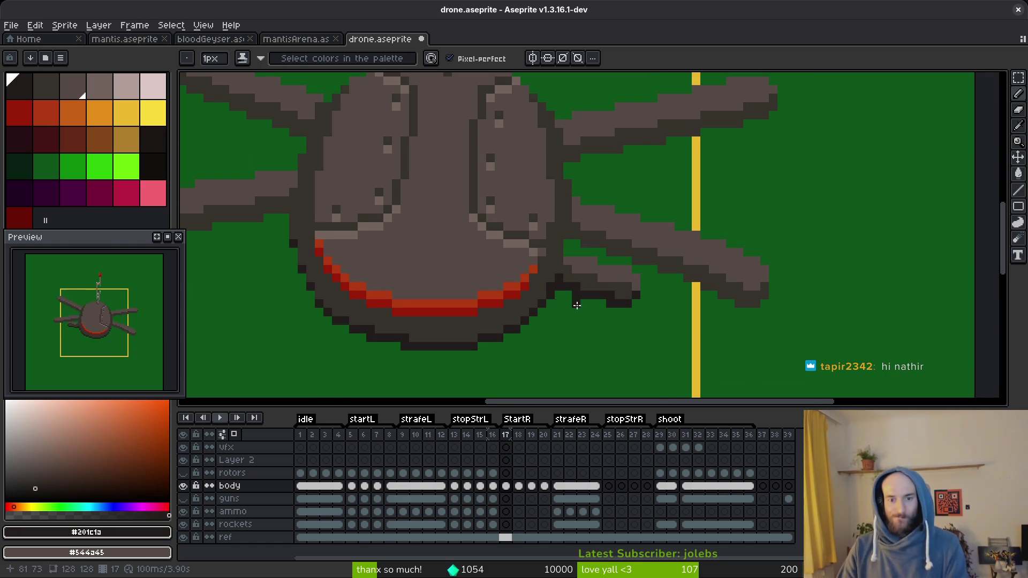
pyautogui.scroll(-3, 588, 324)
pyautogui.press('i')
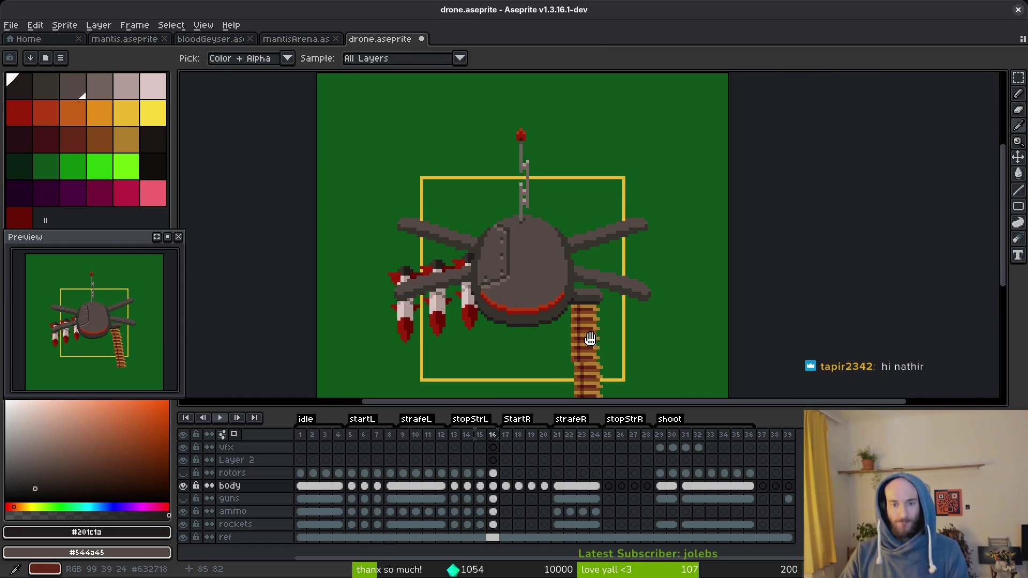
pyautogui.scroll(2, 570, 292)
pyautogui.click(554, 232)
pyautogui.scroll(-3, 610, 335)
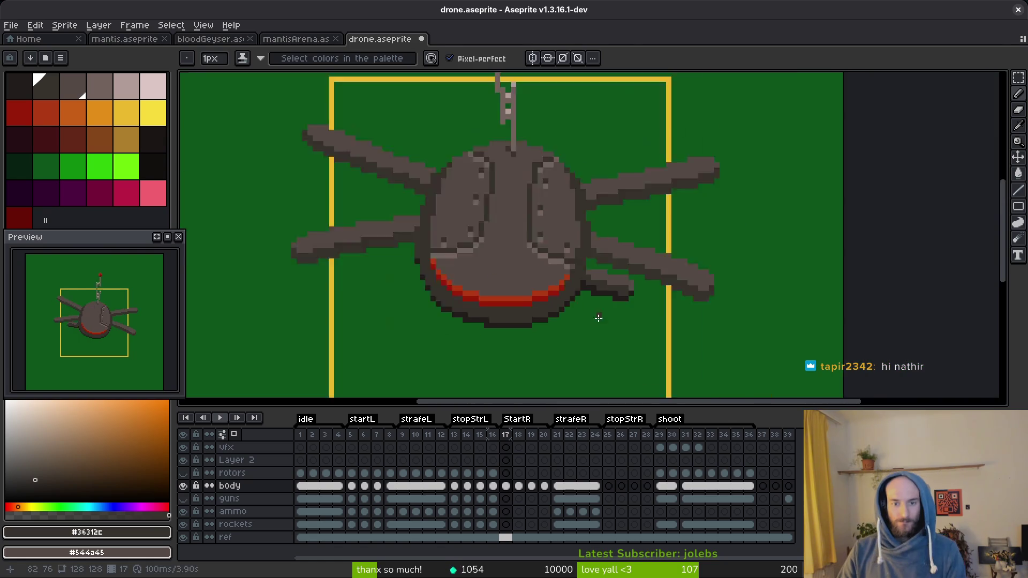
pyautogui.scroll(2, 572, 280)
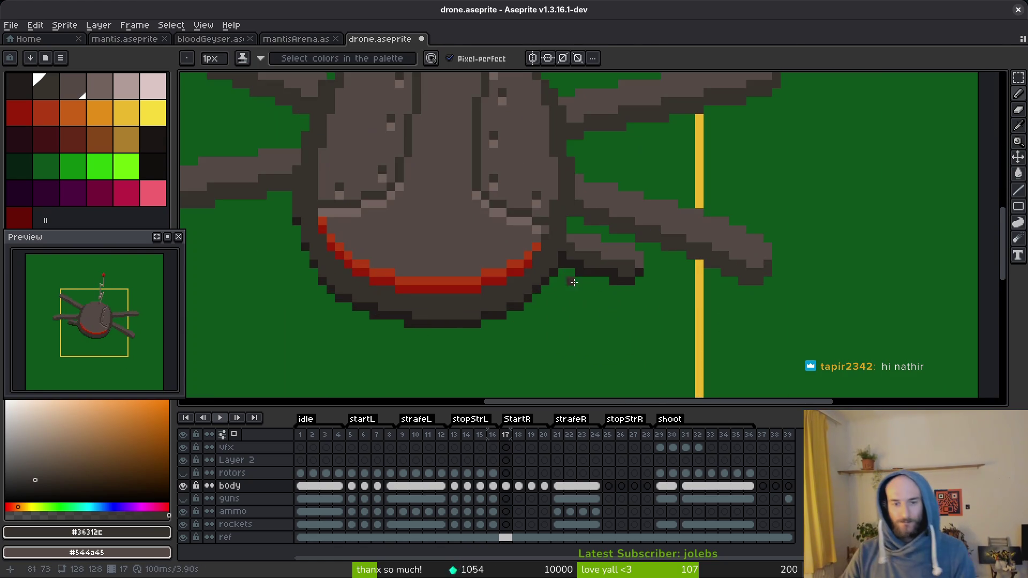
pyautogui.keyDown('alt'); pyautogui.click(564, 259); pyautogui.keyUp('alt')
pyautogui.scroll(-2, 642, 334)
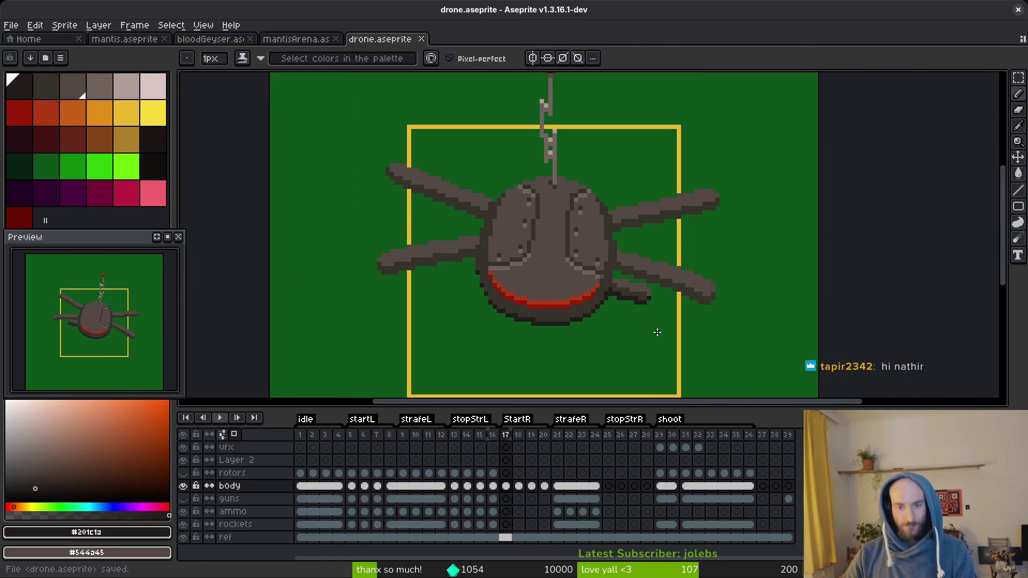
pyautogui.hotkey('ctrl', 's')
# - Repaint an outline pixel in #36312c where the body meets the lower right leg
pyautogui.scroll(3, 627, 289)
pyautogui.keyDown('alt'); pyautogui.click(574, 257); pyautogui.keyUp('alt')
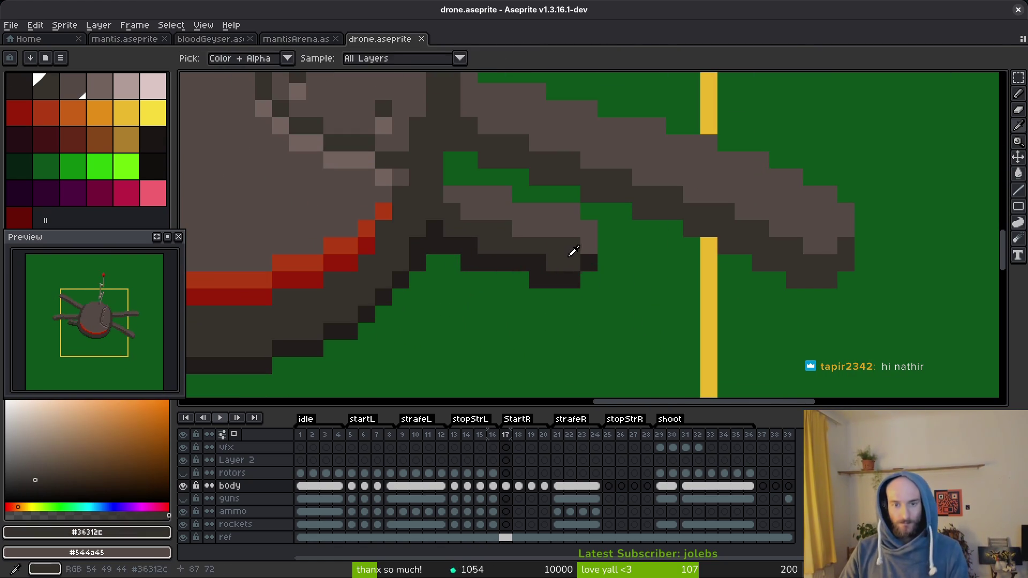
pyautogui.click(590, 262)
pyautogui.scroll(-2, 597, 347)
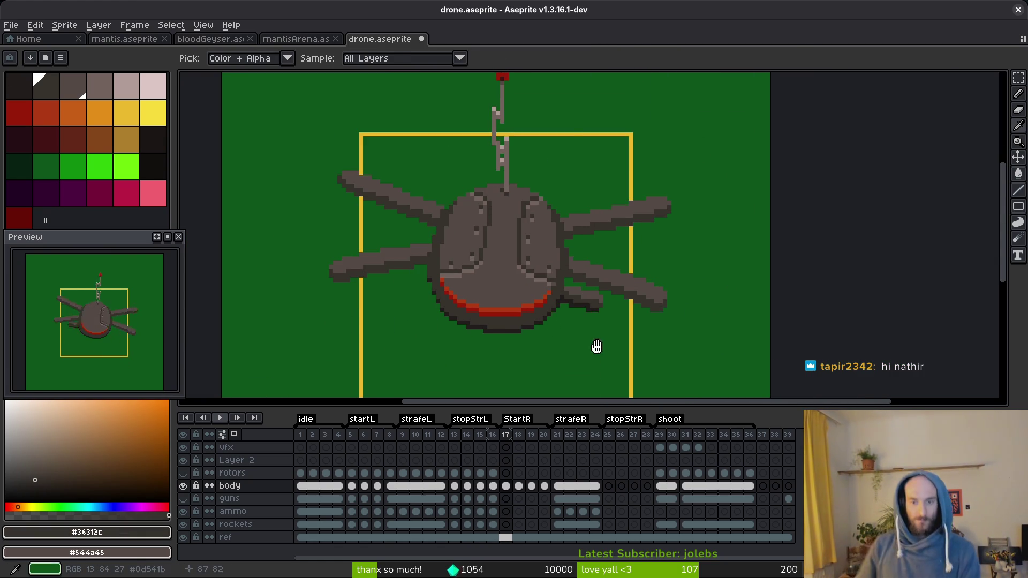
# - Compare frame 17 against frame 16's guns pose
pyautogui.press('Left')
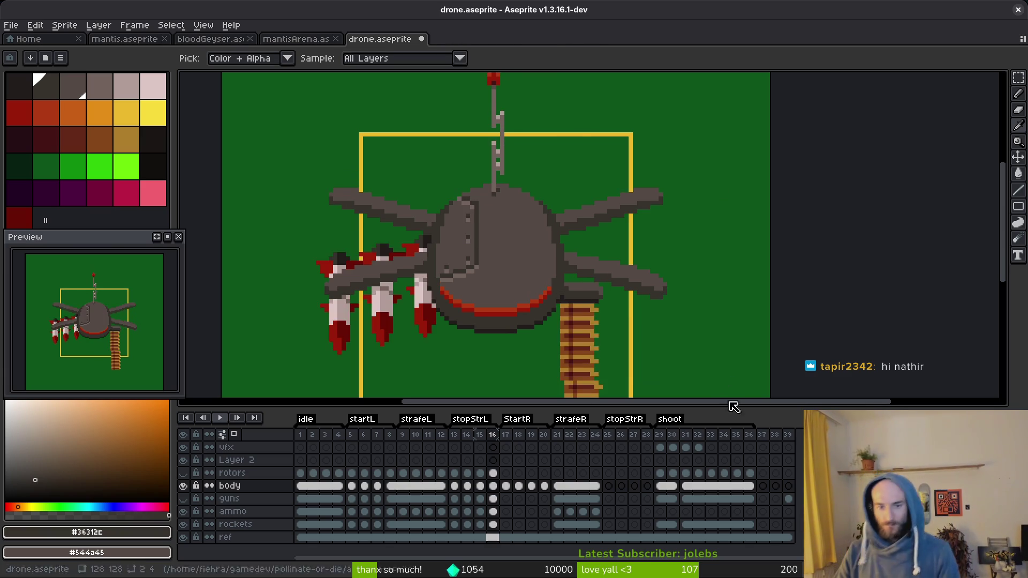
pyautogui.press('Right')
pyautogui.press('Left')
pyautogui.press('Right')
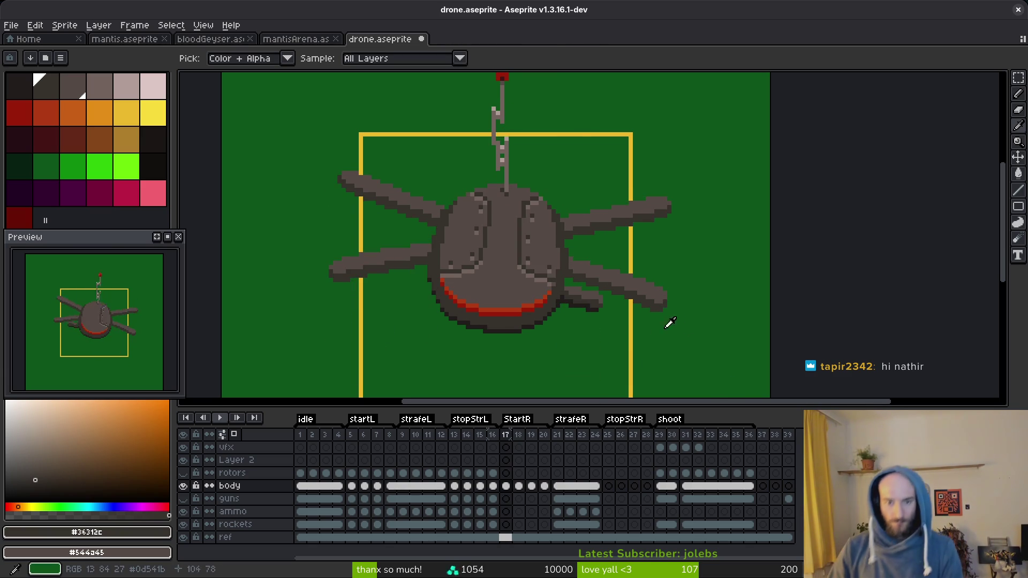
pyautogui.press('Left')
pyautogui.press('Right')
# - Sample the leg grey #544a45 and the darker shade #36312c
pyautogui.scroll(2, 568, 284)
pyautogui.keyDown('alt'); pyautogui.click(568, 278); pyautogui.keyUp('alt')
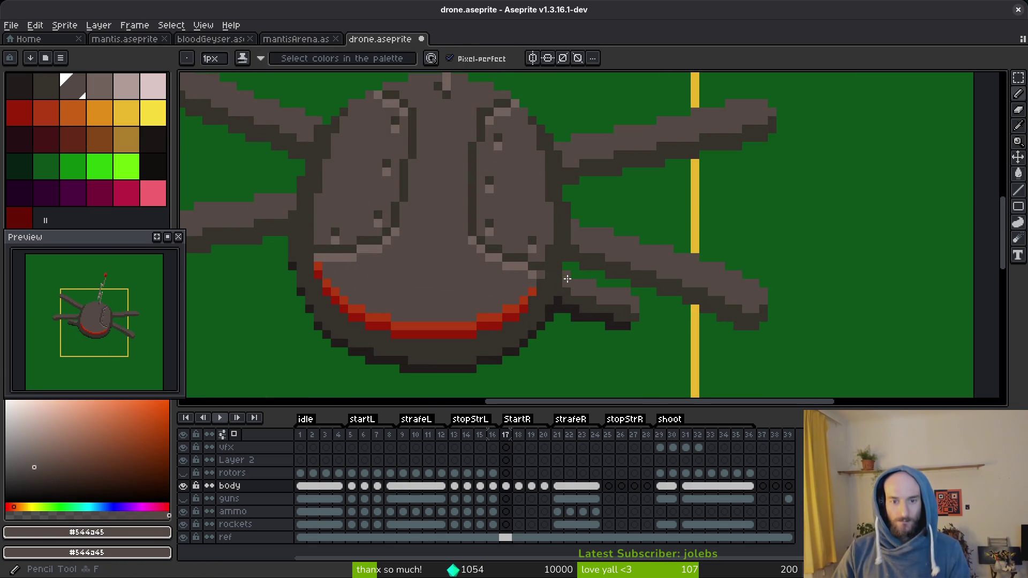
pyautogui.keyDown('alt'); pyautogui.click(568, 285); pyautogui.keyUp('alt')
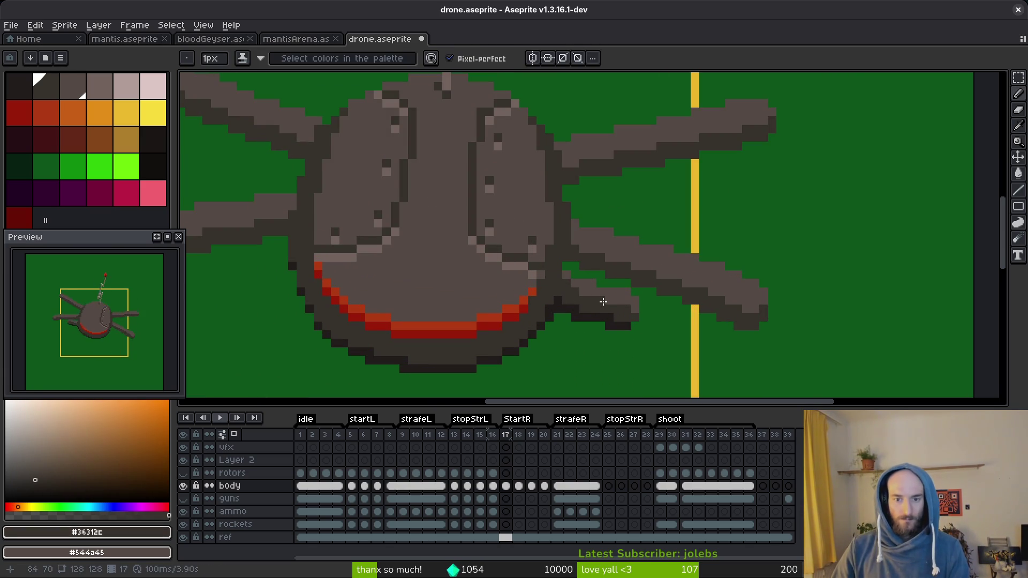
pyautogui.scroll(-2, 623, 324)
# - Flip between frames 16 and 17 again to check the poses, ending on frame 17
pyautogui.press('Left')
pyautogui.press('Right')
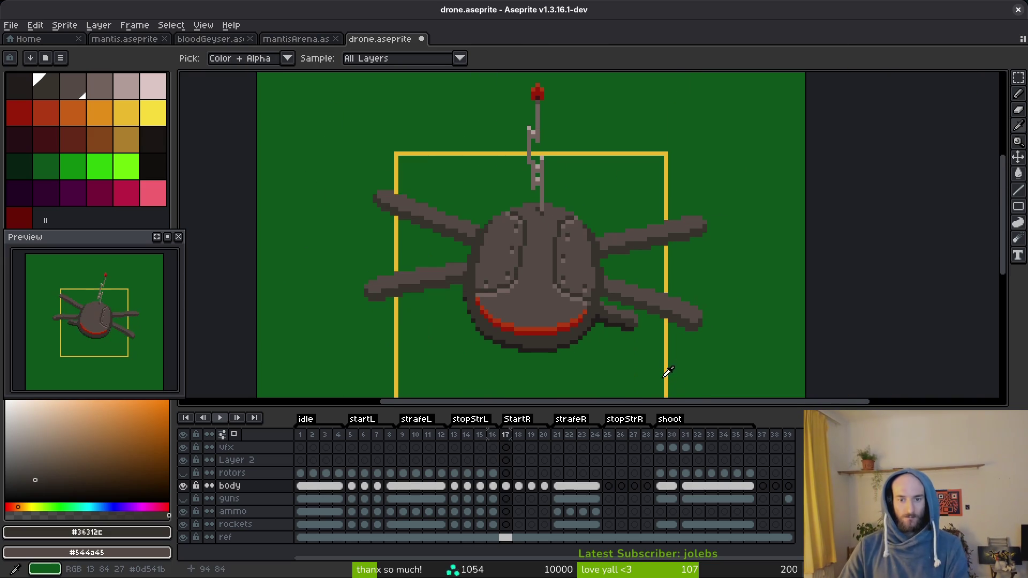
pyautogui.press('Left')
pyautogui.press('Right')
pyautogui.press('Left')
pyautogui.press('Right')
pyautogui.press('Left')
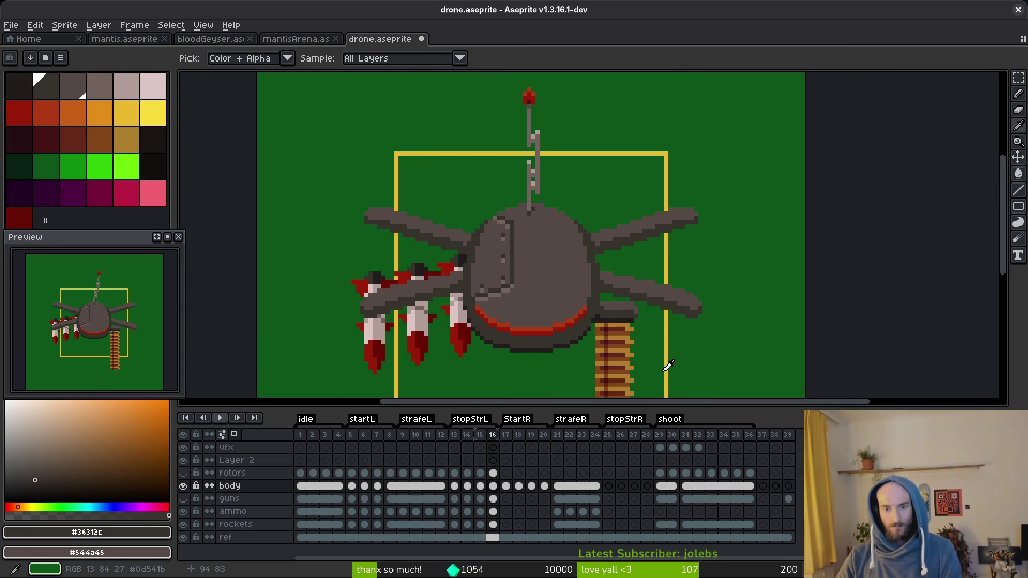
pyautogui.press('Right')
pyautogui.press('Left')
pyautogui.press('Right')
# - On frame 18, lasso the short stub limb, move it right and mirror it horizontally
pyautogui.moveTo(645, 344); pyautogui.dragTo(643, 294)
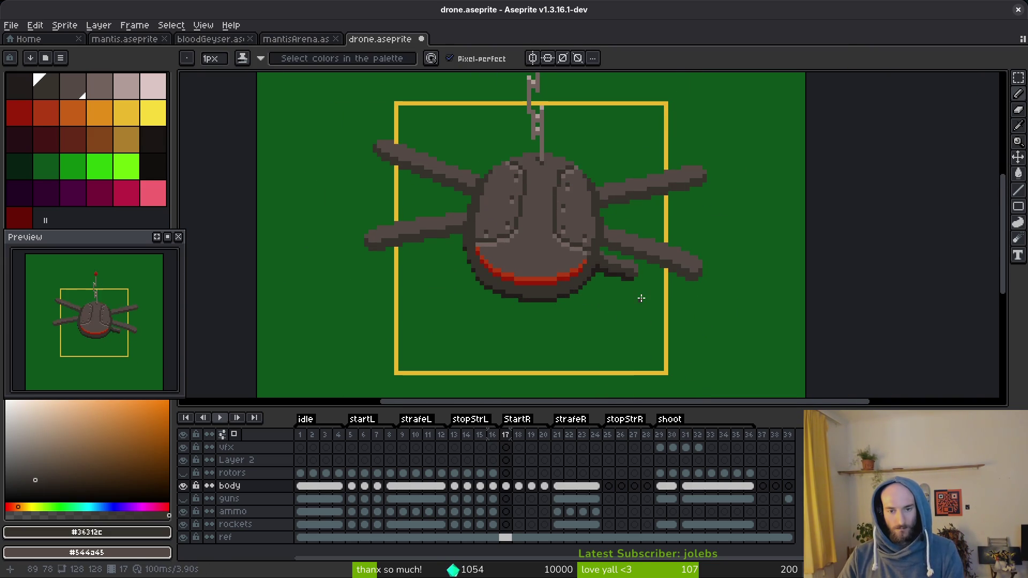
pyautogui.press('Right')
pyautogui.scroll(3, 474, 274)
pyautogui.press('q')
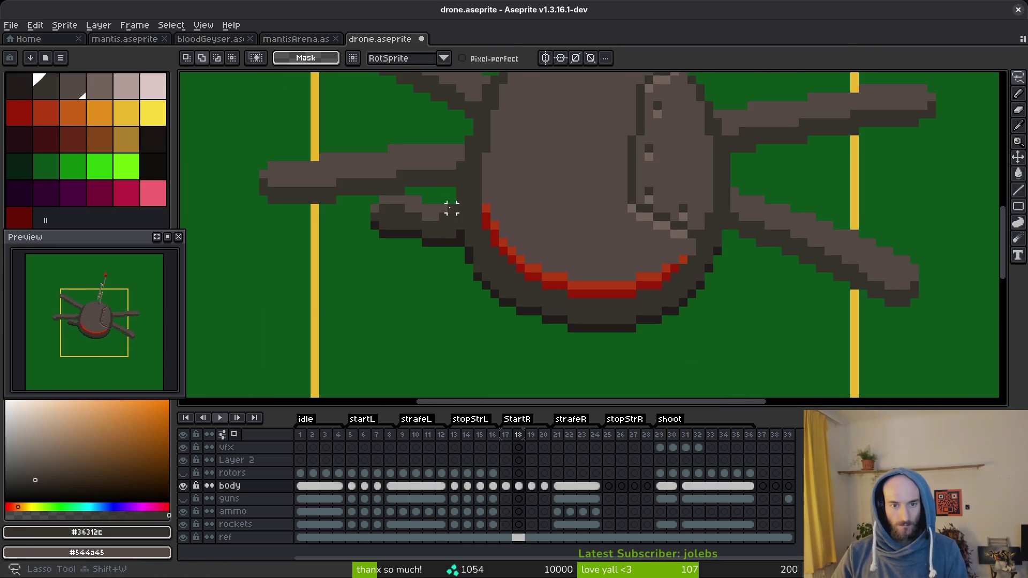
pyautogui.moveTo(452, 206); pyautogui.dragTo(452, 244)
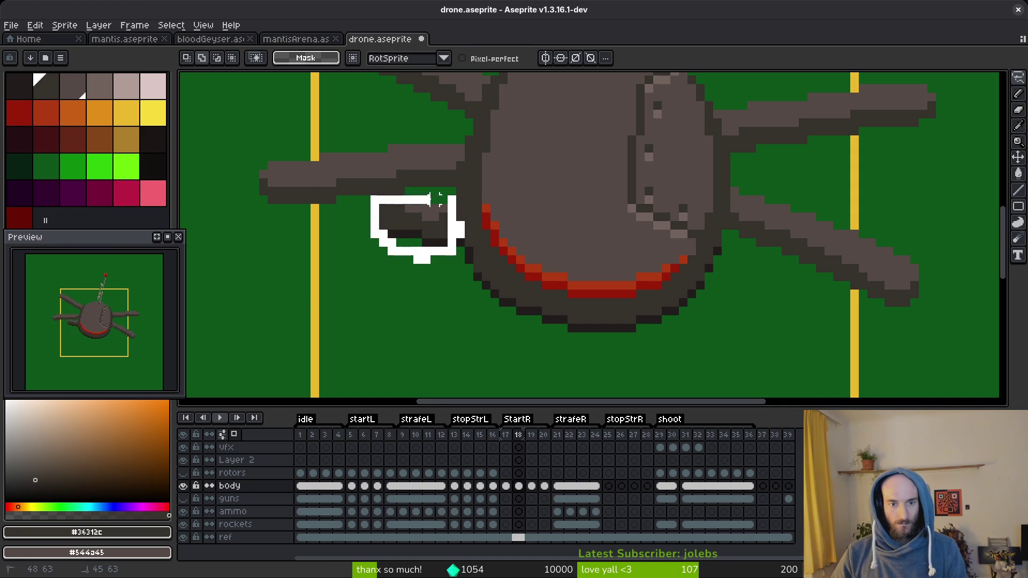
pyautogui.moveTo(436, 199)
pyautogui.mouseDown()
pyautogui.moveTo(450, 202)
pyautogui.moveTo(450, 328)
pyautogui.moveTo(798, 344)
pyautogui.moveTo(784, 348)
pyautogui.mouseUp()
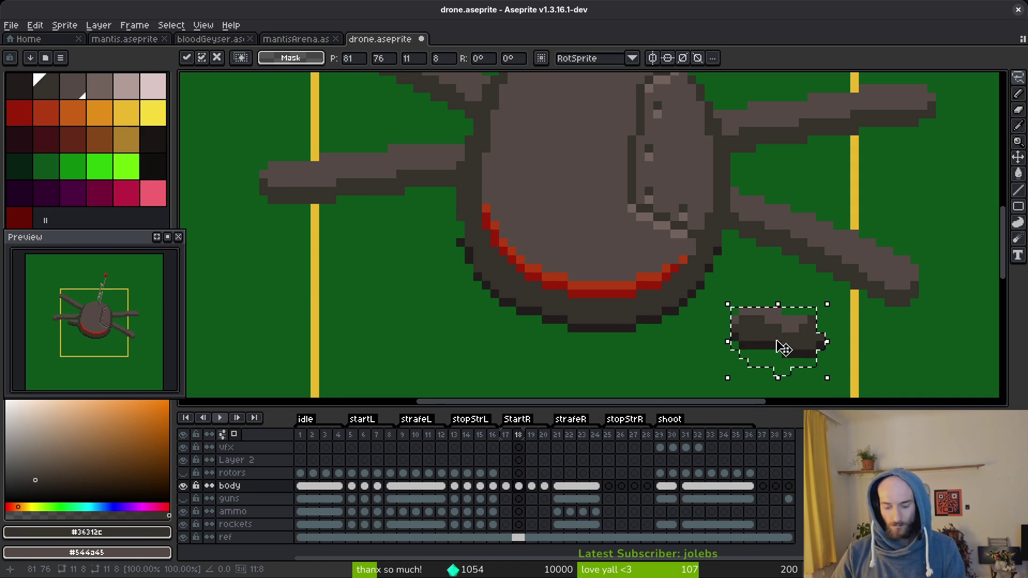
pyautogui.hotkey('shift', 'h')
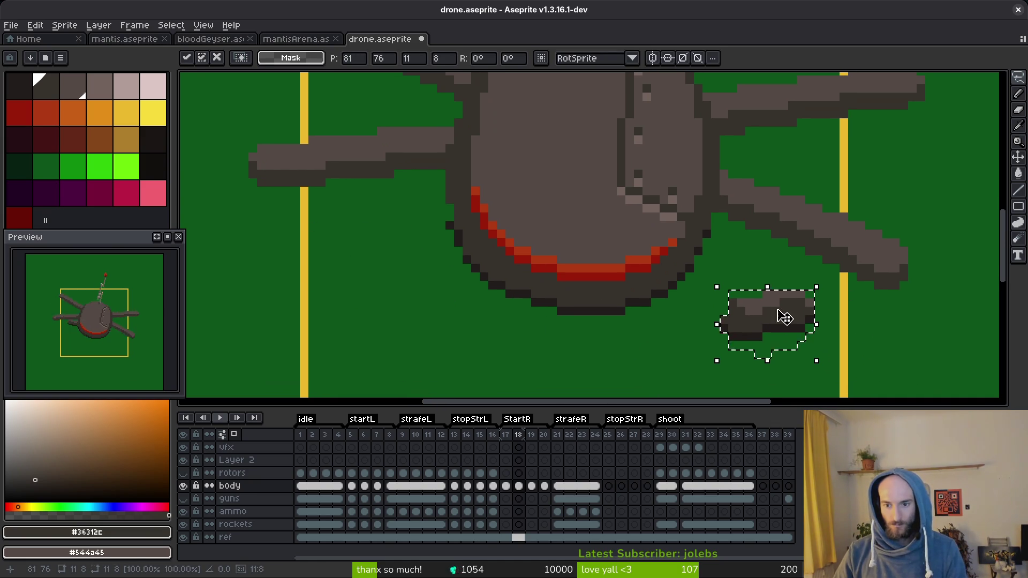
pyautogui.press('Return')
# - Reposition the mirrored limb so it tucks under the lower right leg
pyautogui.moveTo(769, 298); pyautogui.dragTo(799, 329)
pyautogui.press('m')
pyautogui.press('Down')
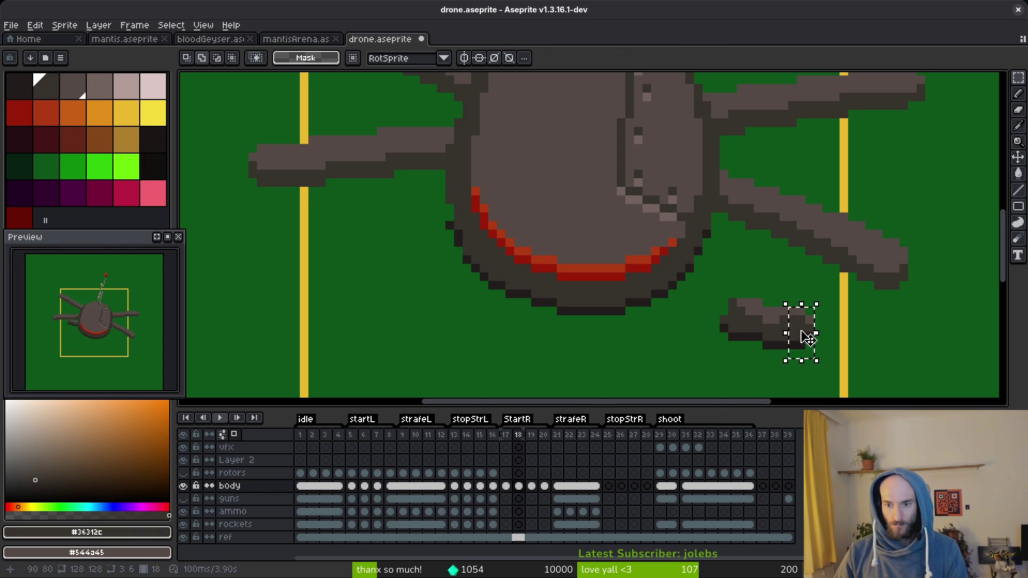
pyautogui.press('Down')
pyautogui.moveTo(696, 282)
pyautogui.mouseDown()
pyautogui.moveTo(820, 361)
pyautogui.moveTo(786, 282)
pyautogui.mouseUp()
pyautogui.press('Return')
# - Add a dark #201c1a outline pixel to the limb on frame 18
pyautogui.press(',')
pyautogui.press('.')
pyautogui.press(',')
pyautogui.press('.')
pyautogui.press(',')
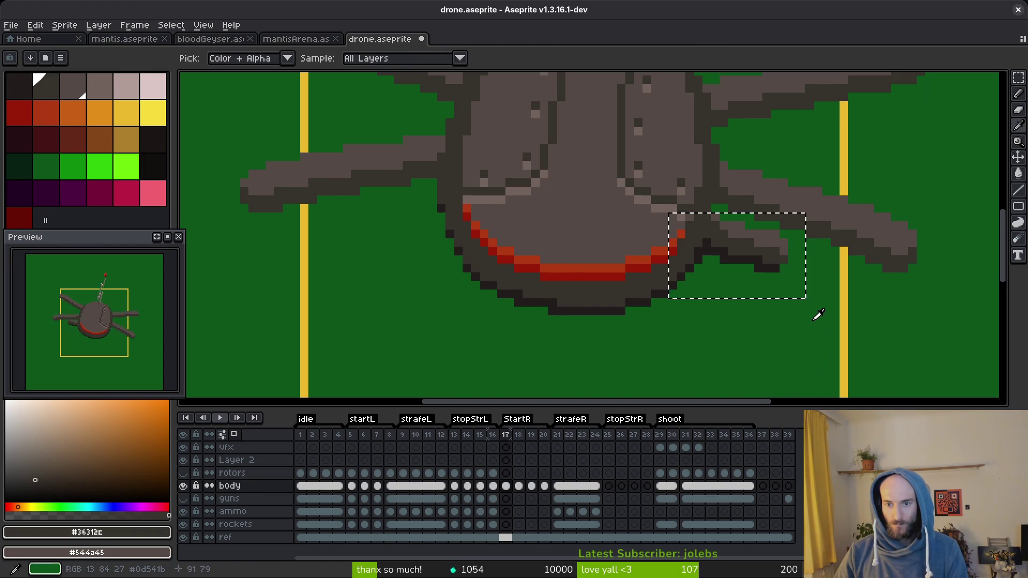
pyautogui.press('i')
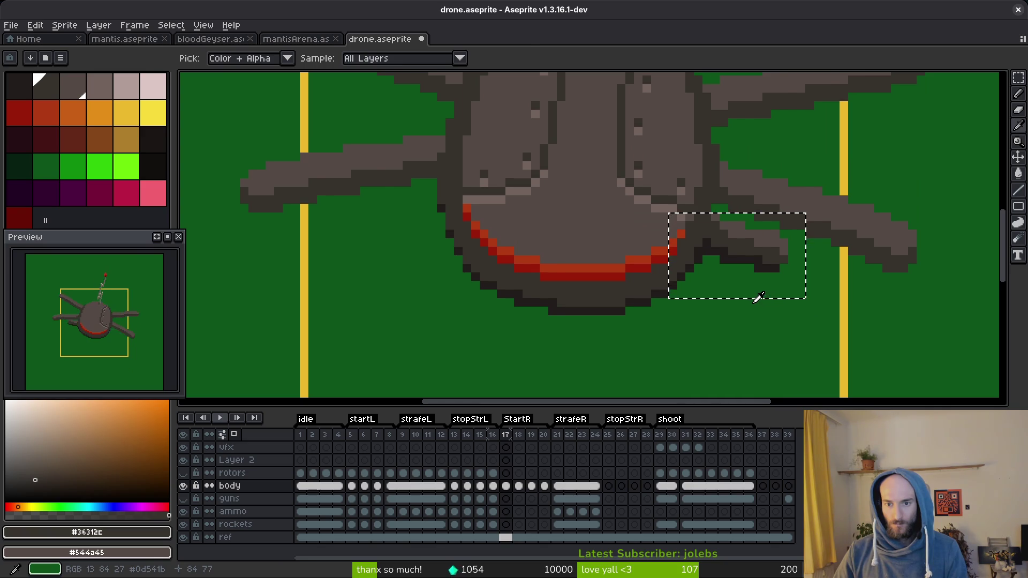
pyautogui.scroll(2, 750, 292)
pyautogui.click(624, 236)
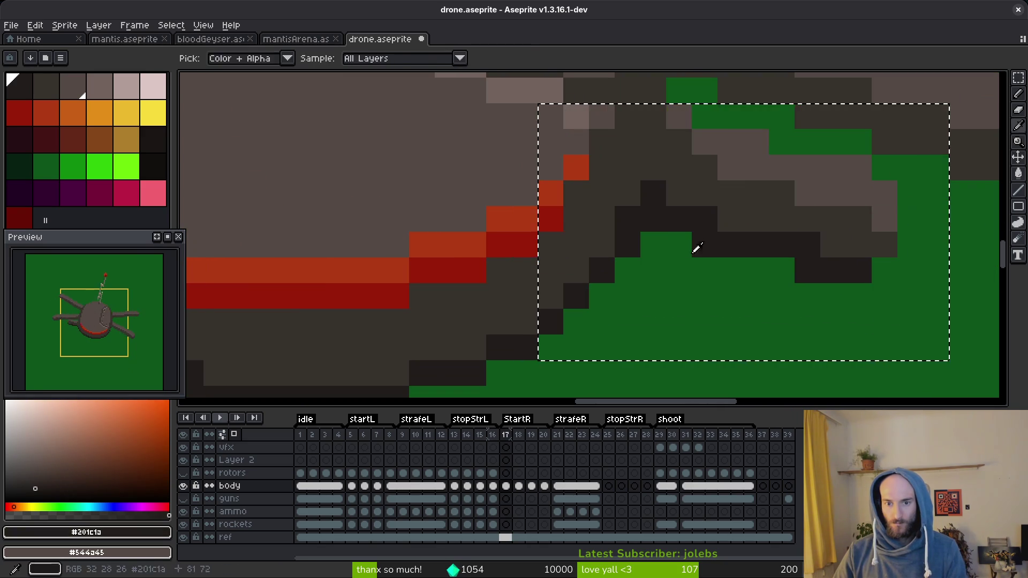
pyautogui.press('b')
pyautogui.hotkey('ctrl', 'd')
pyautogui.press('.')
pyautogui.click(654, 244)
# - Sample the leg grey #544a45 from the drone's lower edge
pyautogui.scroll(-2, 740, 290)
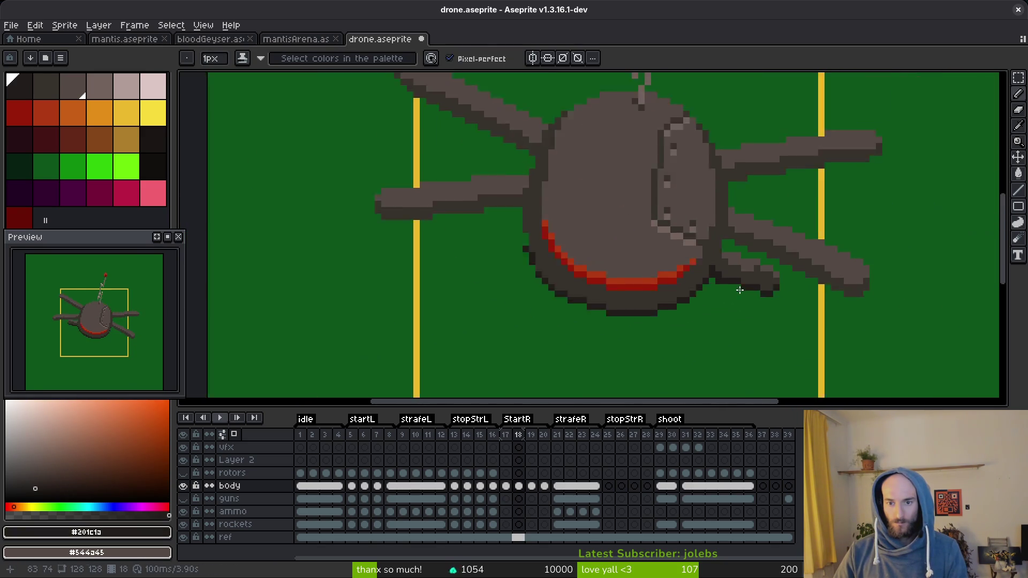
pyautogui.scroll(2, 739, 289)
pyautogui.press('e')
pyautogui.scroll(-2, 737, 294)
pyautogui.scroll(2, 741, 251)
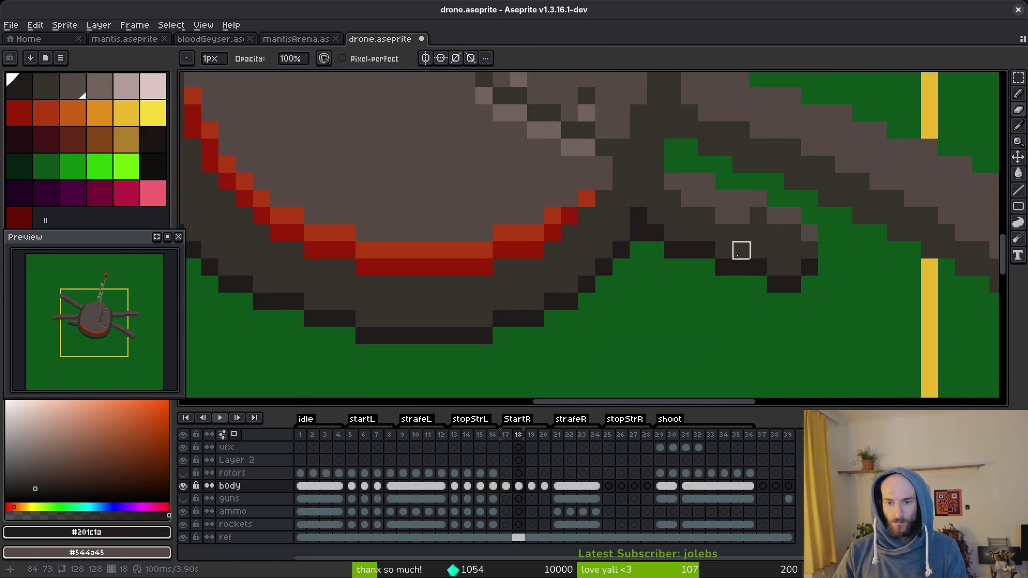
pyautogui.scroll(-3, 749, 273)
pyautogui.press('i')
pyautogui.scroll(2, 734, 235)
pyautogui.click(731, 245)
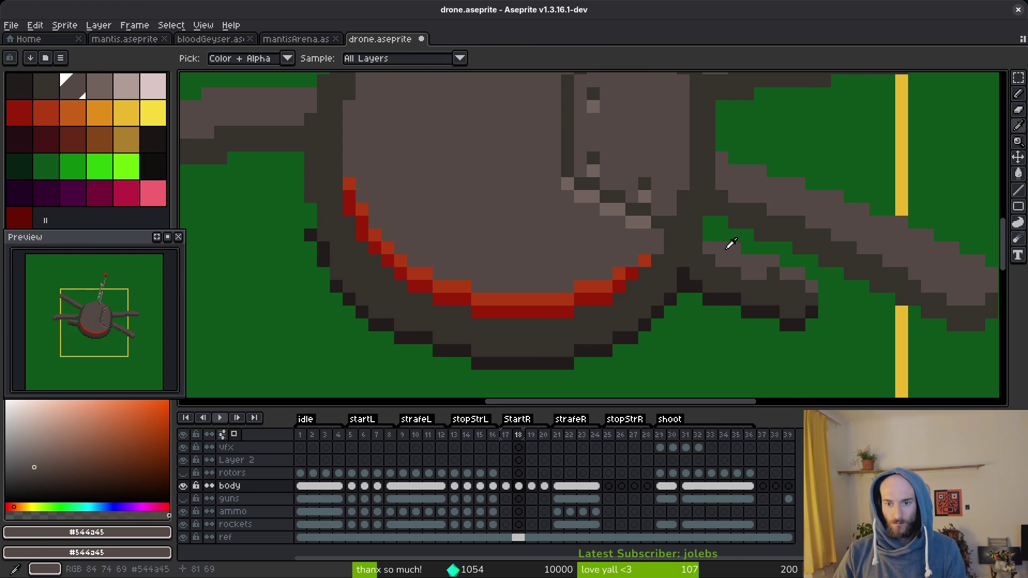
# - Resample the darker shade #36312c, the leg grey and the body grey
pyautogui.press('b')
pyautogui.keyDown('alt'); pyautogui.click(782, 278); pyautogui.keyUp('alt')
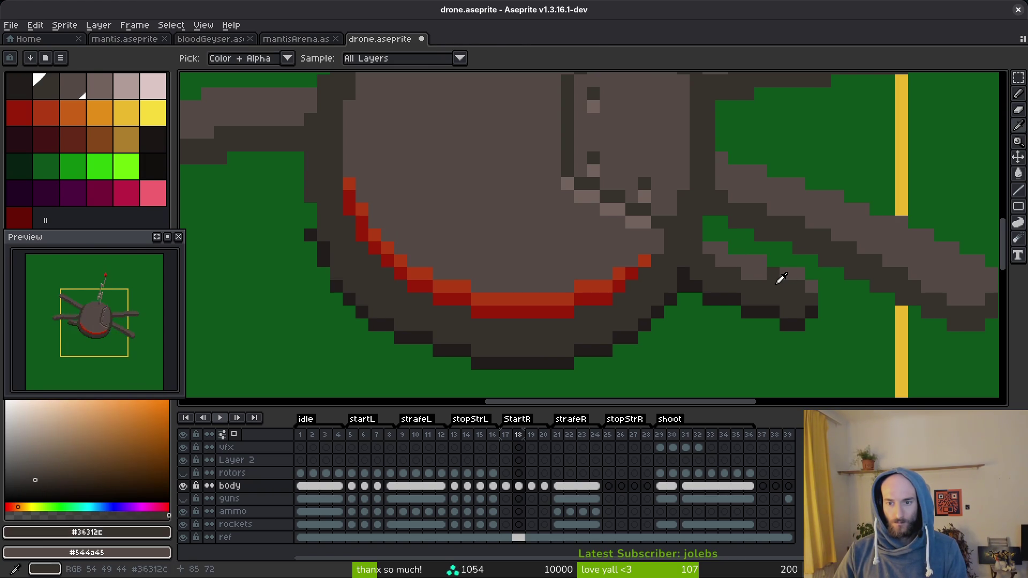
pyautogui.keyDown('alt'); pyautogui.click(773, 274); pyautogui.keyUp('alt')
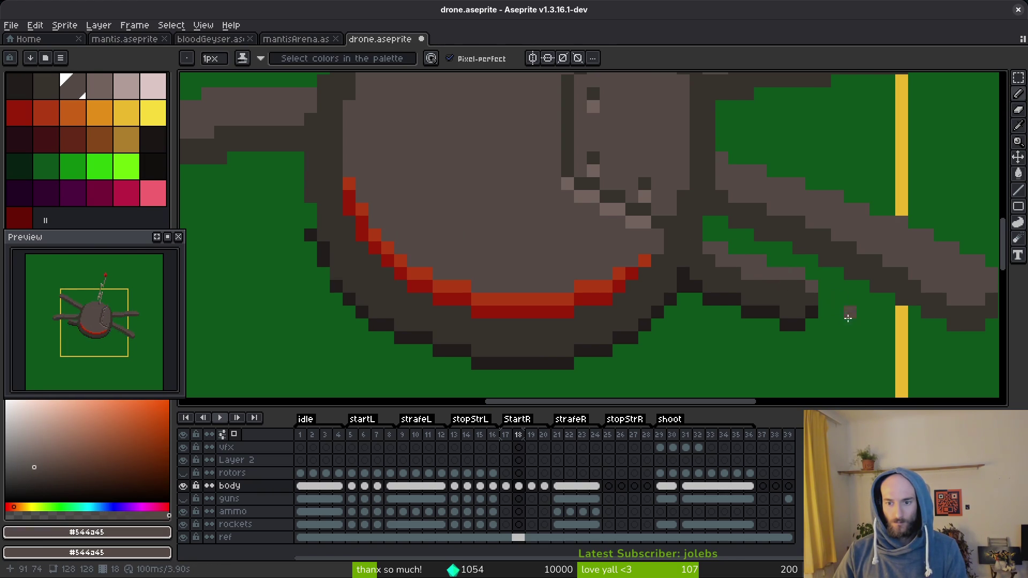
pyautogui.keyDown('alt'); pyautogui.click(798, 302); pyautogui.keyUp('alt')
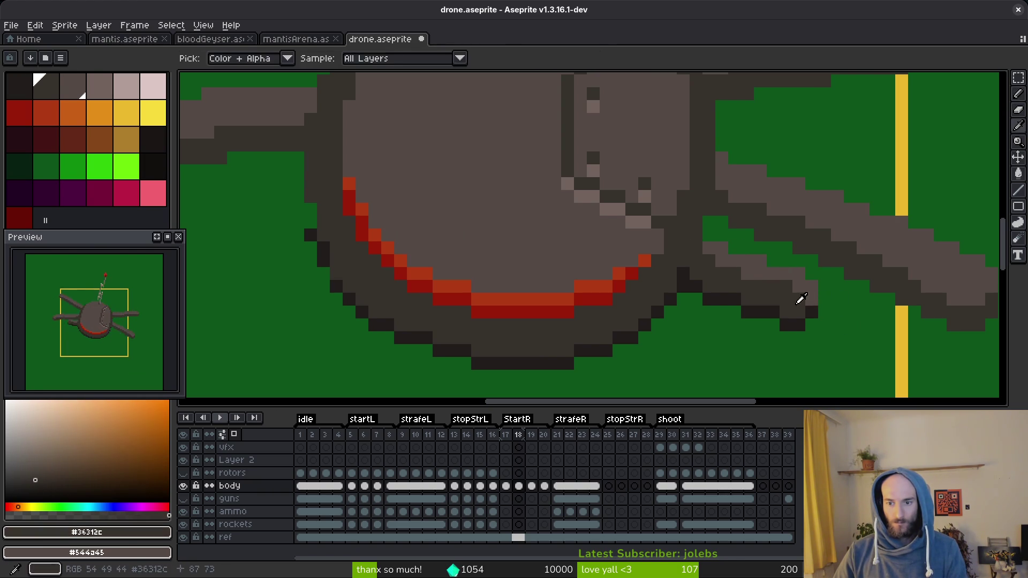
pyautogui.keyDown('alt'); pyautogui.click(798, 280); pyautogui.keyUp('alt')
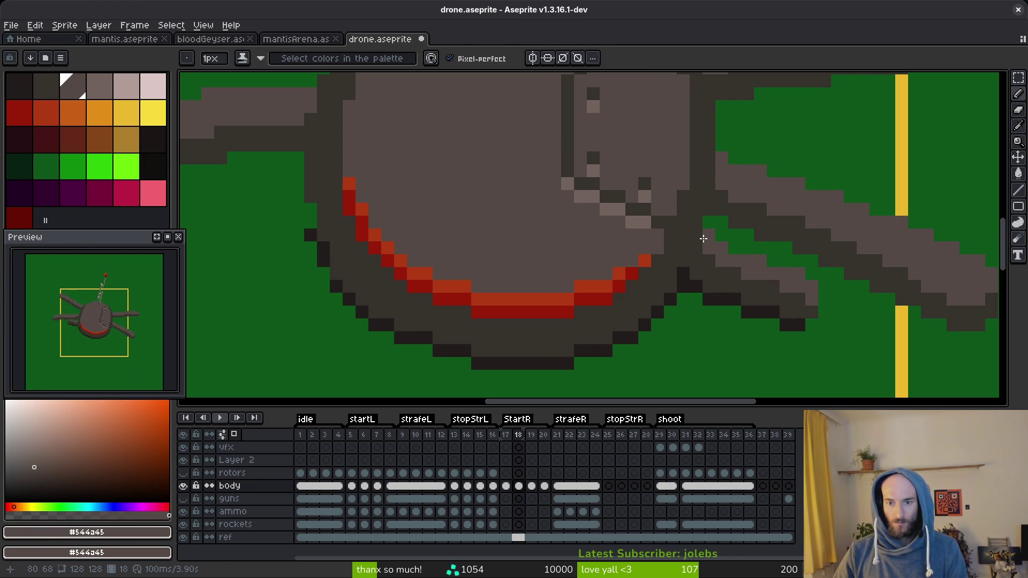
# - Pick the darker and darkest outline colours from the drone
pyautogui.scroll(-3, 774, 298)
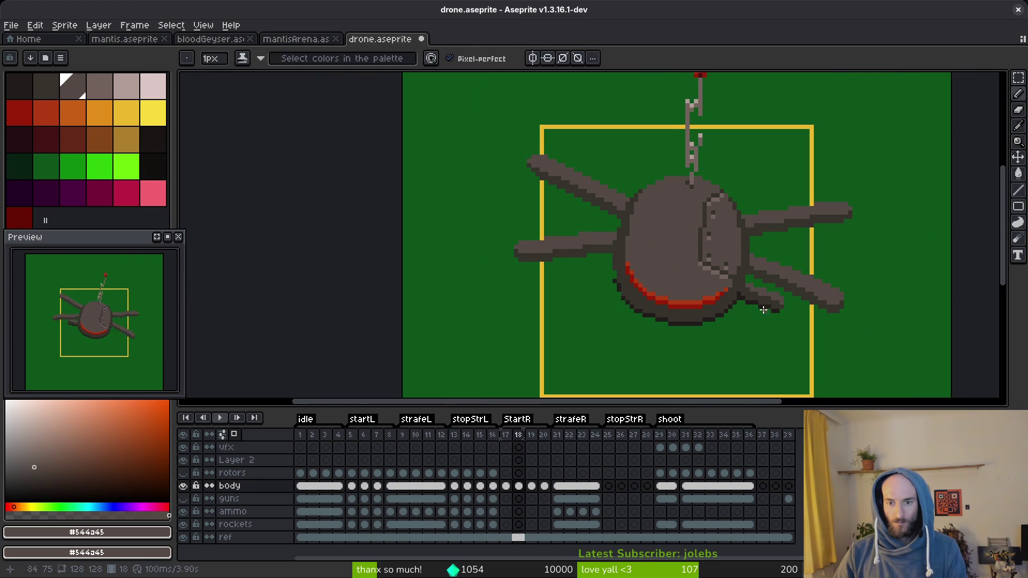
pyautogui.scroll(3, 749, 299)
pyautogui.keyDown('alt'); pyautogui.click(728, 292); pyautogui.keyUp('alt')
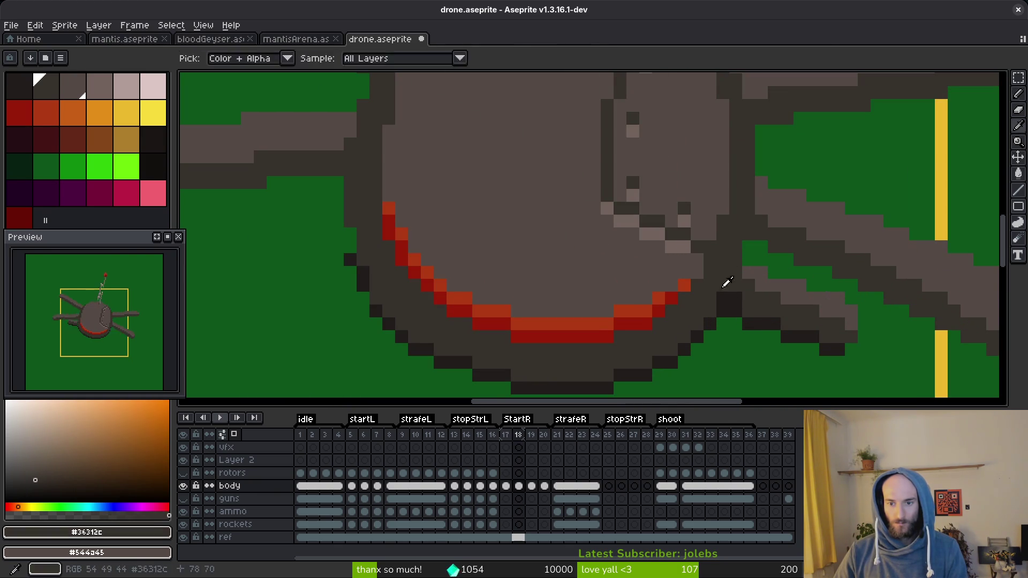
pyautogui.scroll(1, 734, 295)
pyautogui.keyDown('alt'); pyautogui.click(740, 302); pyautogui.keyUp('alt')
pyautogui.scroll(-3, 740, 302)
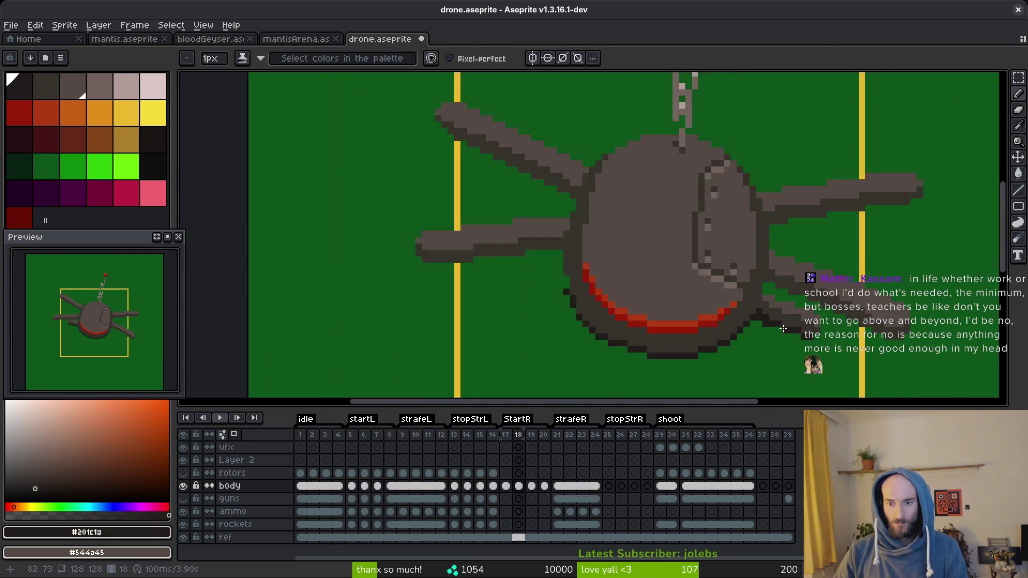
pyautogui.scroll(2, 770, 331)
# - Undo the last pencil stroke and save drone.aseprite
pyautogui.press('w')
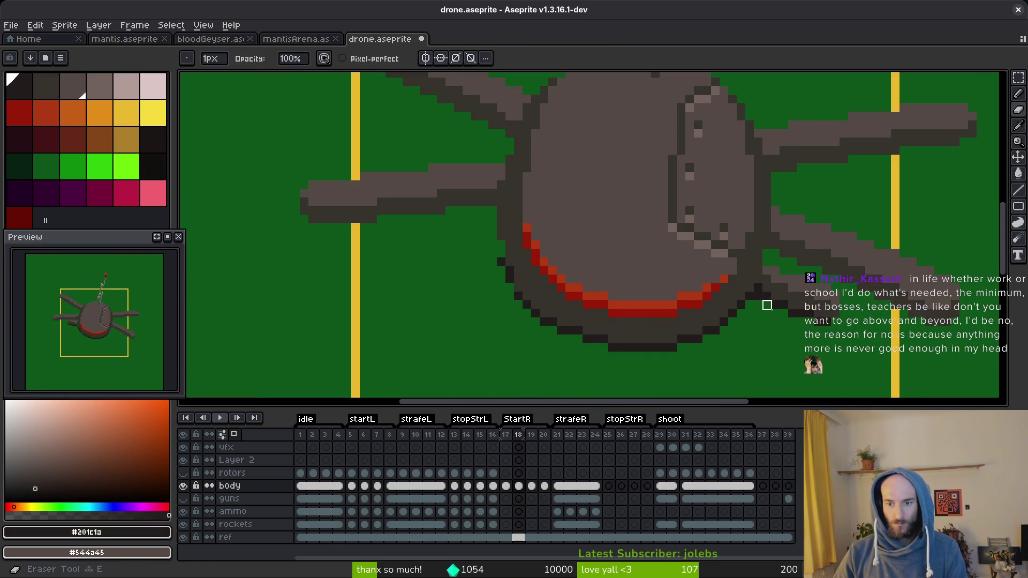
pyautogui.scroll(-2, 768, 307)
pyautogui.hotkey('ctrl', 'z')
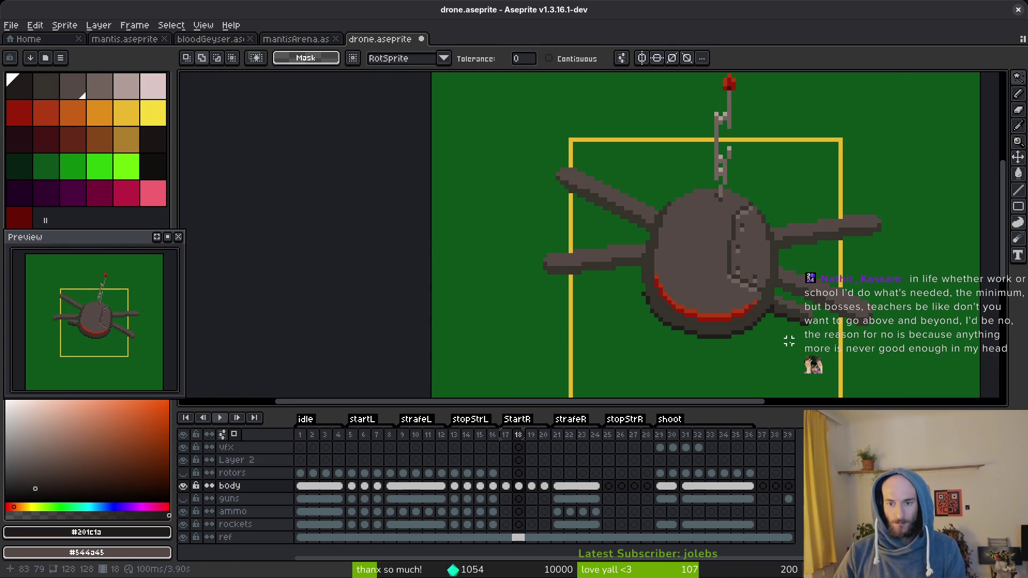
pyautogui.hotkey('ctrl', 's')
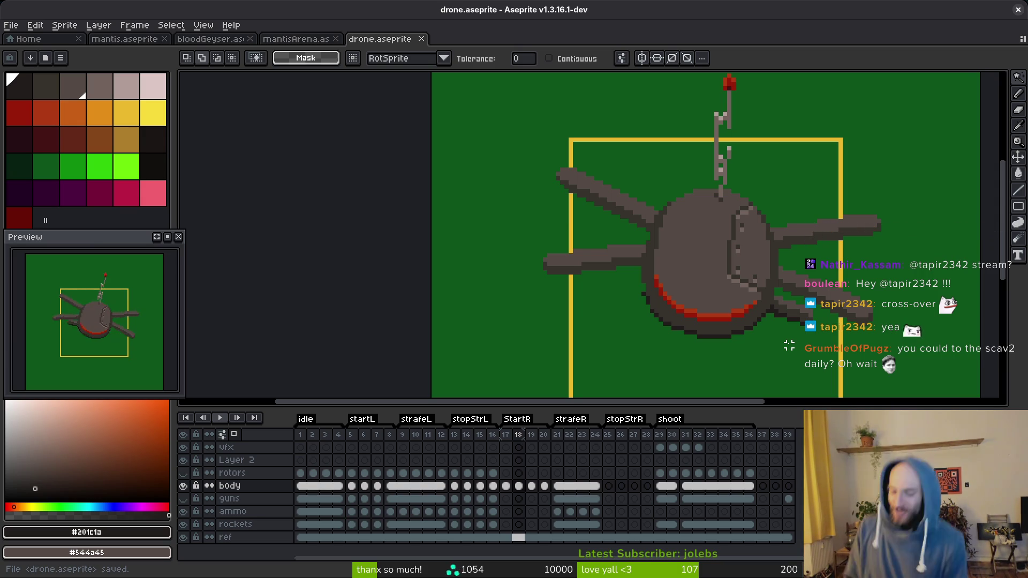
# - Select frame 18's antenna, mirror it horizontally and shift it 3 px left
pyautogui.press('m')
pyautogui.scroll(1, 739, 161)
pyautogui.moveTo(687, 87)
pyautogui.mouseDown()
pyautogui.moveTo(727, 206)
pyautogui.moveTo(732, 284)
pyautogui.mouseUp()
pyautogui.moveTo(746, 90); pyautogui.dragTo(720, 145)
pyautogui.hotkey('shift', 'h')
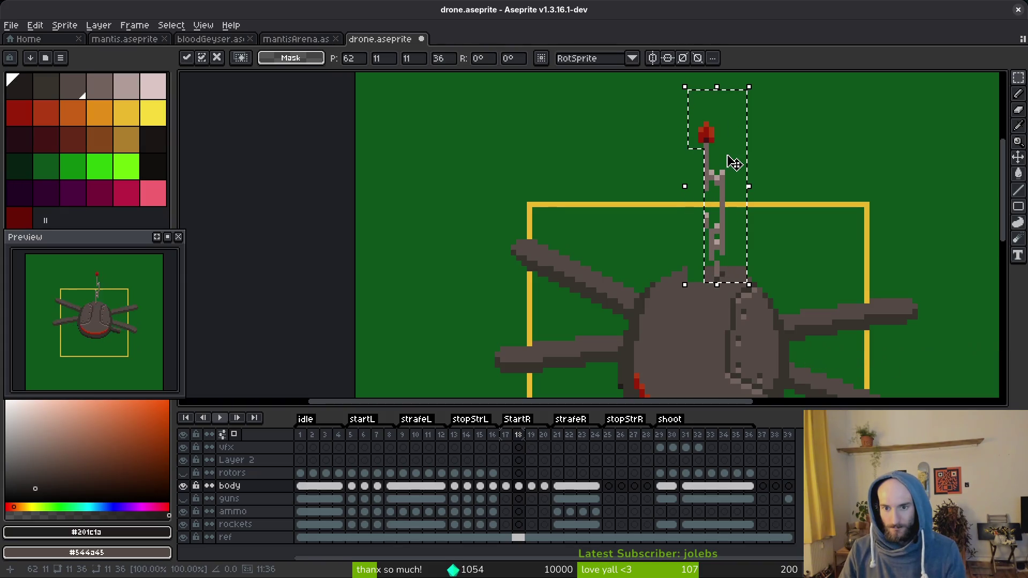
pyautogui.moveTo(735, 273); pyautogui.dragTo(727, 274)
pyautogui.press('Return')
# - Step through frames 16 to 18 to compare the flipped antenna
pyautogui.scroll(-1, 734, 280)
pyautogui.press('i')
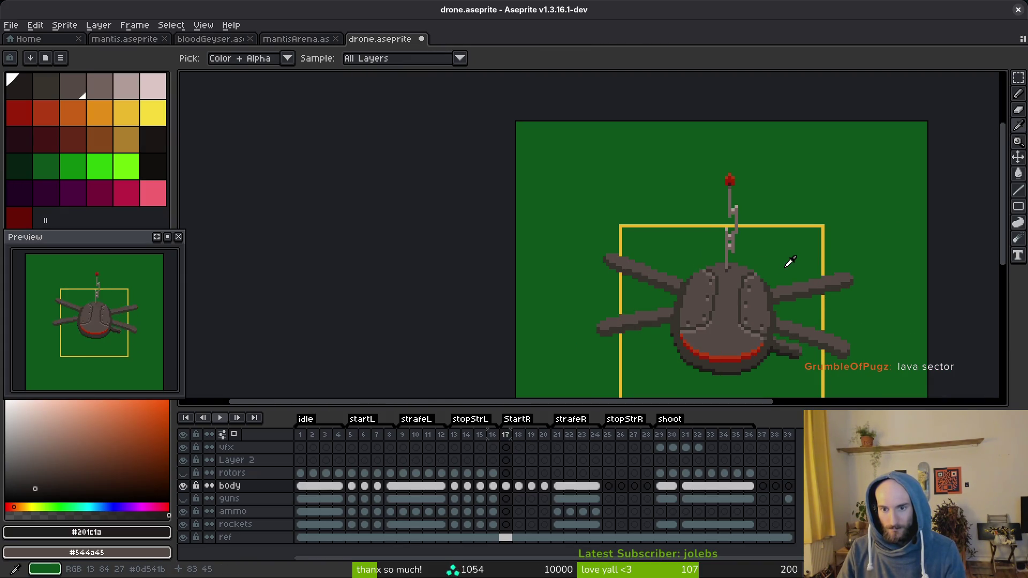
pyautogui.press('Return')
pyautogui.press('Return')
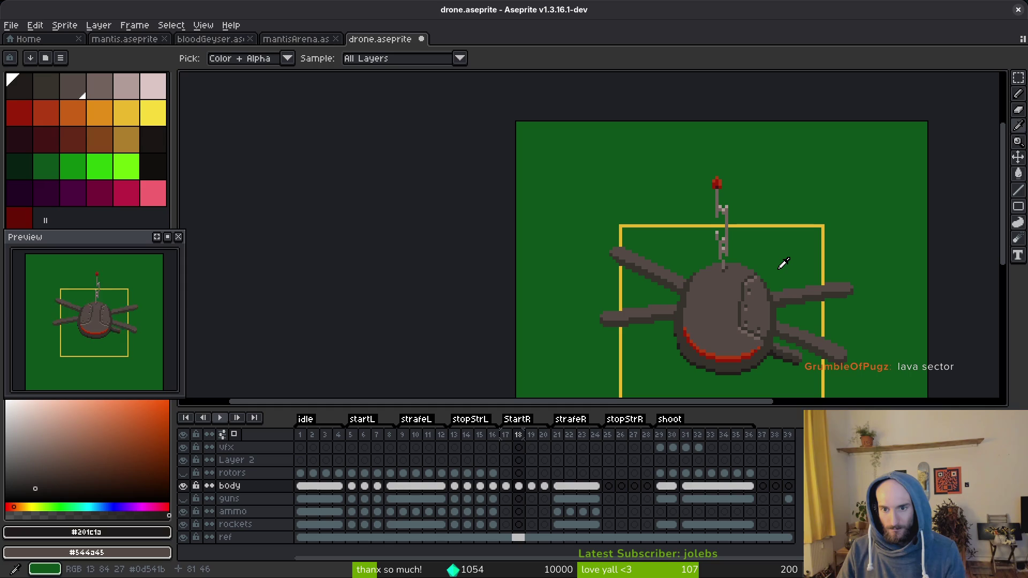
pyautogui.press(',')
pyautogui.press(',')
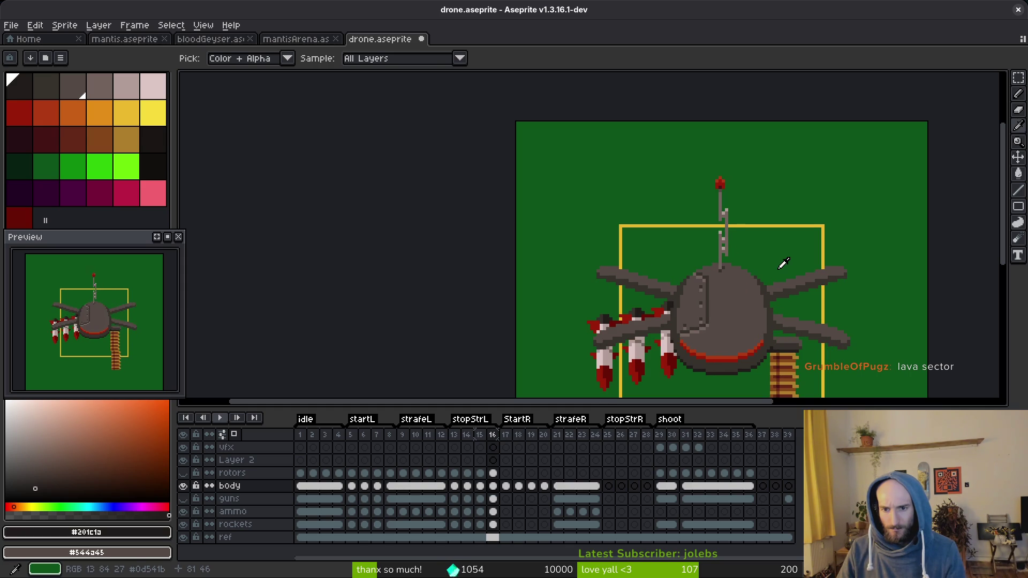
pyautogui.press('m')
pyautogui.press('.')
pyautogui.press('i')
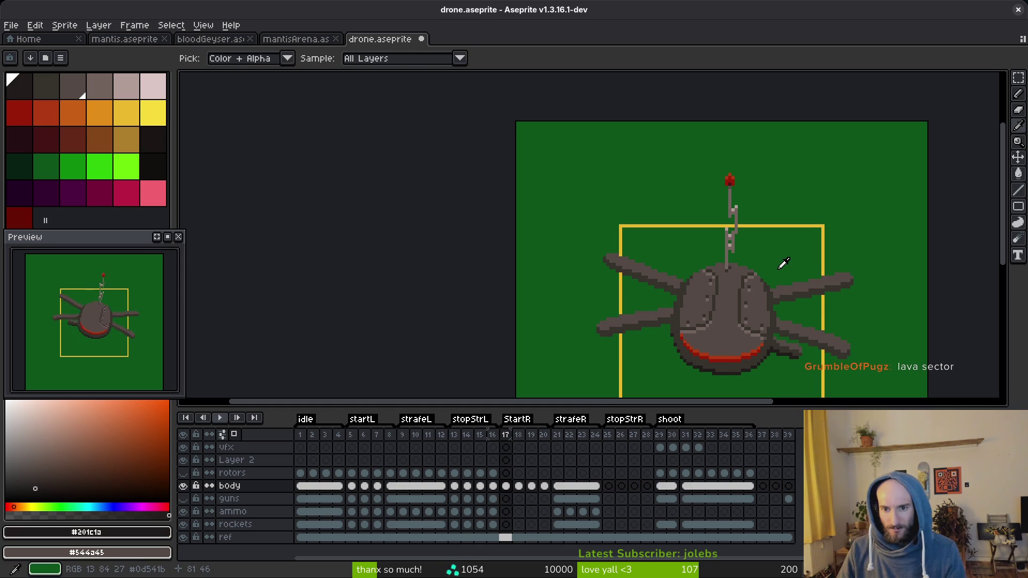
pyautogui.press(',')
pyautogui.press('m')
# - Undo the antenna transform and selection changes
pyautogui.hotkey('ctrl', 'z')
pyautogui.hotkey('ctrl', 'z')
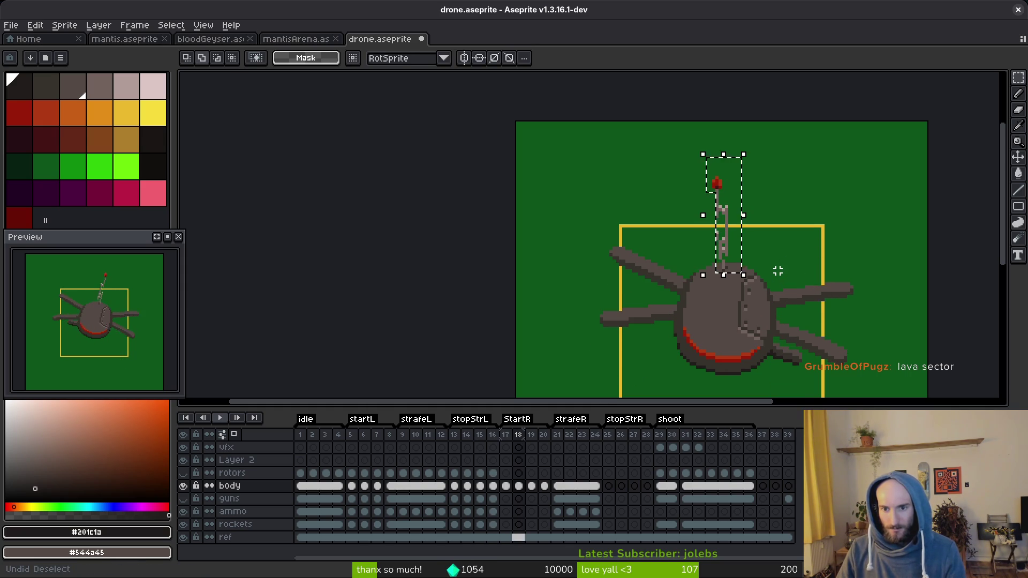
pyautogui.hotkey('ctrl', 'z')
pyautogui.press('i')
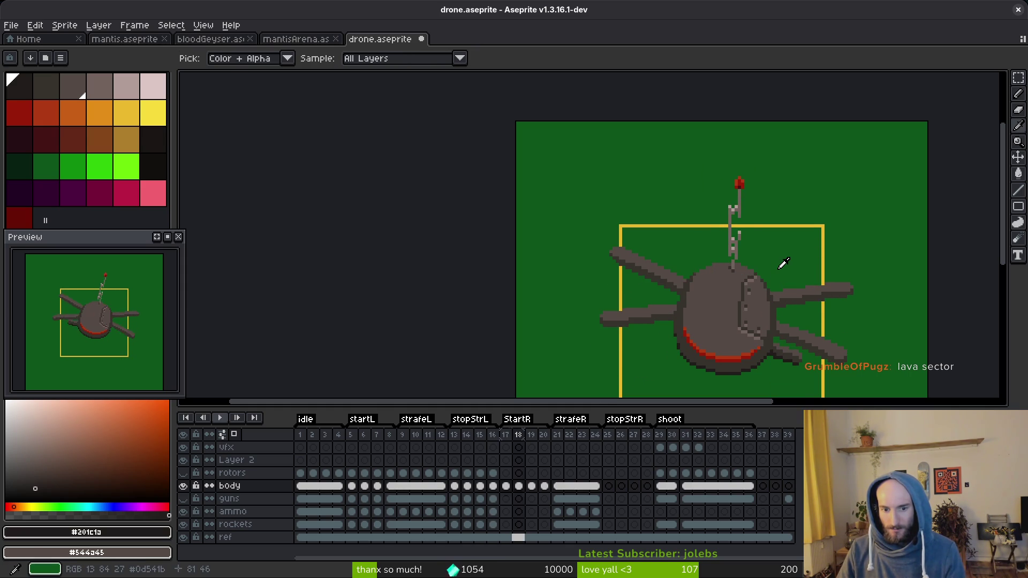
pyautogui.press(',')
pyautogui.press('m')
pyautogui.hotkey('ctrl', 'z')
pyautogui.hotkey('ctrl', 'z')
pyautogui.hotkey('ctrl', 'z')
pyautogui.hotkey('ctrl', 'z')
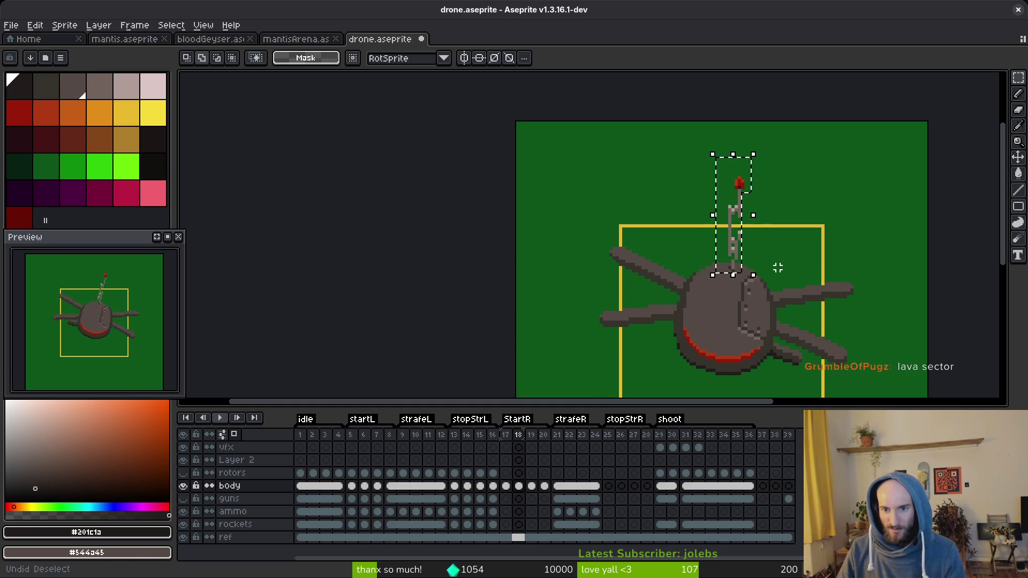
pyautogui.hotkey('ctrl', 'z')
pyautogui.hotkey('ctrl', 'z')
pyautogui.hotkey('ctrl', 'z')
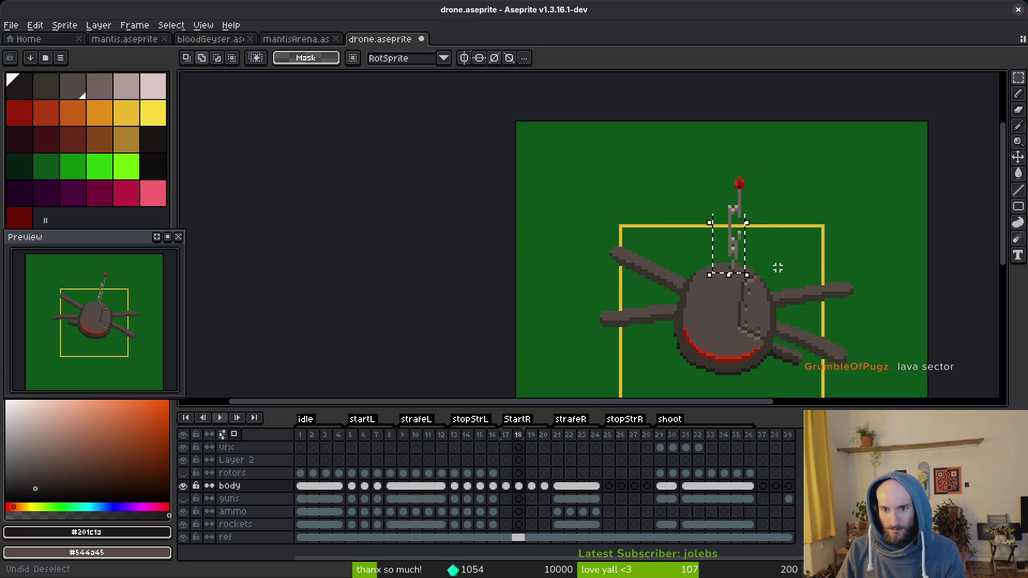
pyautogui.hotkey('ctrl', 'z')
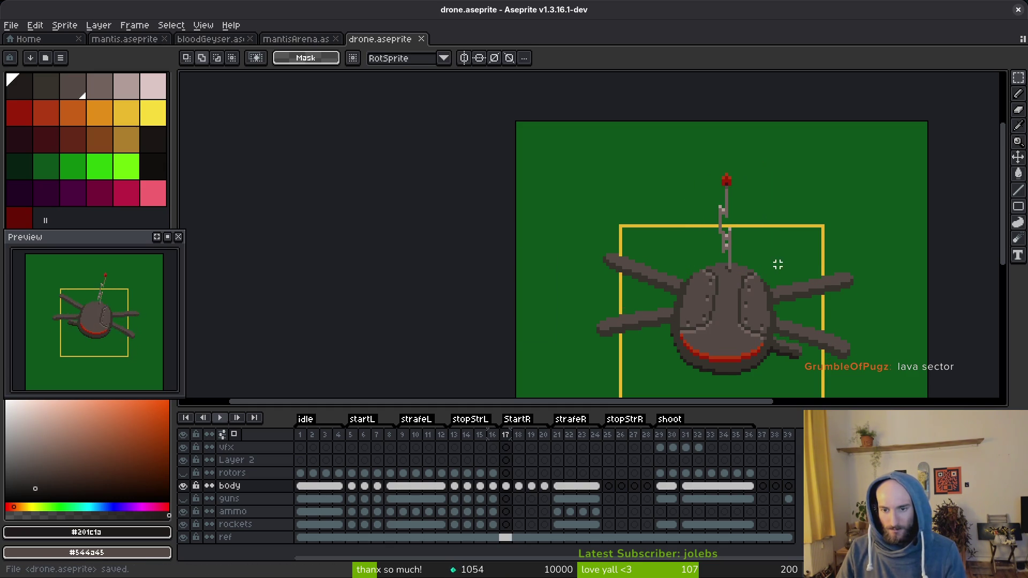
pyautogui.click(466, 473)
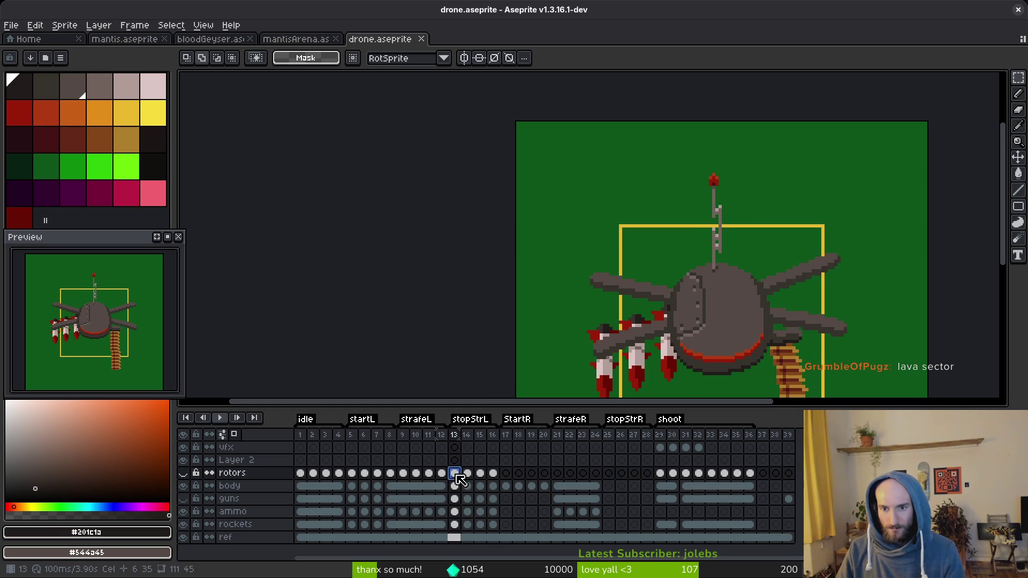
pyautogui.press('i')
pyautogui.press('Right')
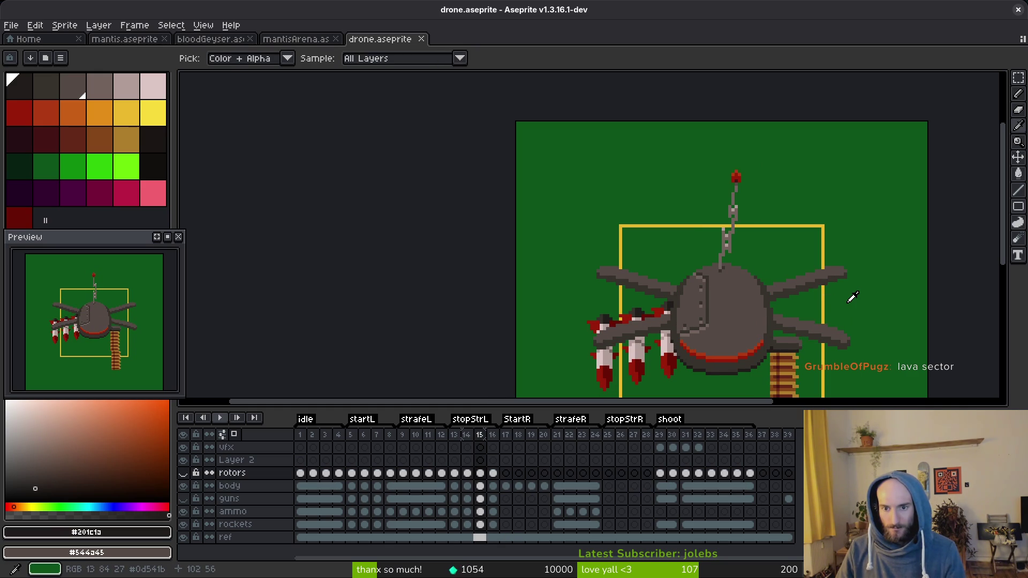
pyautogui.press('Left')
pyautogui.press('Left')
pyautogui.press('Left')
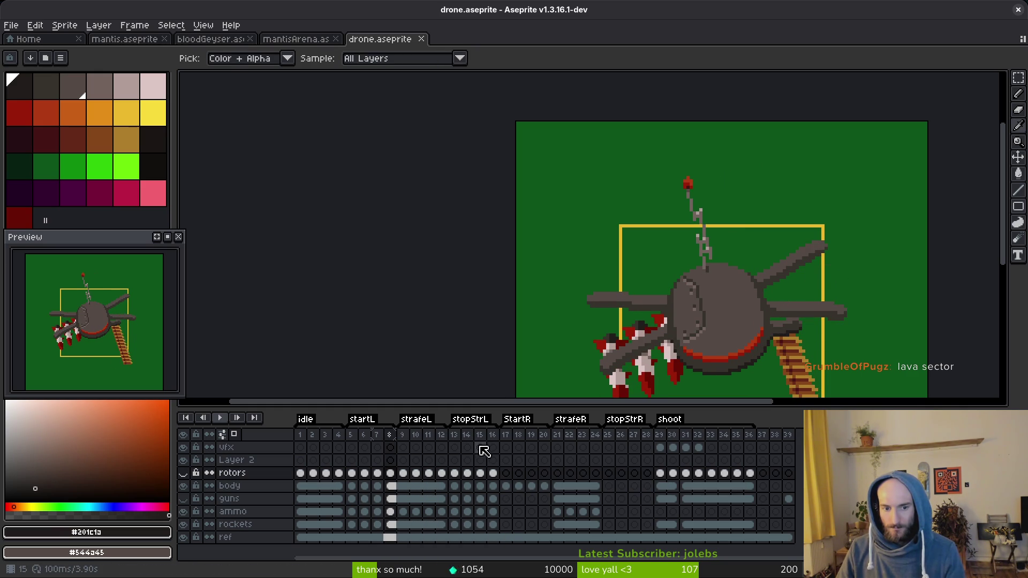
pyautogui.press('Right')
pyautogui.press('Right')
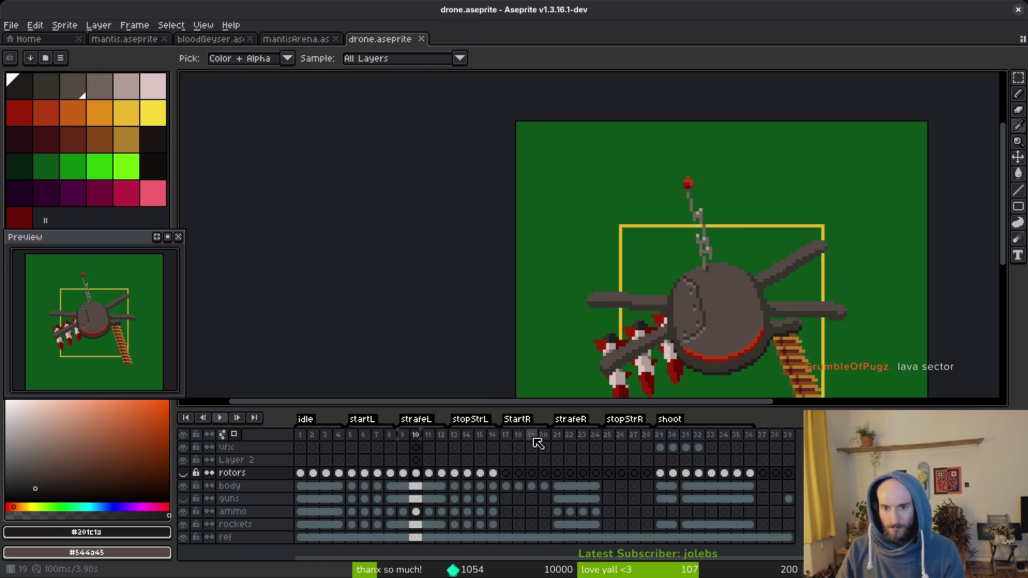
# - Select the antenna on the body layer's frame 17, flip it horizontally and nudge it right
pyautogui.click(513, 486)
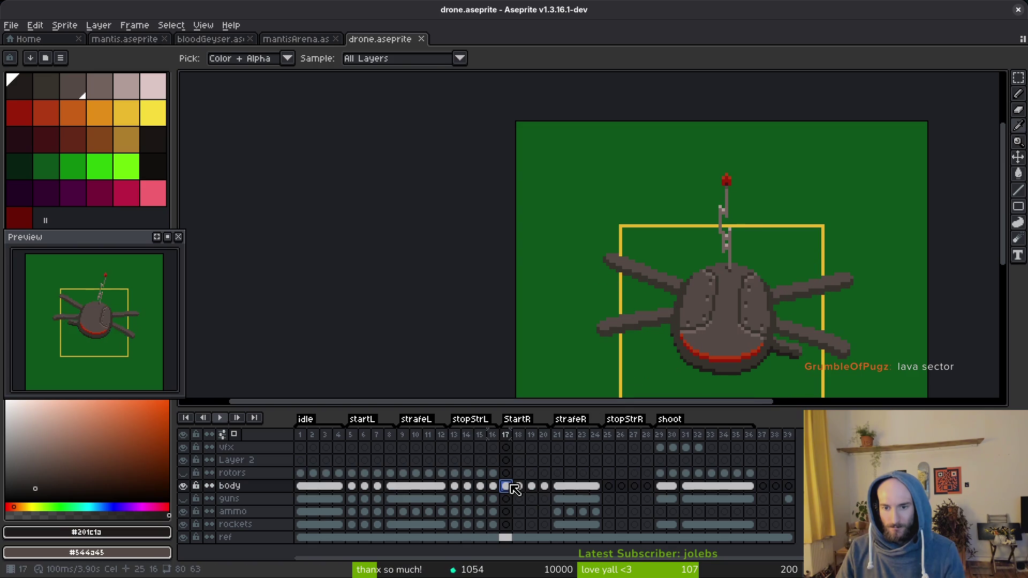
pyautogui.press('m')
pyautogui.scroll(2, 746, 236)
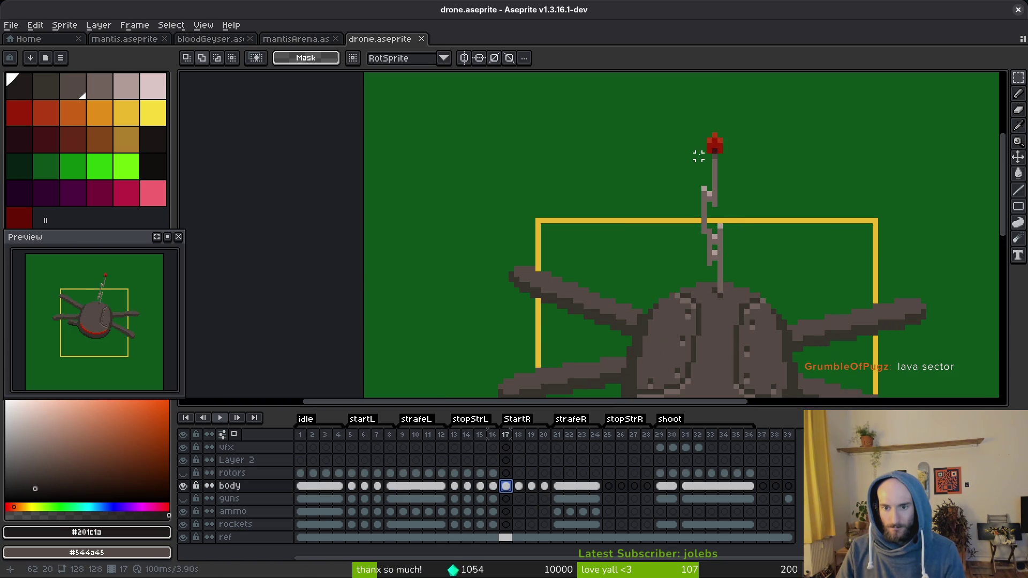
pyautogui.moveTo(686, 121)
pyautogui.mouseDown()
pyautogui.moveTo(723, 224)
pyautogui.moveTo(730, 294)
pyautogui.mouseUp()
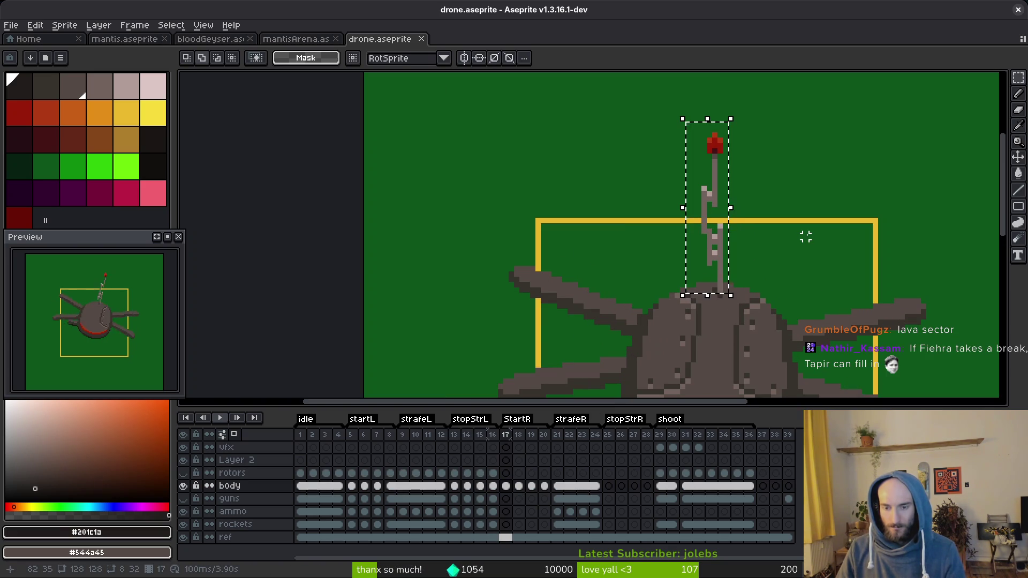
pyautogui.hotkey('ctrl', 'd')
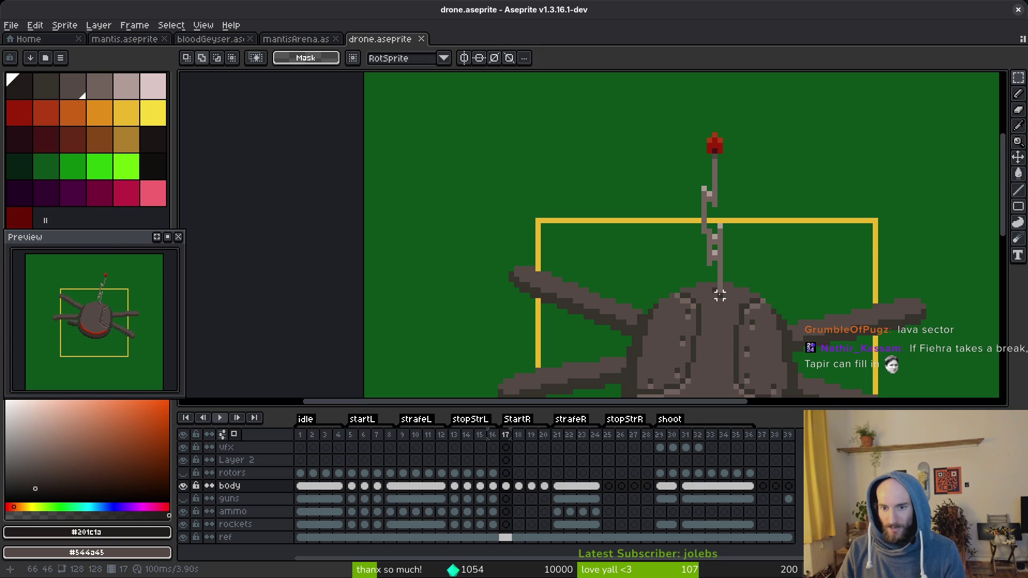
pyautogui.moveTo(719, 295); pyautogui.dragTo(699, 119)
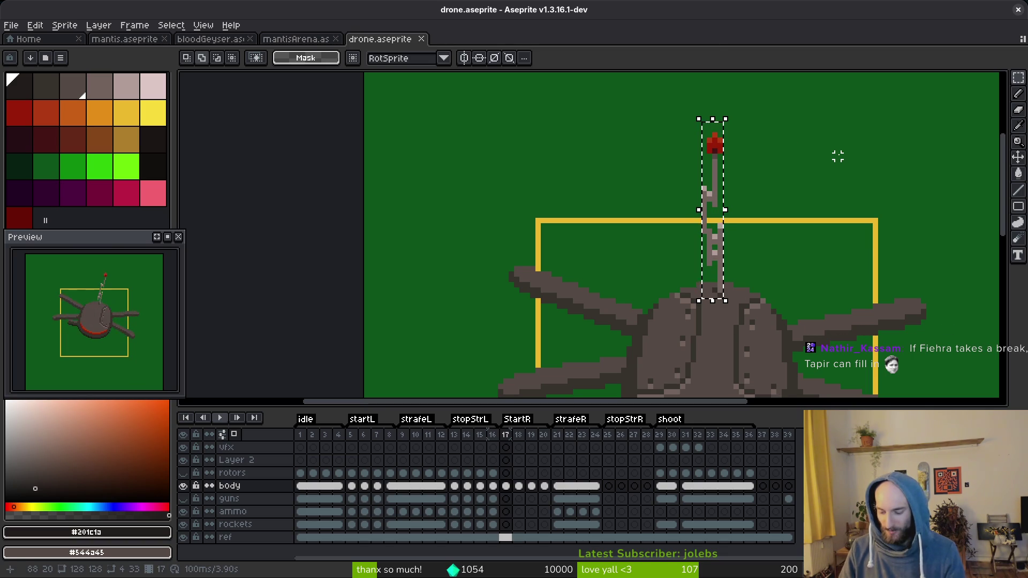
pyautogui.hotkey('shift', 'h')
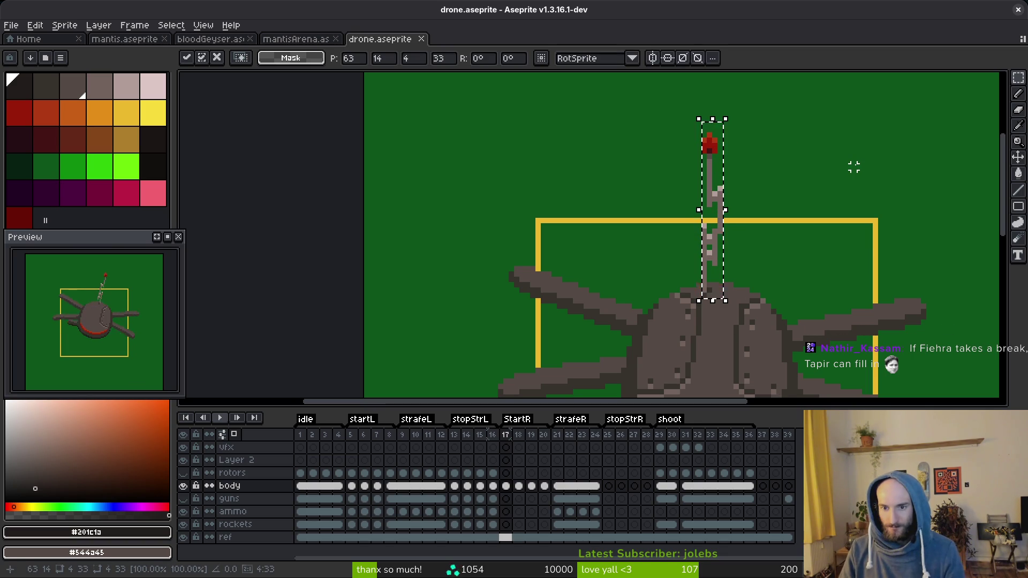
pyautogui.press('Right')
pyautogui.press('Right')
pyautogui.press('Right')
pyautogui.hotkey('ctrl', 'd')
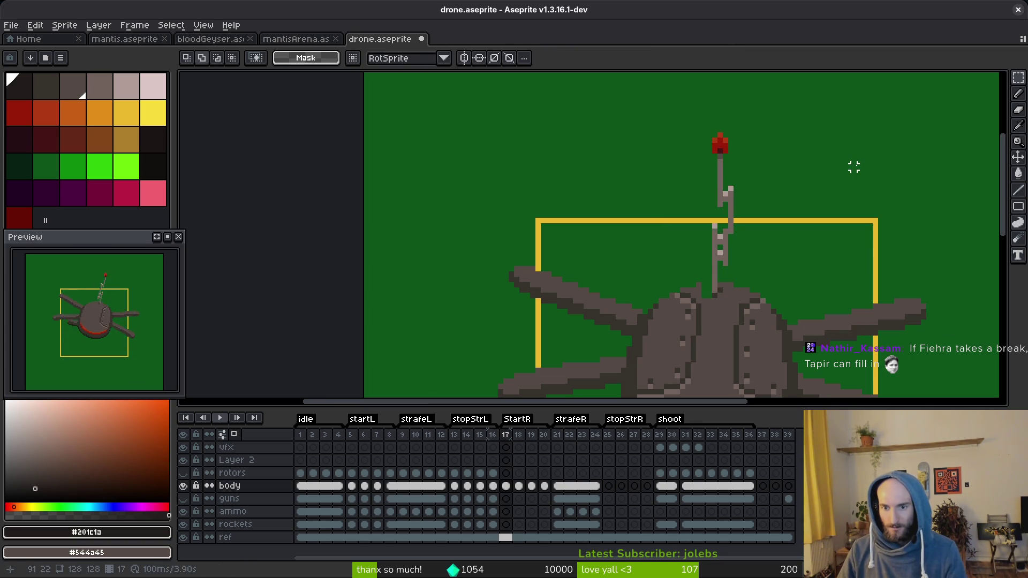
pyautogui.scroll(3, 727, 308)
# - Sample the drone's grey body colour and compare frames 16 and 17
pyautogui.keyDown('alt'); pyautogui.click(684, 252); pyautogui.keyUp('alt')
pyautogui.press('b')
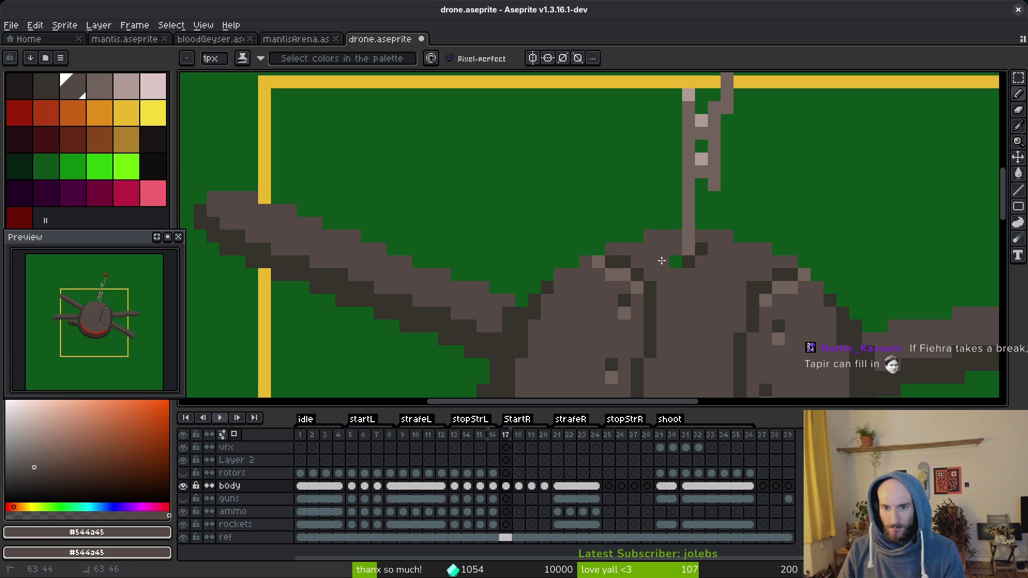
pyautogui.scroll(-4, 697, 260)
pyautogui.scroll(2, 728, 308)
pyautogui.scroll(-1, 715, 270)
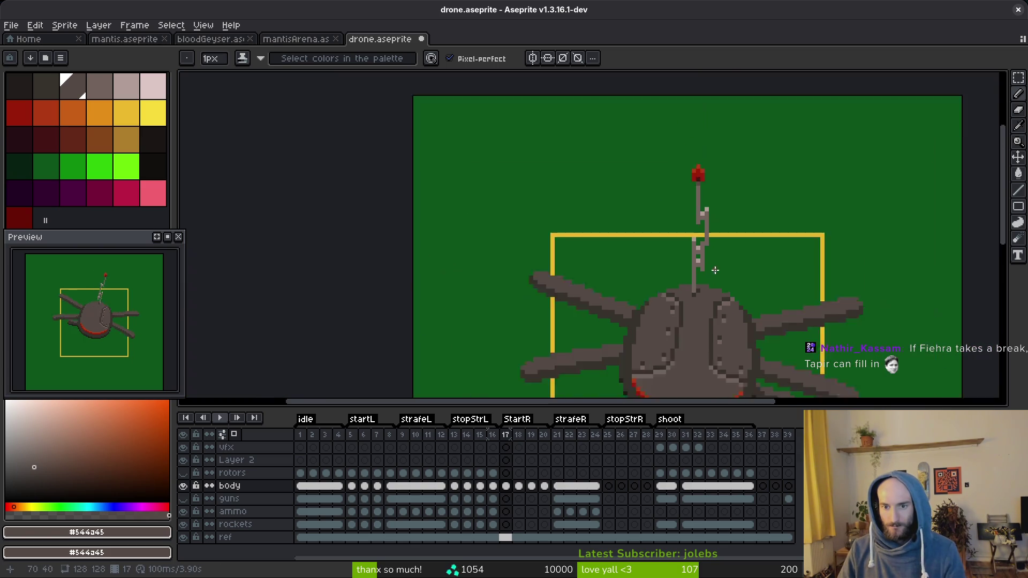
pyautogui.scroll(-1, 716, 270)
pyautogui.press('Left')
pyautogui.press('Right')
pyautogui.press('Left')
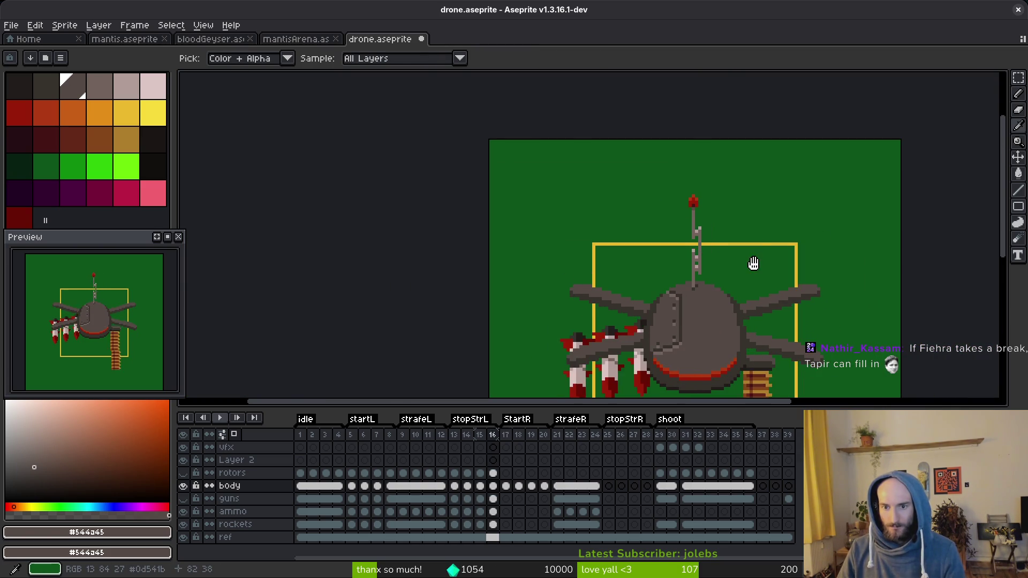
pyautogui.press('Right')
# - Marquee the antenna tip in frame 17, nudge it one pixel left and commit
pyautogui.press('m')
pyautogui.scroll(2, 730, 259)
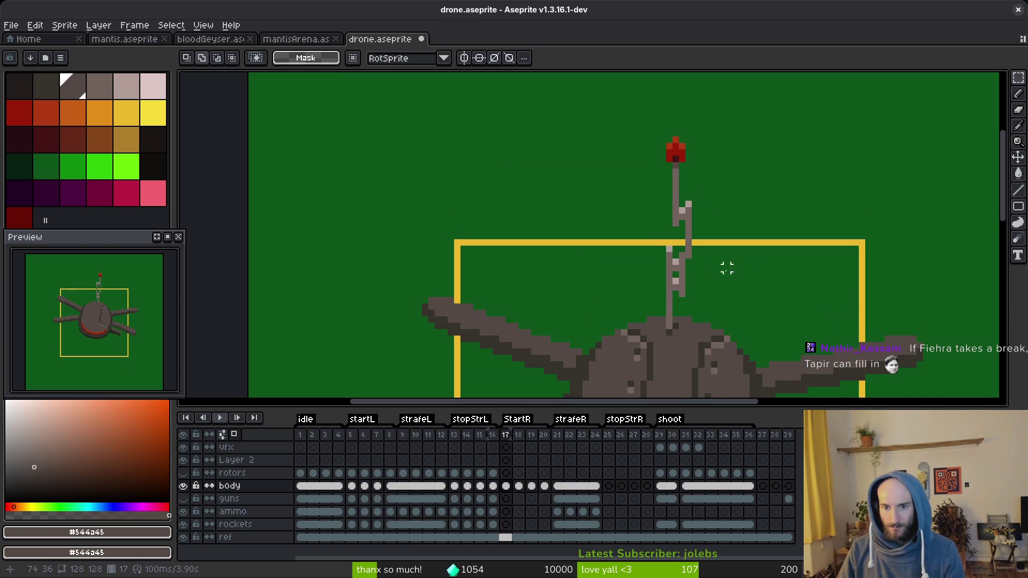
pyautogui.moveTo(659, 123)
pyautogui.mouseDown()
pyautogui.moveTo(694, 229)
pyautogui.moveTo(707, 242)
pyautogui.moveTo(689, 230)
pyautogui.moveTo(682, 239)
pyautogui.mouseUp()
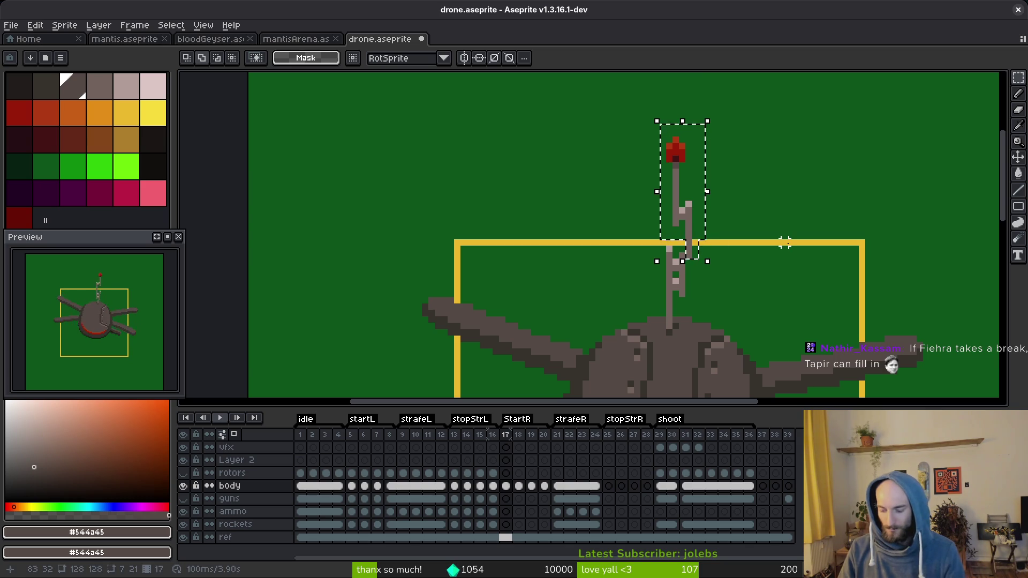
pyautogui.press('Left')
pyautogui.press('Return')
# - Flip between frames 16 and 17 to check the moved antenna
pyautogui.scroll(-2, 759, 204)
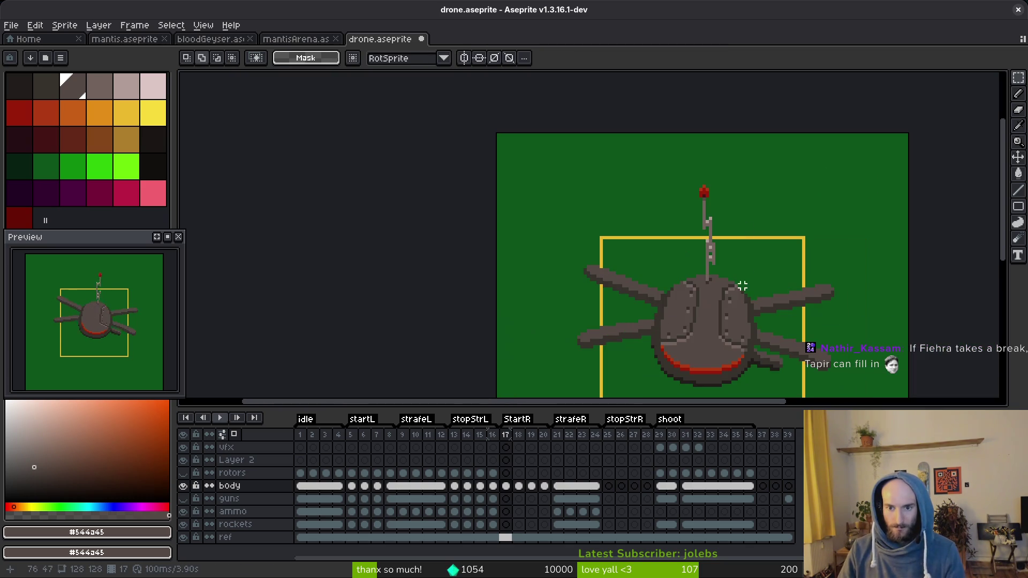
pyautogui.press('Left')
pyautogui.press('i')
pyautogui.press('Right')
pyautogui.press('m')
pyautogui.press('Left')
pyautogui.press('Right')
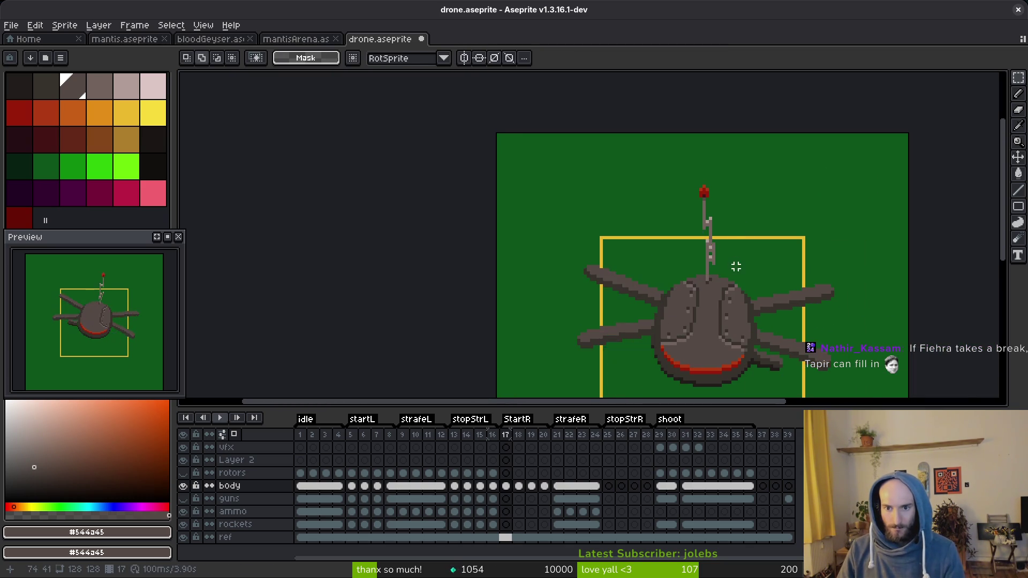
pyautogui.scroll(2, 725, 255)
# - Shift the selected antenna pixels in frame 17 left and undo a trial eraser stroke
pyautogui.scroll(2, 725, 255)
pyautogui.moveTo(672, 211)
pyautogui.mouseDown()
pyautogui.moveTo(703, 255)
pyautogui.moveTo(682, 257)
pyautogui.mouseUp()
pyautogui.click(758, 233)
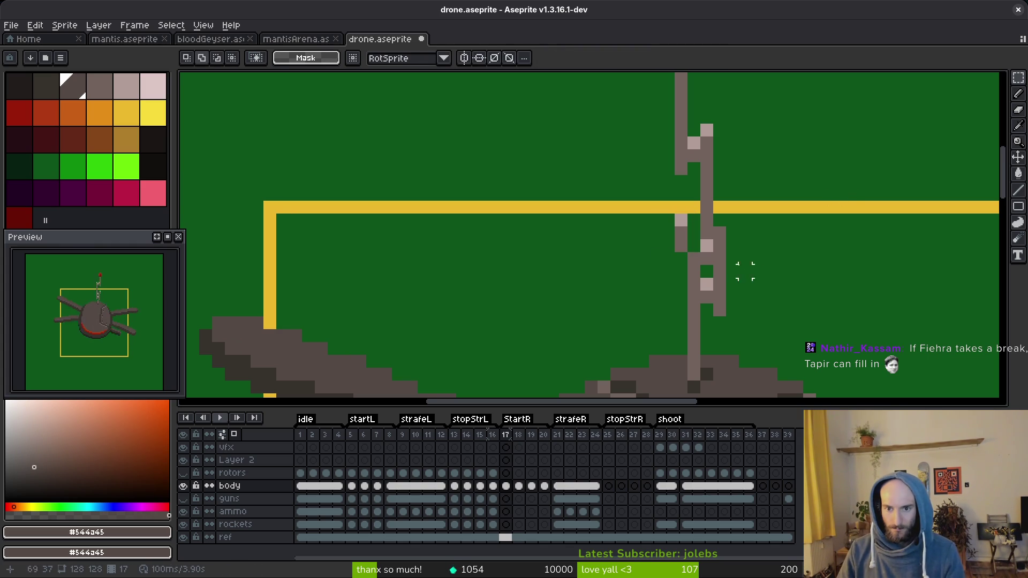
pyautogui.press('e')
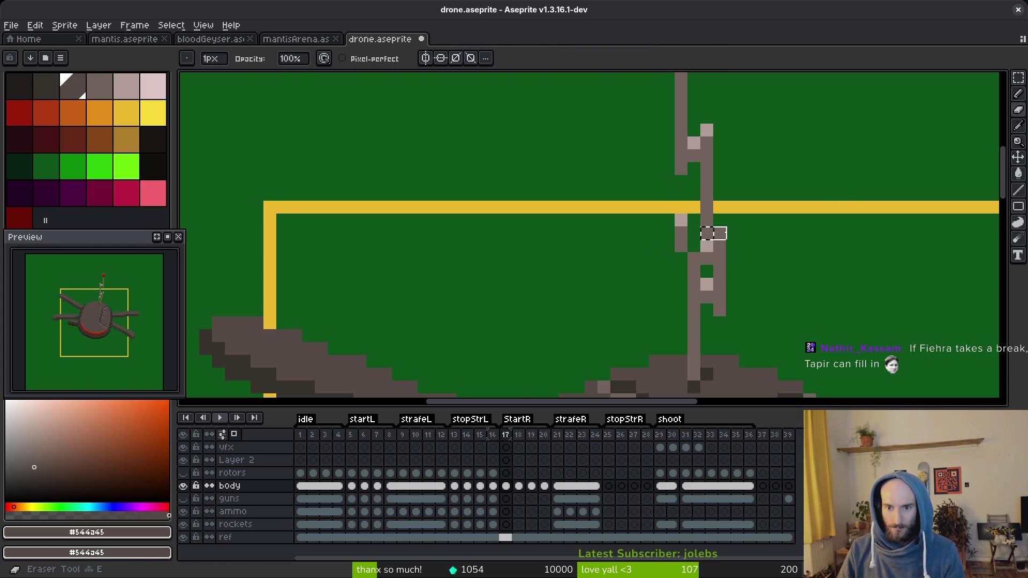
pyautogui.hotkey('ctrl', 'z')
# - Compare against frame 16, recentre the drone and select the whole frame 17 antenna
pyautogui.scroll(-4, 764, 271)
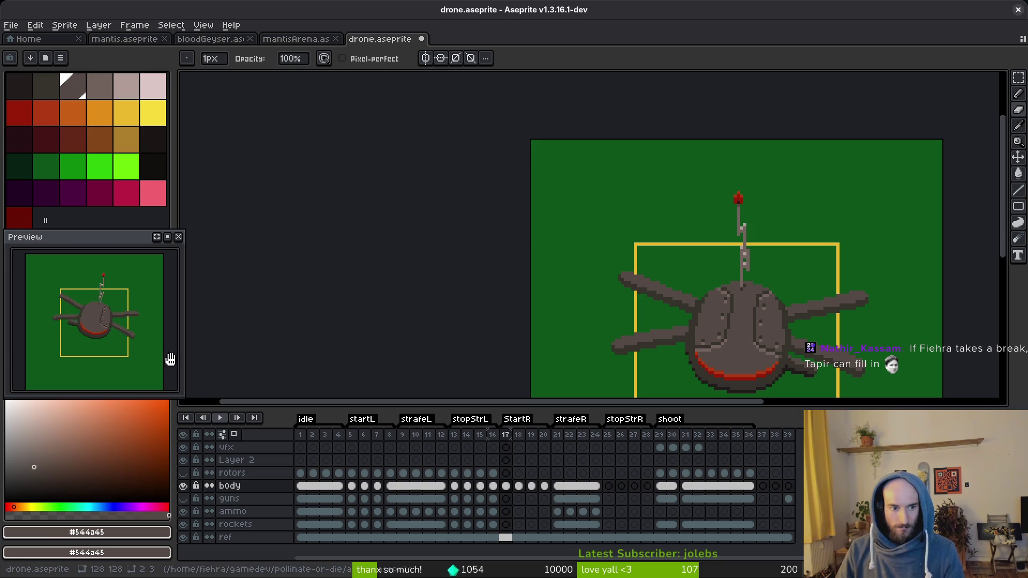
pyautogui.press('Left')
pyautogui.press('i')
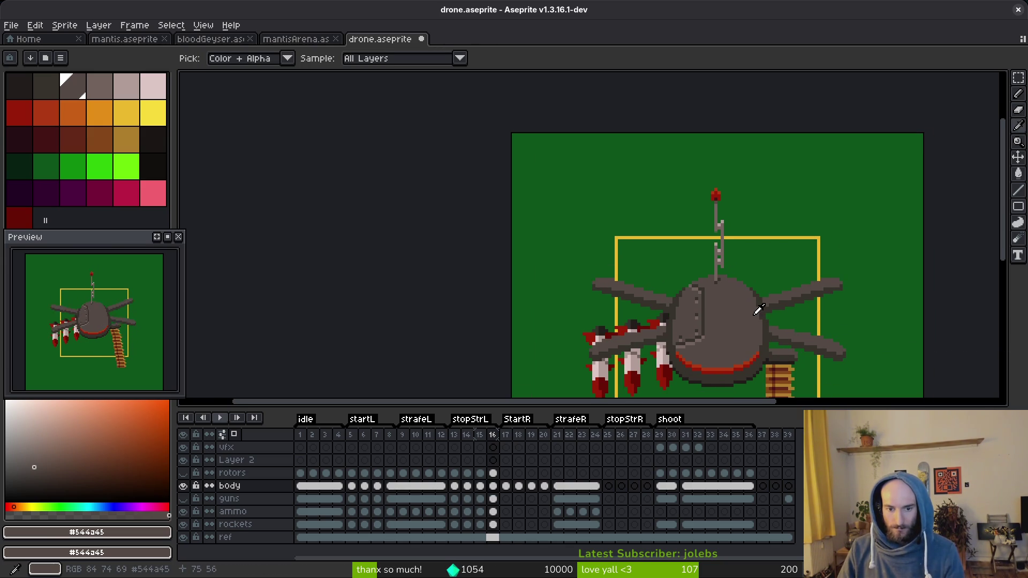
pyautogui.press('Right')
pyautogui.press('Right')
pyautogui.moveTo(758, 309); pyautogui.dragTo(742, 275)
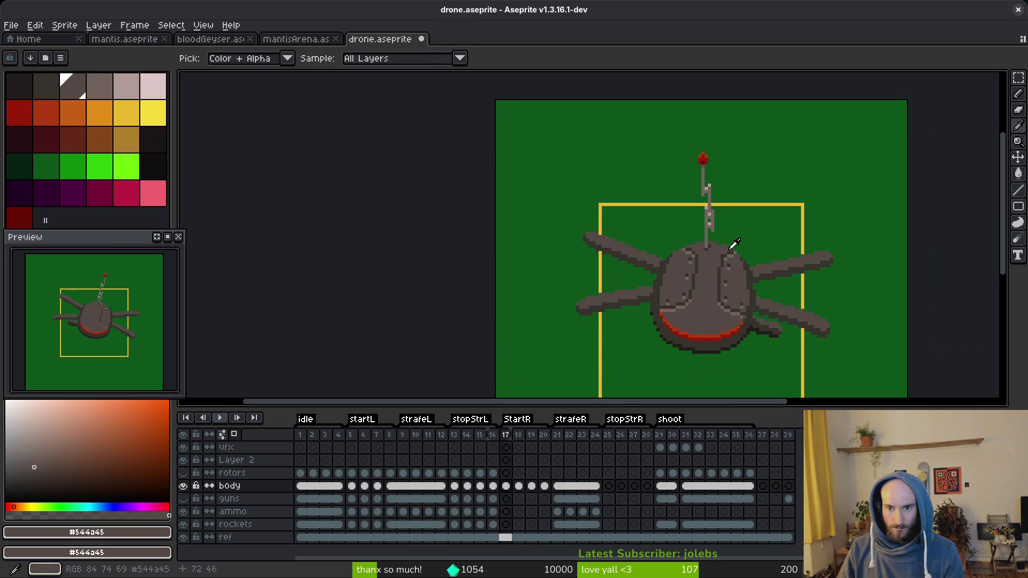
pyautogui.scroll(2, 725, 256)
pyautogui.scroll(1, 725, 256)
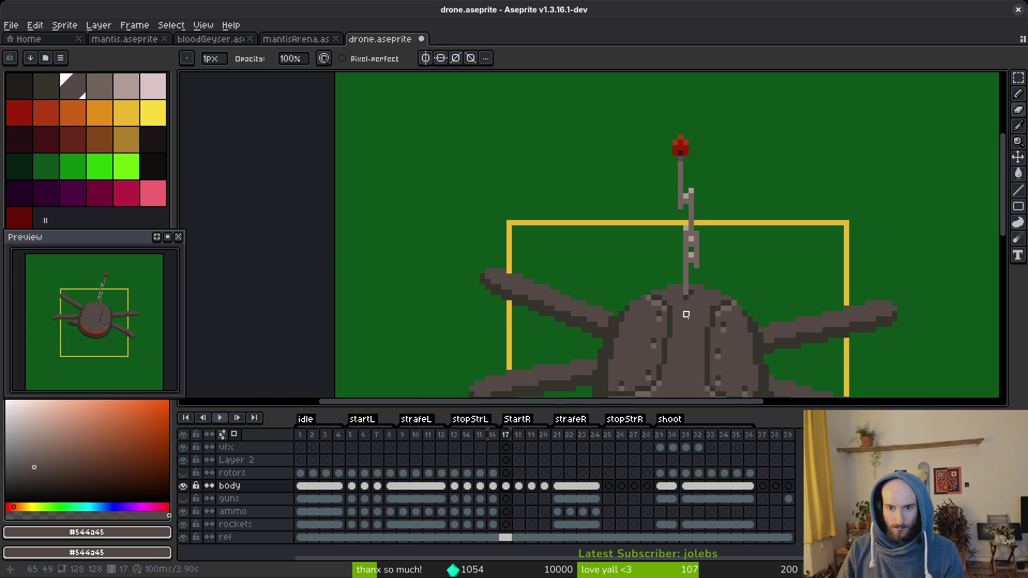
pyautogui.press('m')
pyautogui.moveTo(662, 124)
pyautogui.mouseDown()
pyautogui.moveTo(706, 227)
pyautogui.moveTo(679, 202)
pyautogui.mouseUp()
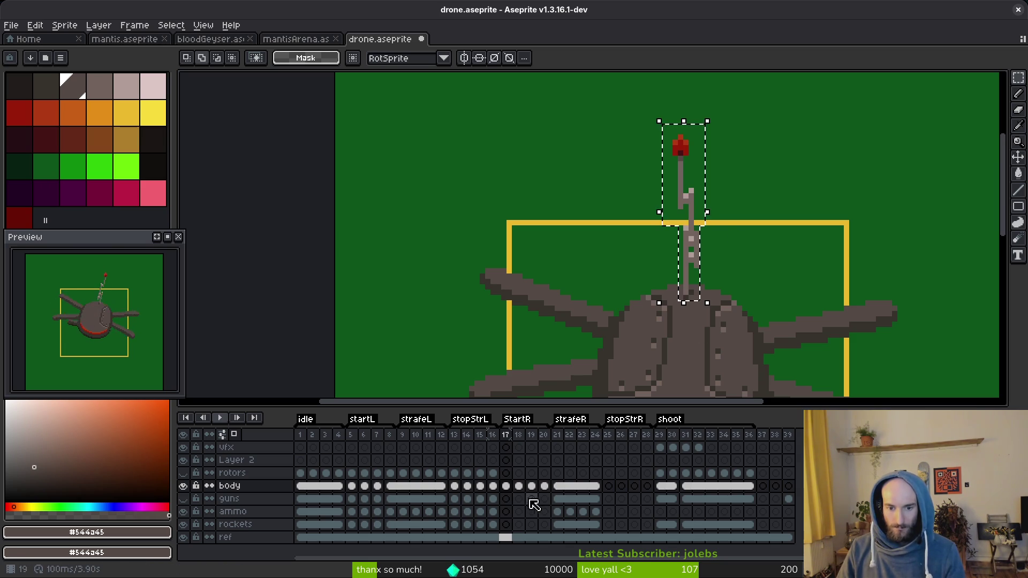
# - Paste the bent antenna from frame 17 into frame 18
pyautogui.click(519, 486)
pyautogui.hotkey('ctrl', 'z')
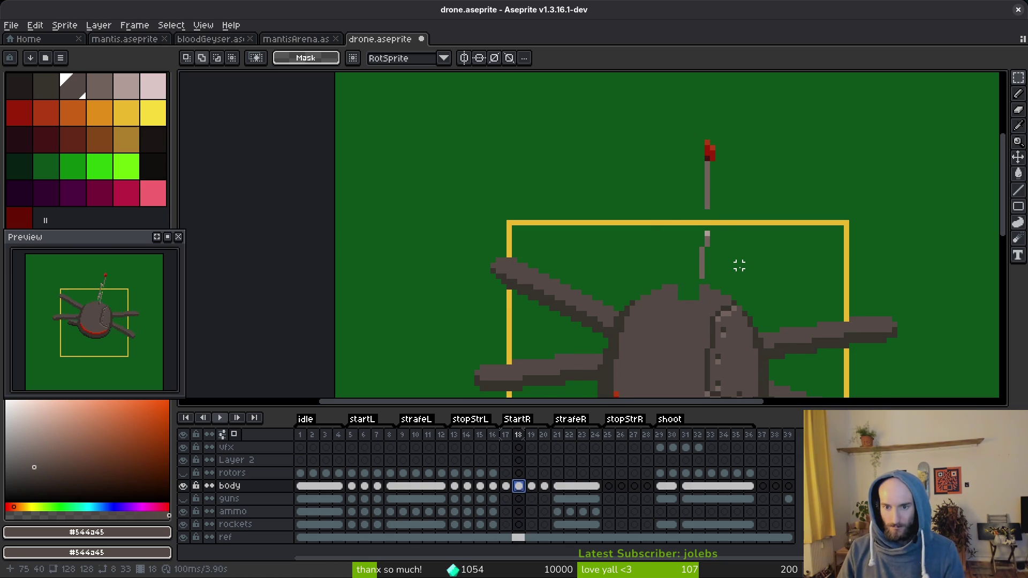
pyautogui.moveTo(681, 111); pyautogui.dragTo(735, 292)
pyautogui.hotkey('ctrl', 'v')
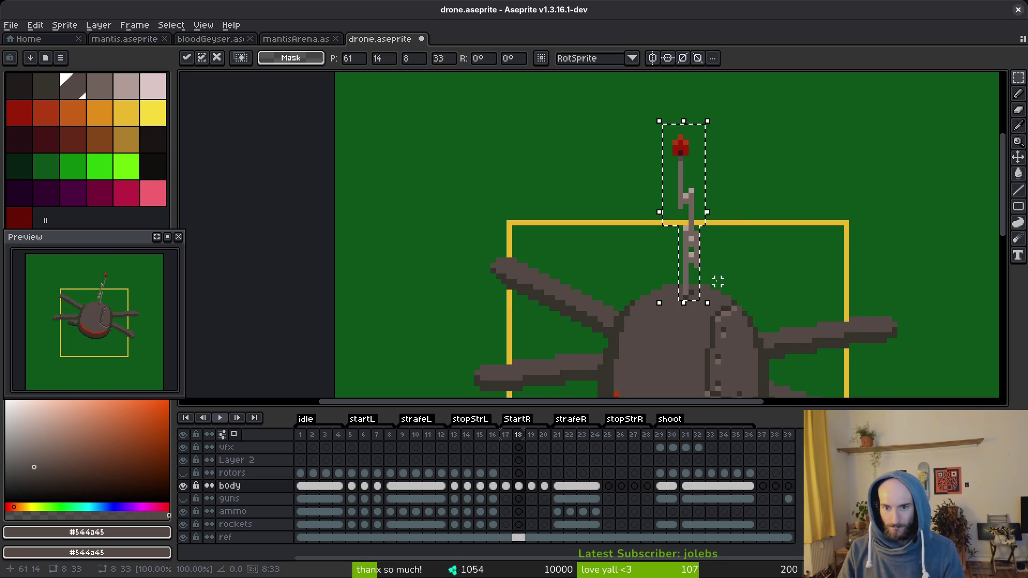
pyautogui.click(712, 260)
# - Shift frame 18's lower antenna section one pixel right
pyautogui.press('Left')
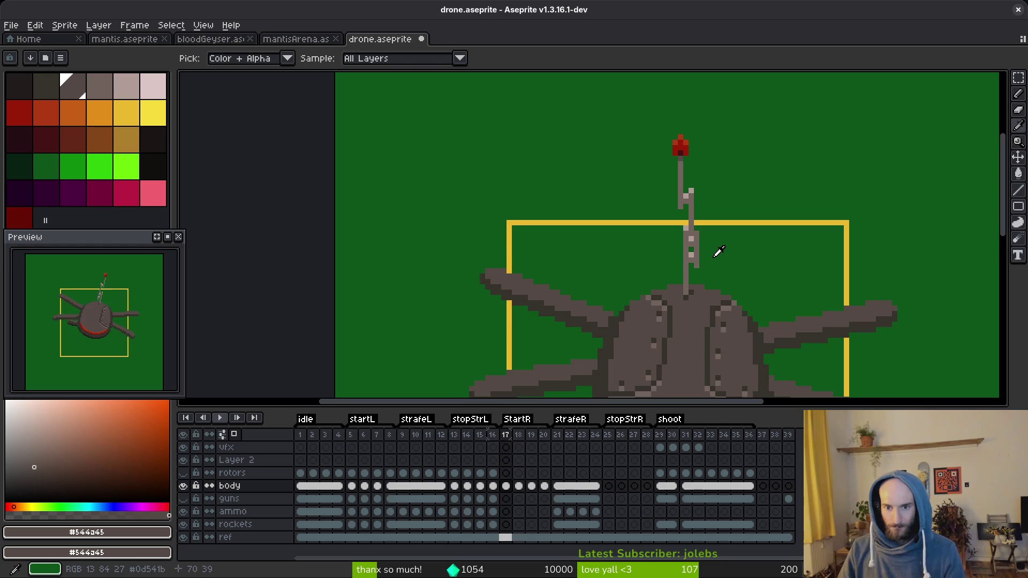
pyautogui.press('Right')
pyautogui.press('Left')
pyautogui.scroll(1, 719, 252)
pyautogui.press('Right')
pyautogui.press('m')
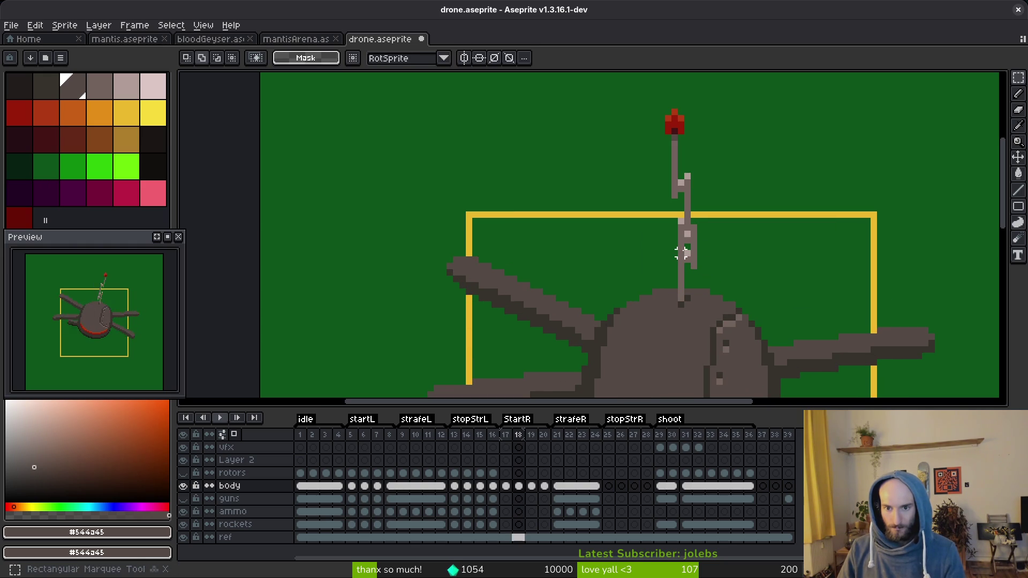
pyautogui.moveTo(681, 253); pyautogui.dragTo(701, 311)
pyautogui.press('Right')
pyautogui.hotkey('ctrl', 'd')
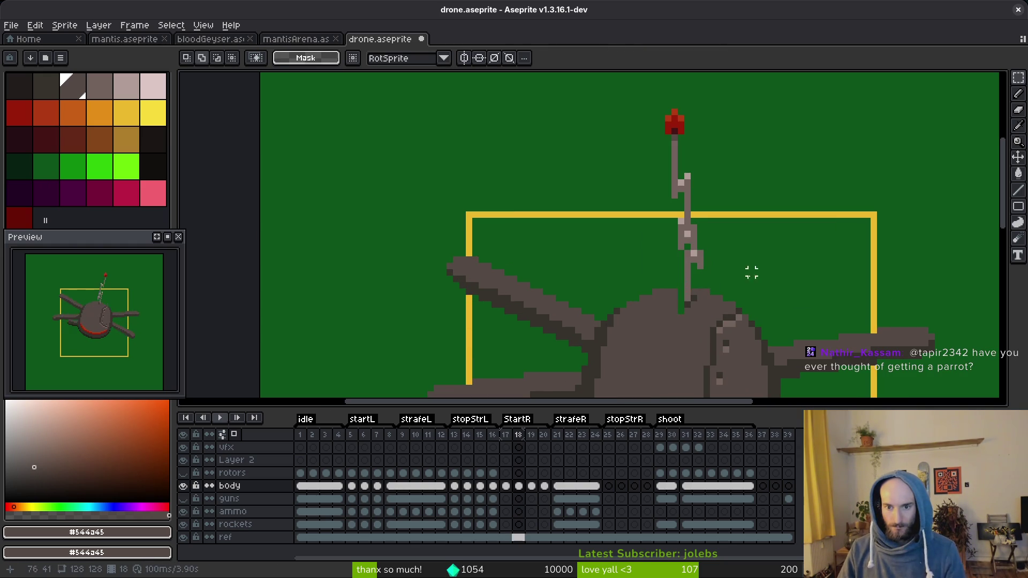
# - Delete a stray pixel at the antenna base on the drone's body
pyautogui.press('b')
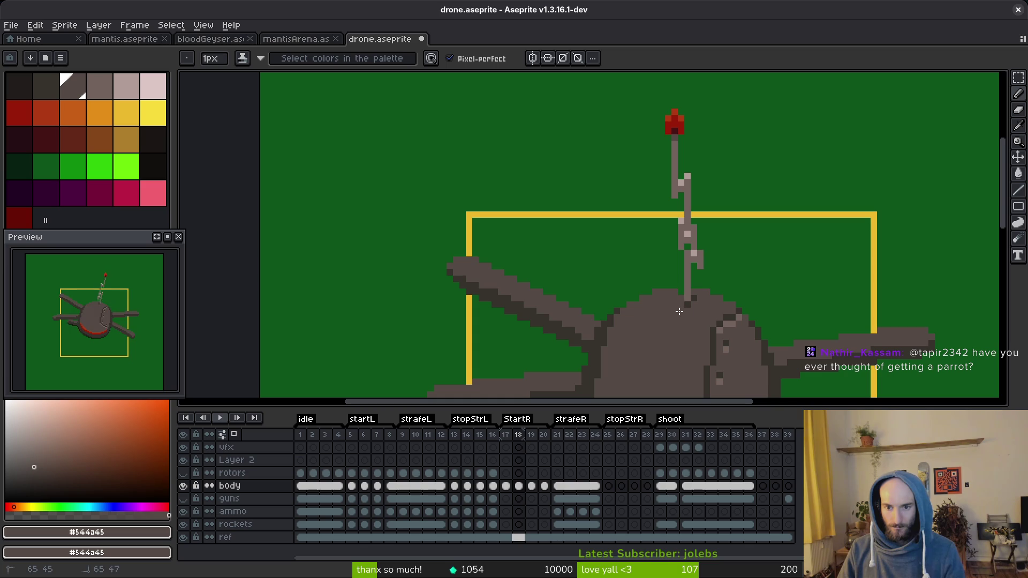
pyautogui.scroll(2, 681, 294)
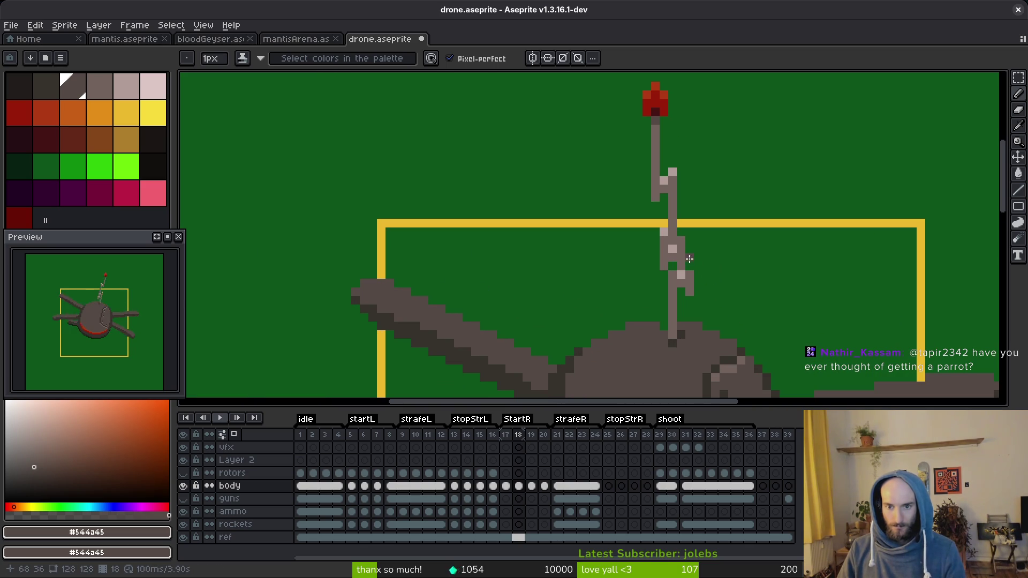
pyautogui.press('m')
pyautogui.moveTo(657, 234)
pyautogui.mouseDown()
pyautogui.moveTo(696, 273)
pyautogui.moveTo(679, 271)
pyautogui.moveTo(707, 271)
pyautogui.moveTo(697, 263)
pyautogui.mouseUp()
pyautogui.scroll(3, 674, 270)
pyautogui.press('Delete')
pyautogui.hotkey('ctrl', 'd')
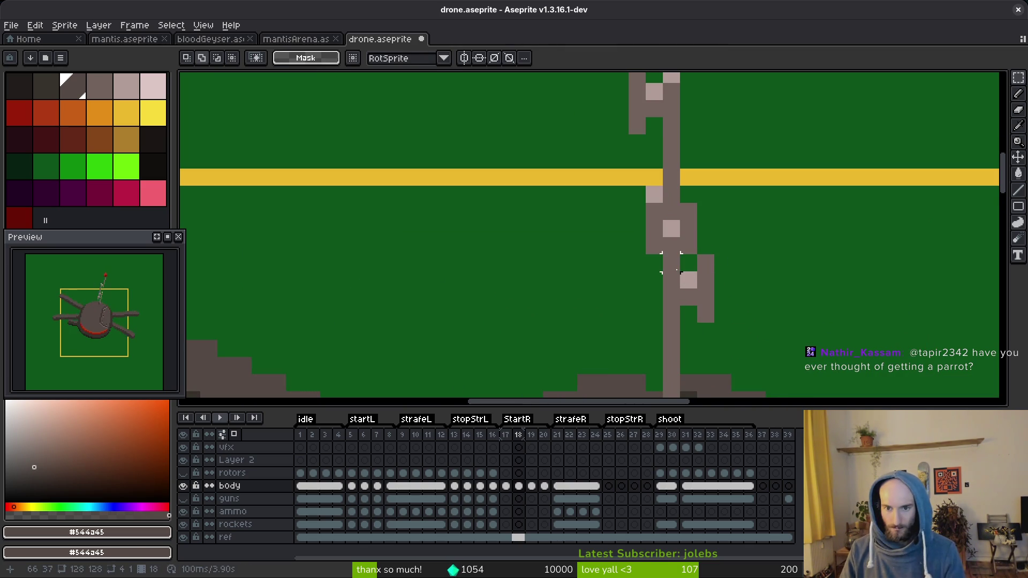
pyautogui.scroll(-2, 757, 211)
# - Move the lower antenna stem one pixel right and save the drone file
pyautogui.moveTo(620, 134)
pyautogui.mouseDown()
pyautogui.moveTo(708, 248)
pyautogui.moveTo(702, 258)
pyautogui.moveTo(724, 307)
pyautogui.mouseUp()
pyautogui.hotkey('ctrl', 'd')
pyautogui.moveTo(594, 119); pyautogui.dragTo(696, 257)
pyautogui.press('Right')
pyautogui.hotkey('ctrl', 'd')
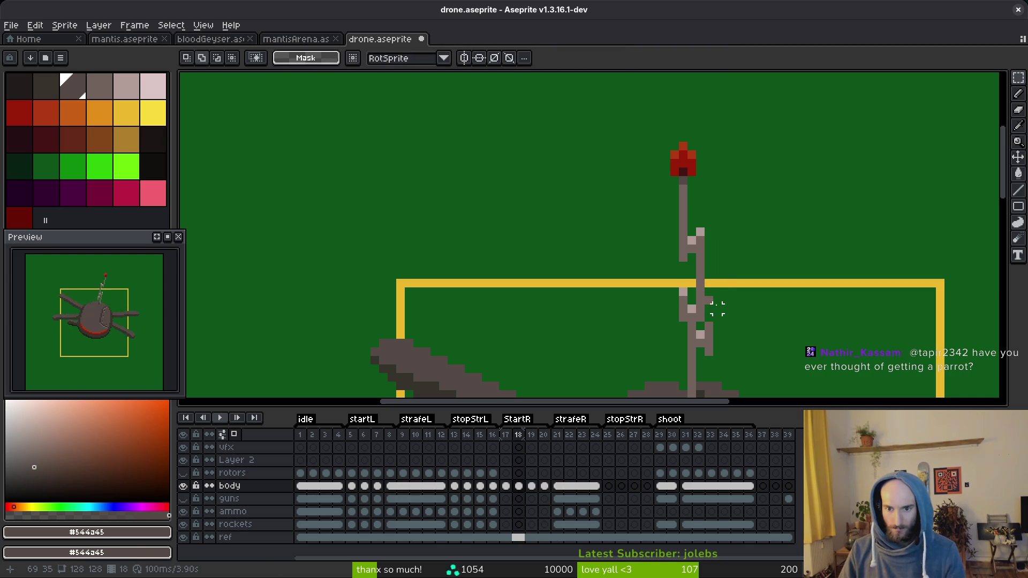
pyautogui.hotkey('ctrl', 's')
# - Nudge frame 18's antenna tip one pixel left and save again
pyautogui.press('Left')
pyautogui.scroll(-3, 712, 297)
pyautogui.press('i')
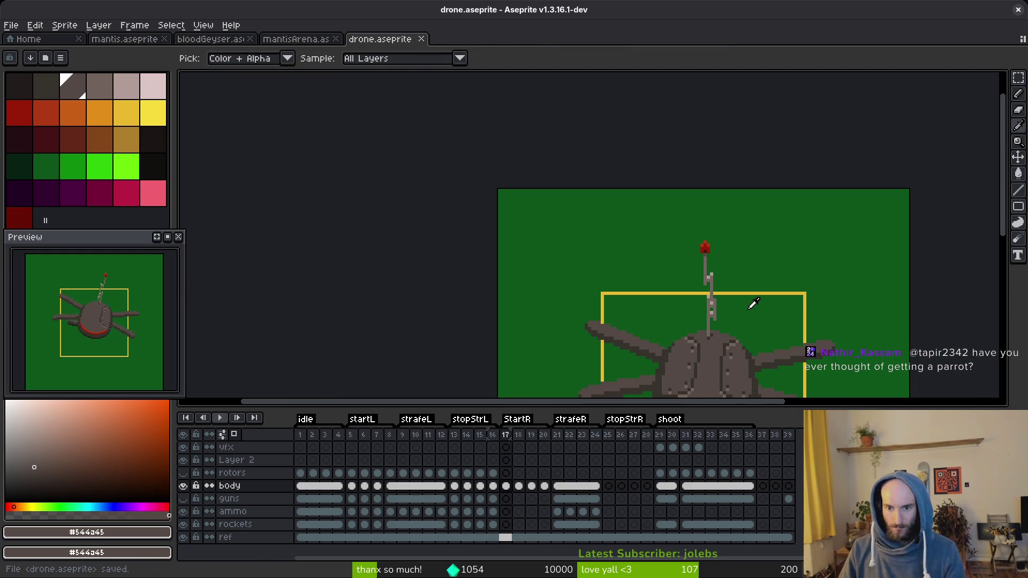
pyautogui.press('Right')
pyautogui.press('m')
pyautogui.scroll(3, 715, 271)
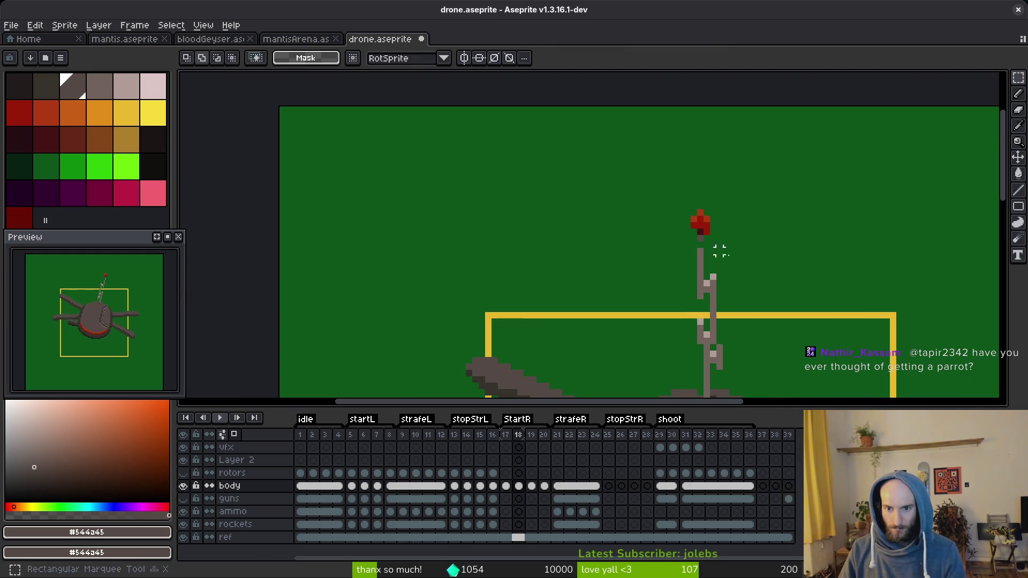
pyautogui.moveTo(654, 191); pyautogui.dragTo(745, 295)
pyautogui.press('Left')
pyautogui.hotkey('ctrl', 'd')
pyautogui.hotkey('ctrl', 's')
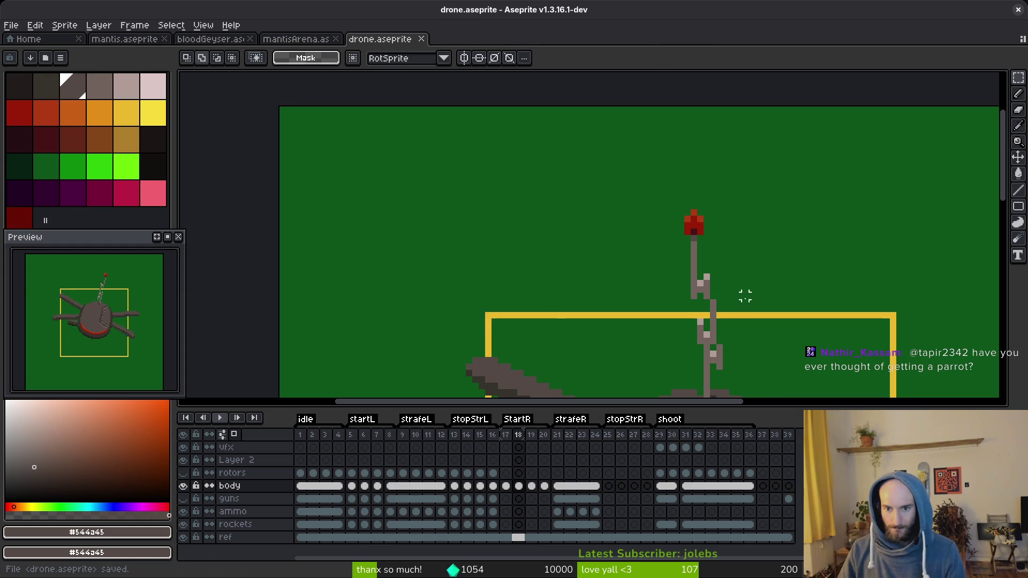
# - Patch the antenna with a pixel of the grey #71625d
pyautogui.scroll(-2, 752, 309)
pyautogui.scroll(2, 731, 308)
pyautogui.press('i')
pyautogui.click(728, 299)
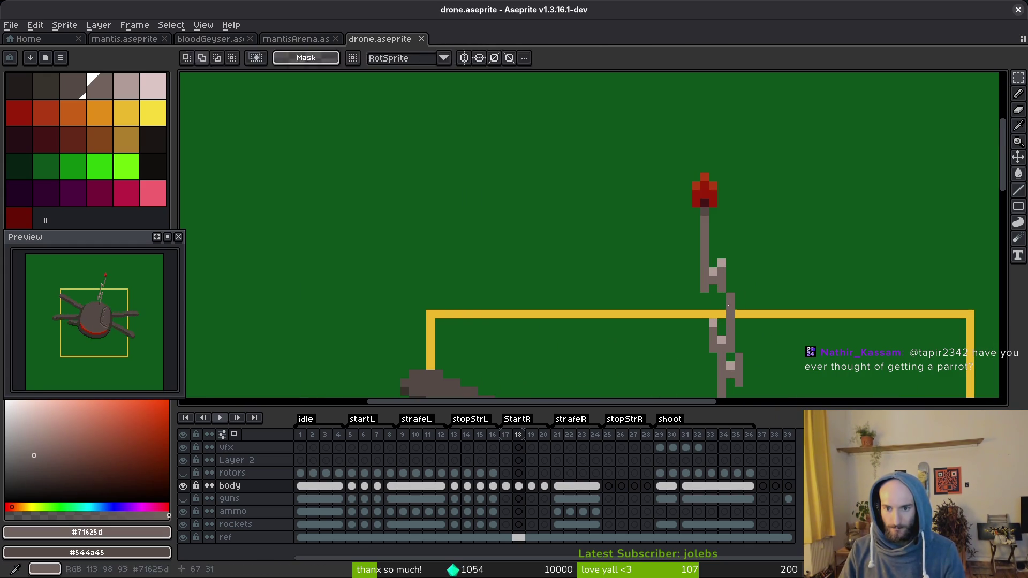
pyautogui.press('b')
pyautogui.click(723, 301)
pyautogui.scroll(-2, 776, 303)
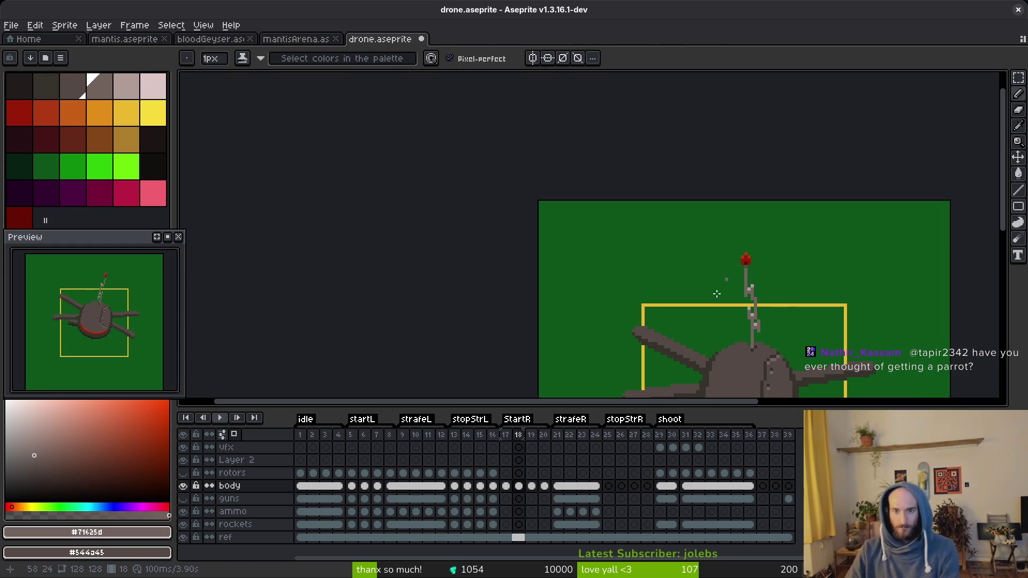
pyautogui.press('m')
pyautogui.scroll(1, 755, 264)
pyautogui.scroll(-1, 768, 259)
# - Browse the earlier animation frames 6 through 9
pyautogui.press('i')
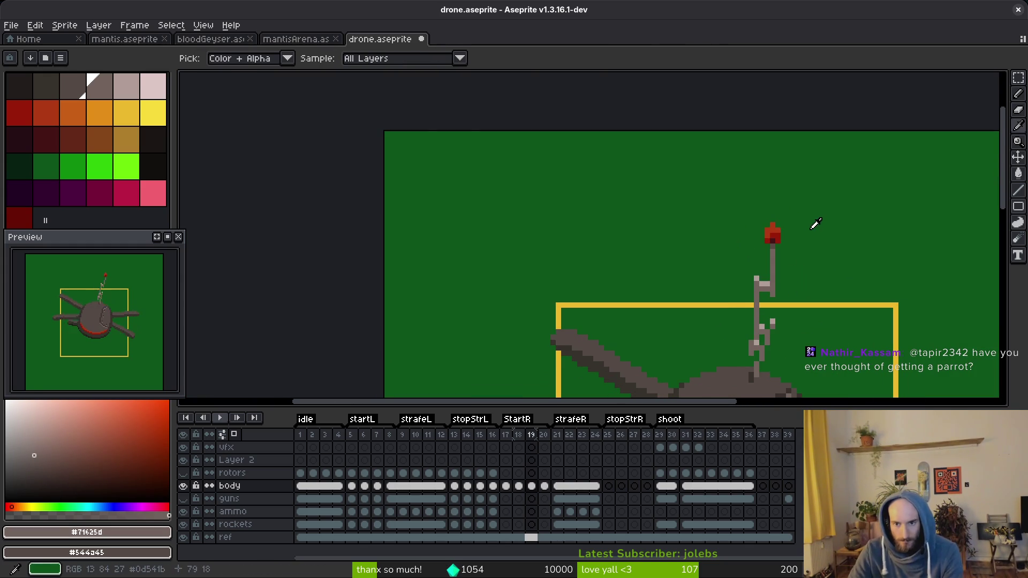
pyautogui.click(399, 449)
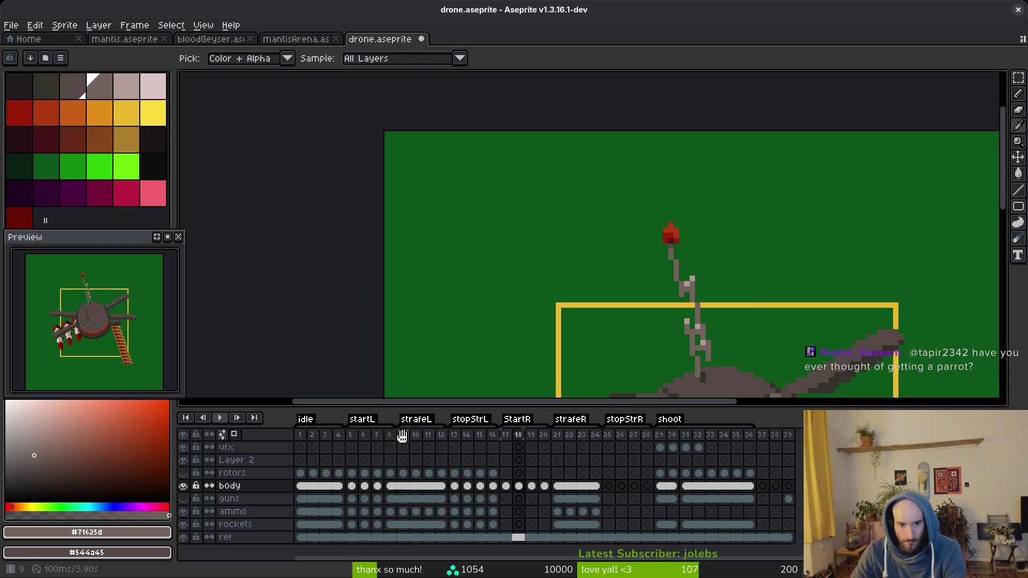
pyautogui.click(365, 447)
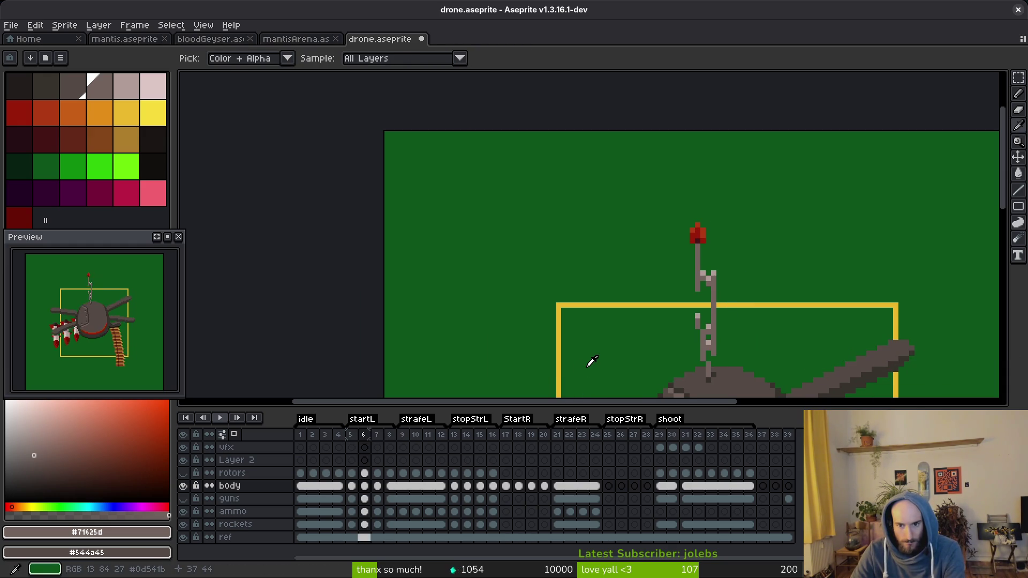
pyautogui.press('Right')
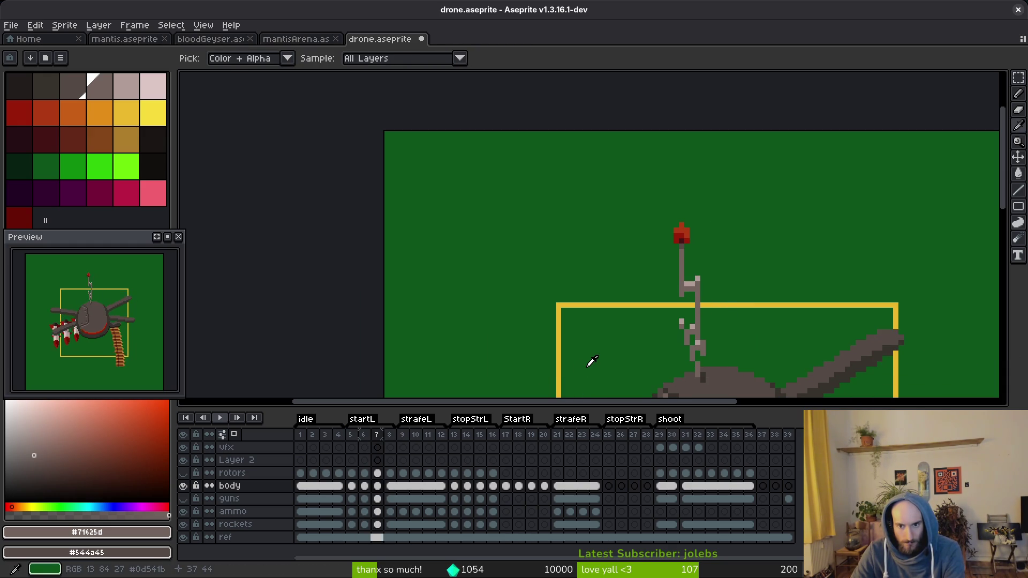
pyautogui.press('Right')
pyautogui.press('Left')
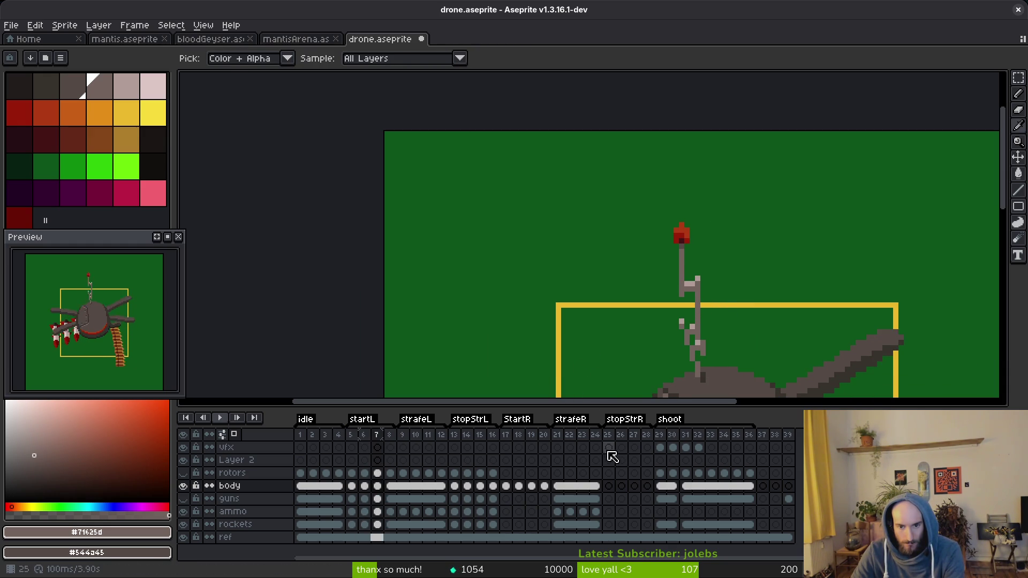
# - Return to frame 18 and flip between neighbouring frames to check the antenna
pyautogui.click(517, 435)
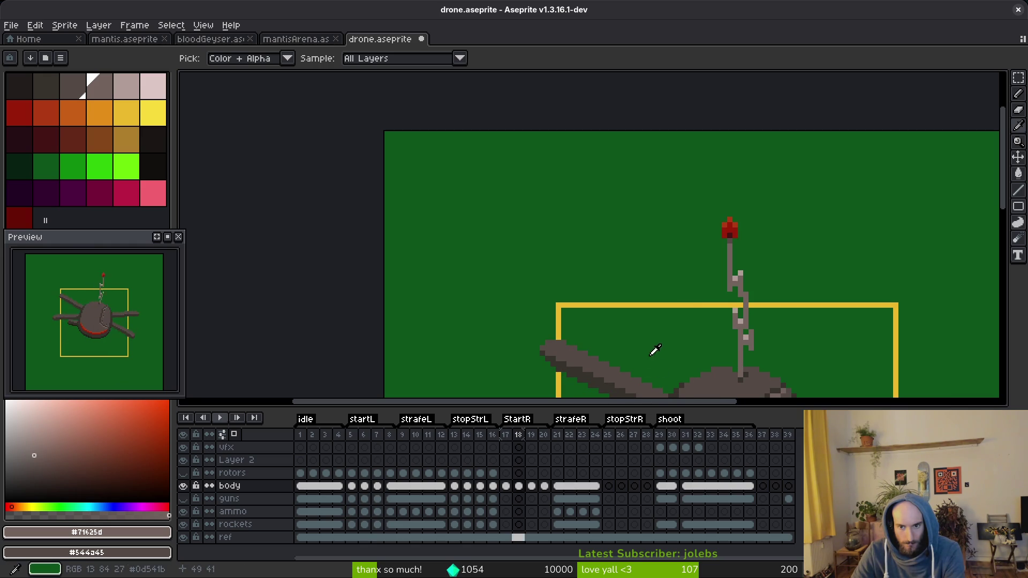
pyautogui.press('Right')
pyautogui.press('Left')
pyautogui.press('Right')
pyautogui.press('Left')
pyautogui.press('Right')
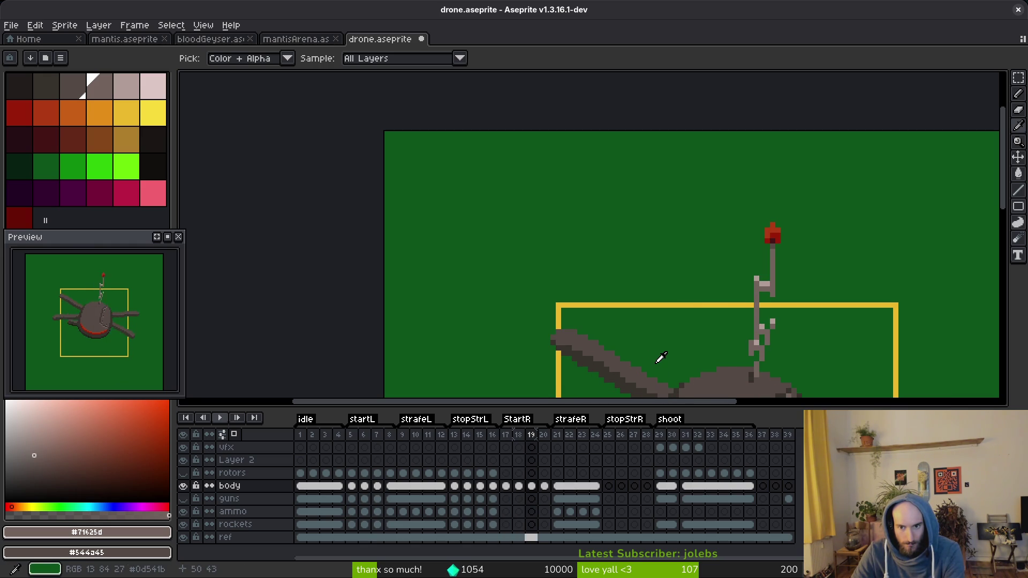
pyautogui.press('Left')
pyautogui.press('Left')
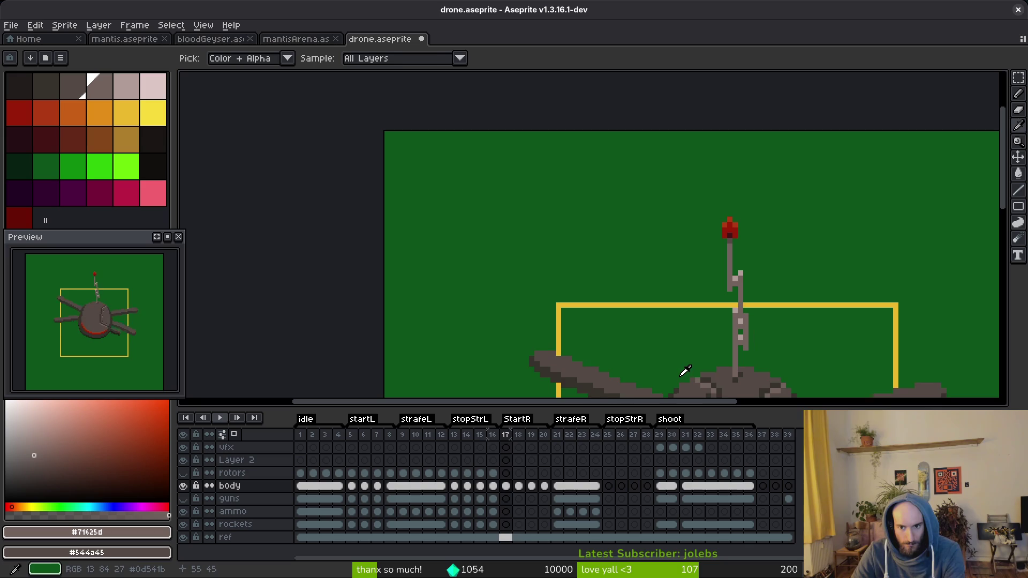
pyautogui.press('Right')
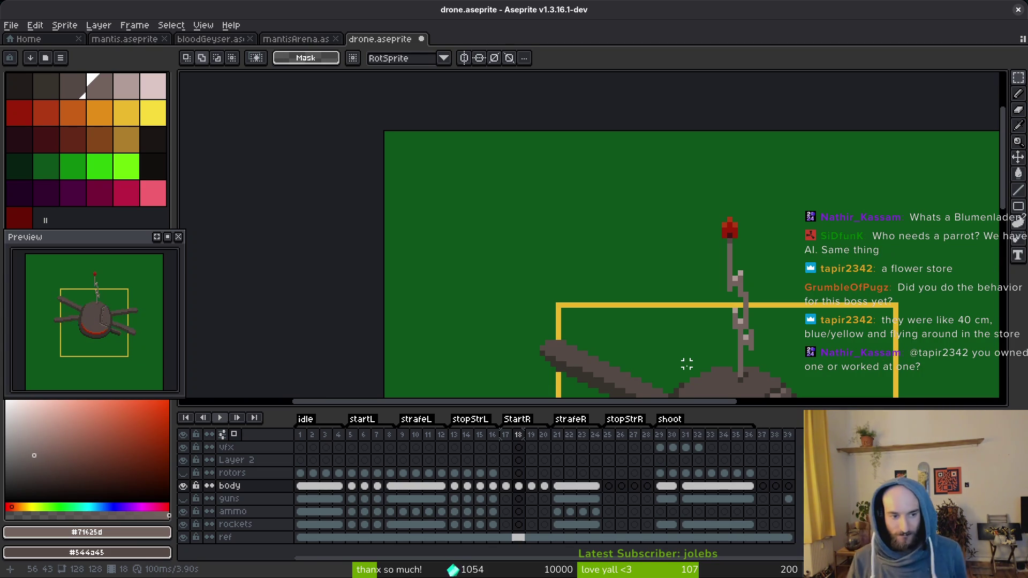
# - Jump to shoot frame 30 and make the ammo belt layer visible
pyautogui.scroll(-2, 687, 364)
pyautogui.click(673, 461)
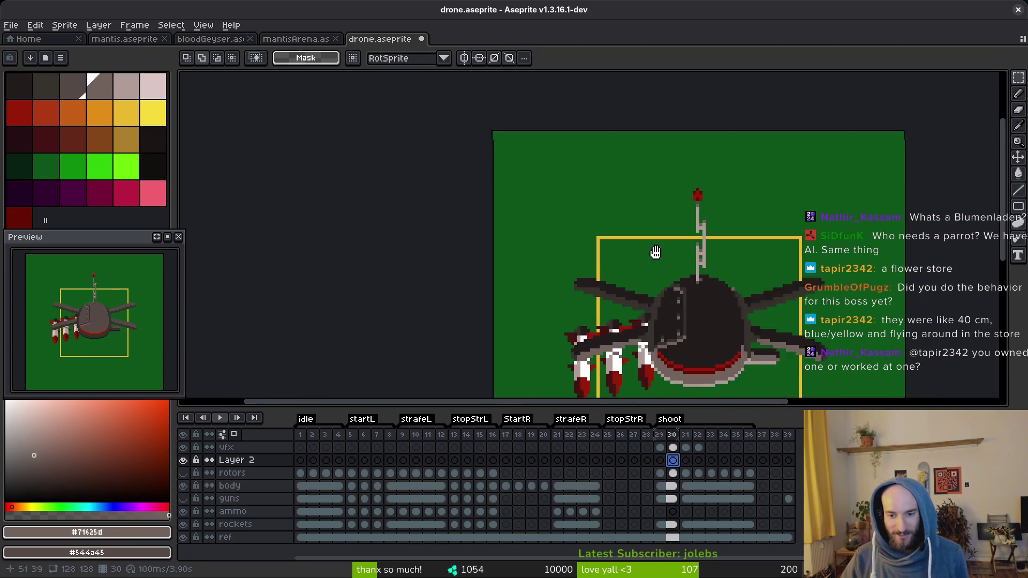
pyautogui.moveTo(655, 252); pyautogui.dragTo(628, 194)
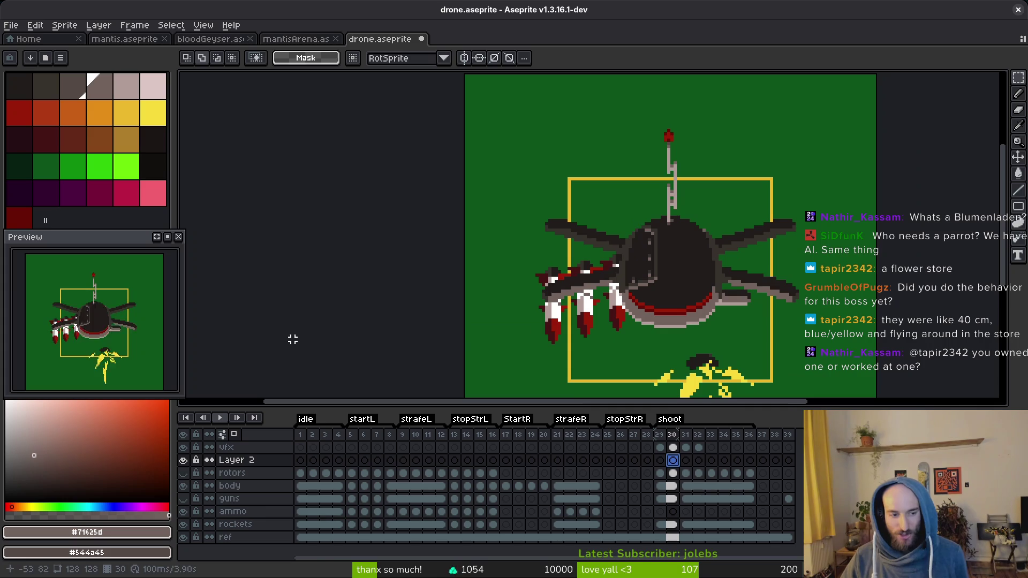
pyautogui.click(183, 498)
# - Set a preview playback speed, hide the green reference layer and centre the drone
pyautogui.click(167, 237)
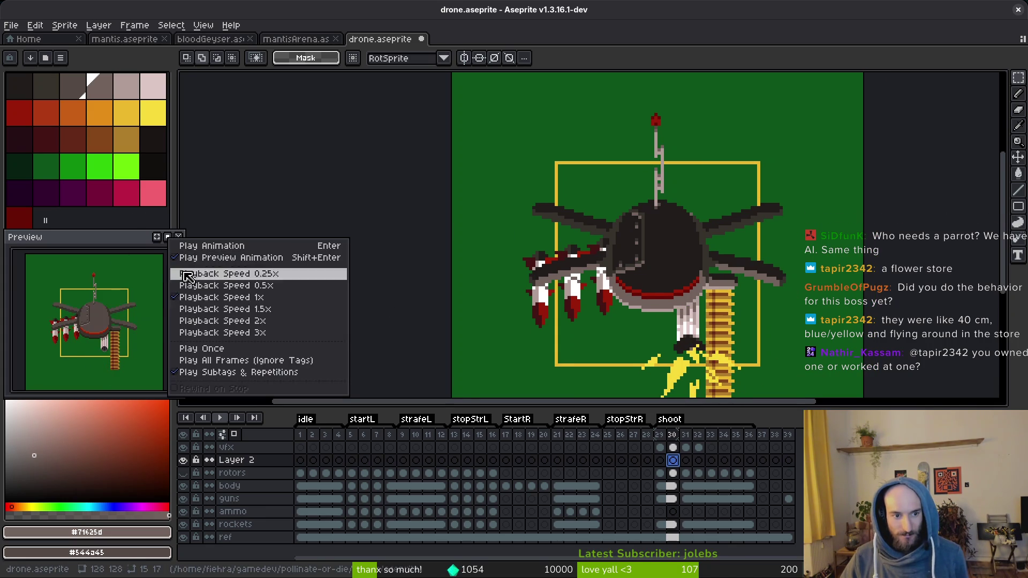
pyautogui.click(259, 333)
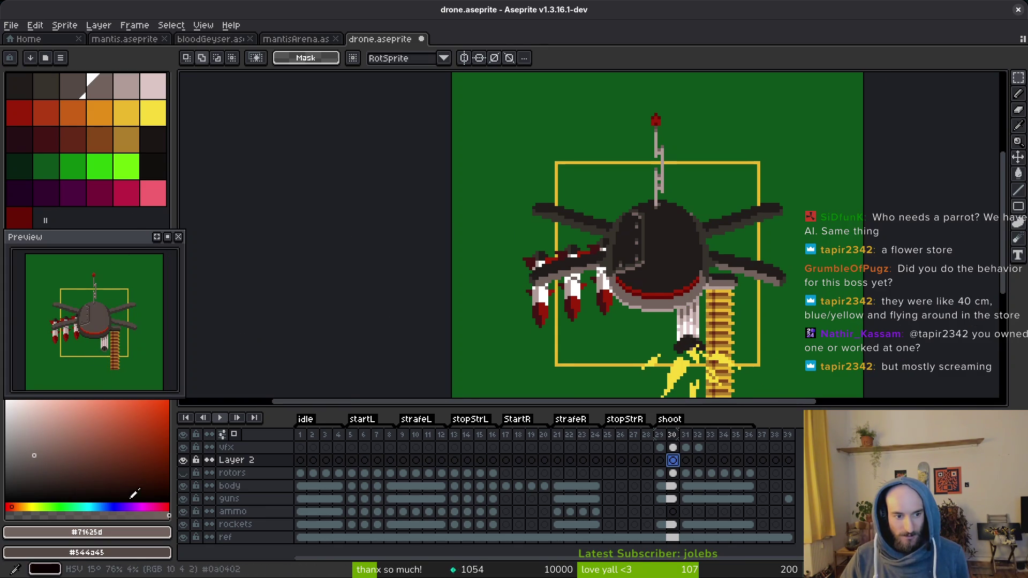
pyautogui.click(183, 537)
pyautogui.moveTo(549, 238); pyautogui.dragTo(537, 219)
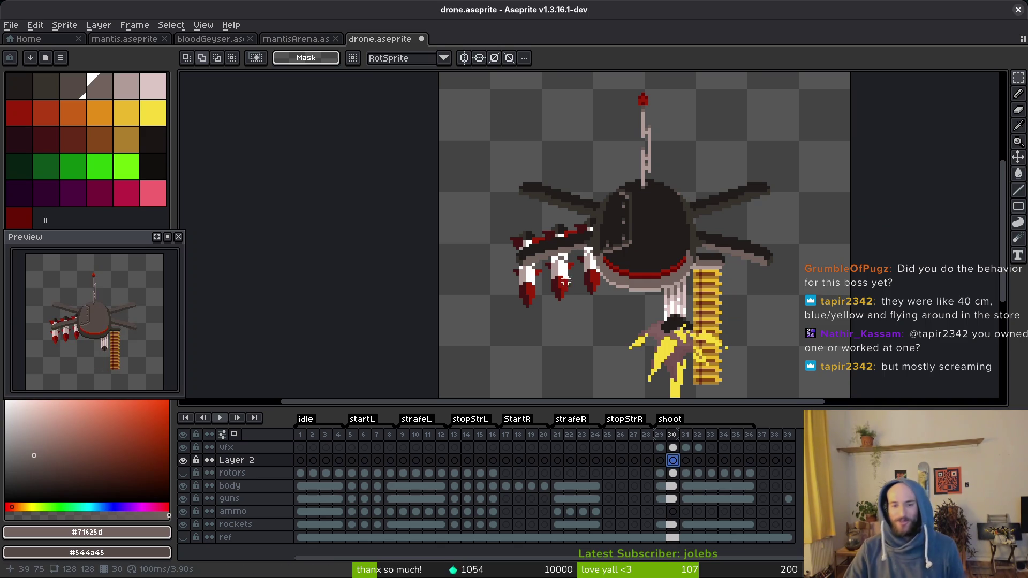
pyautogui.hscroll(2, 566, 282)
pyautogui.scroll(-2, 560, 266)
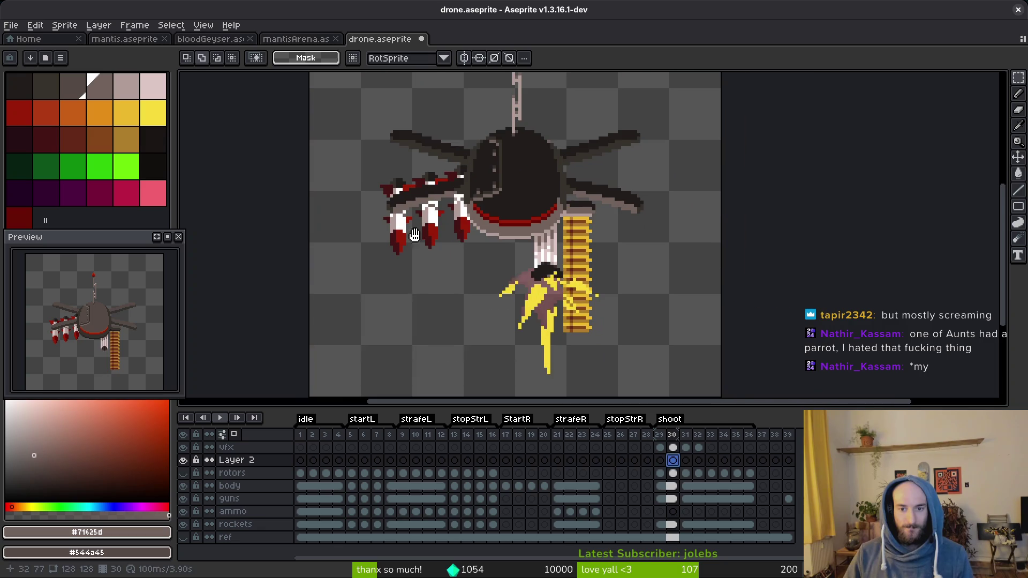
# - Alt+Tab from Aseprite over to the game project
pyautogui.hotkey('alt', 'Tab')
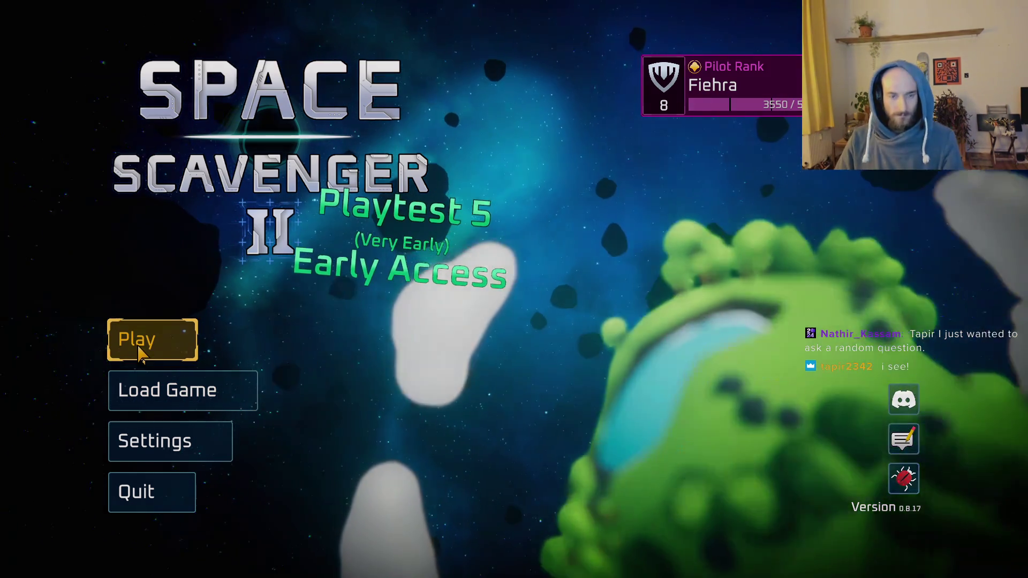
# - Start a new game, fly to the Daily Challenge portal and open today's leaderboard
pyautogui.click(138, 347)
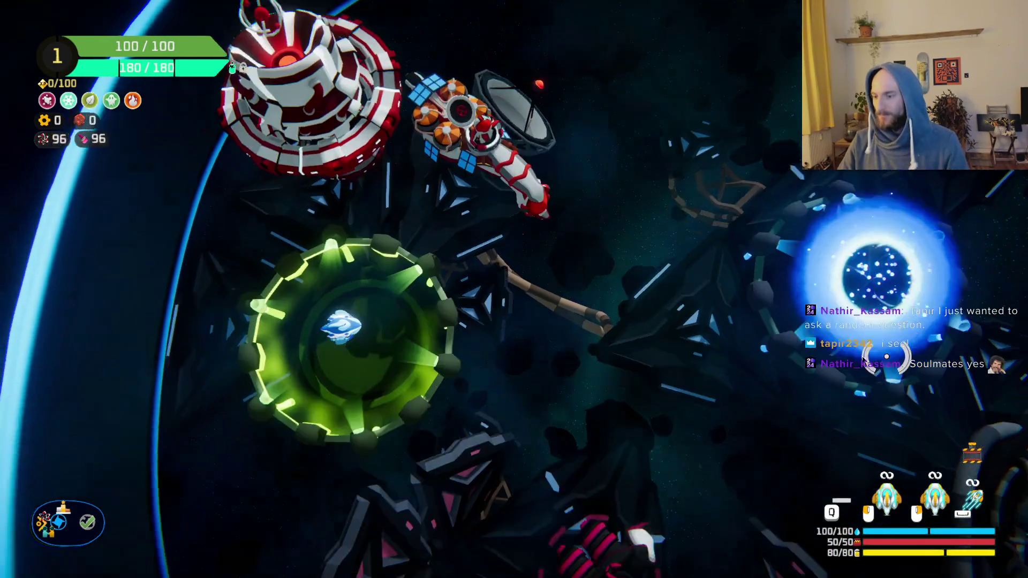
pyautogui.press('w')
pyautogui.press('w')
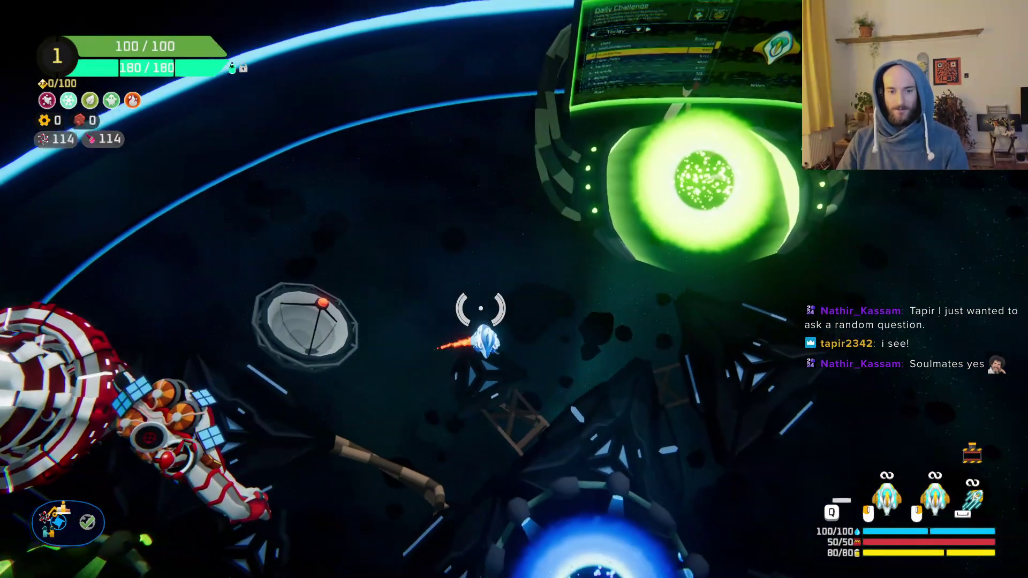
pyautogui.press('f')
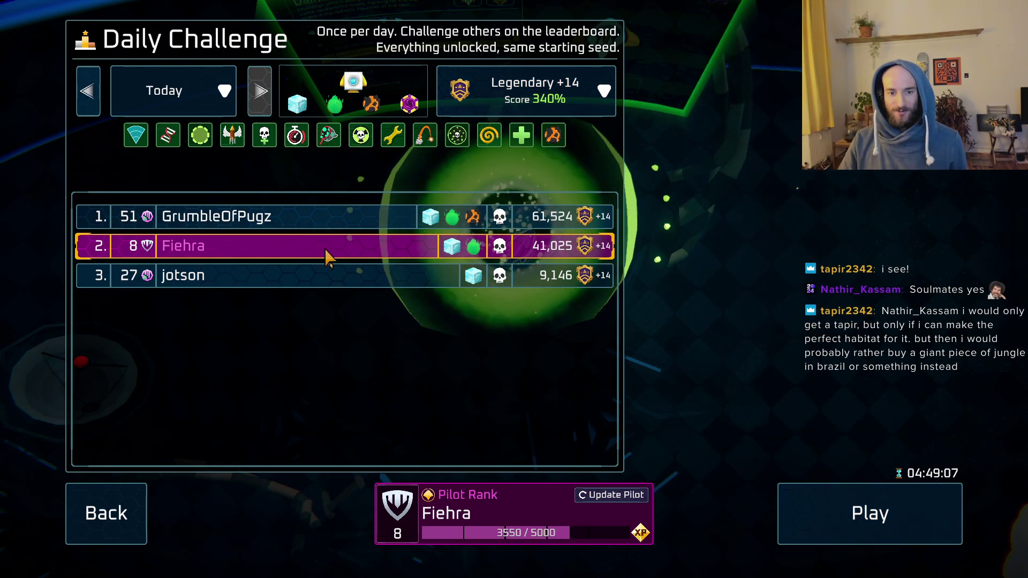
# - Inspect the top and fourth-ranked runs, check yesterday's challenge, then close the leaderboard
pyautogui.moveTo(373, 219)
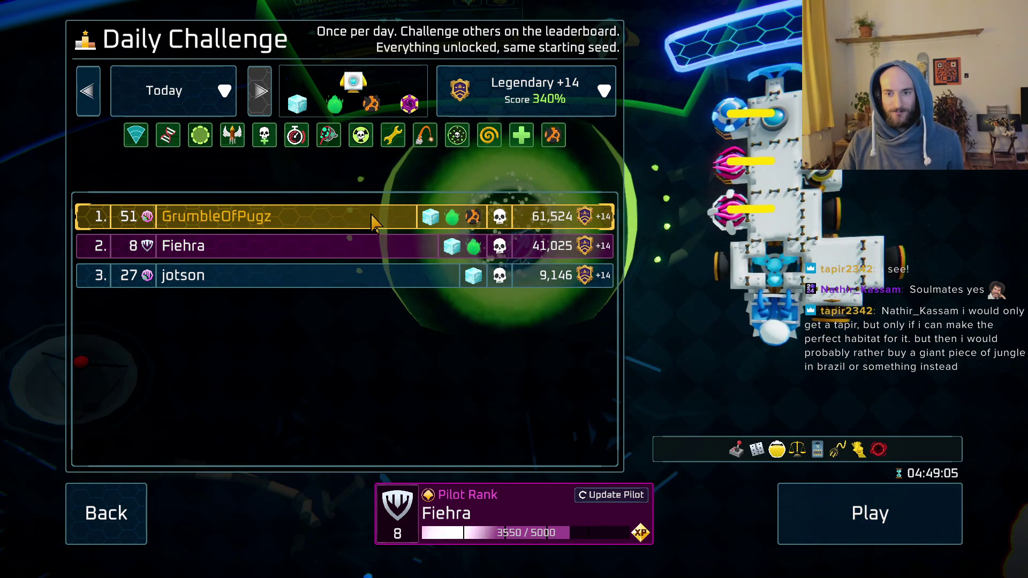
pyautogui.click(373, 220)
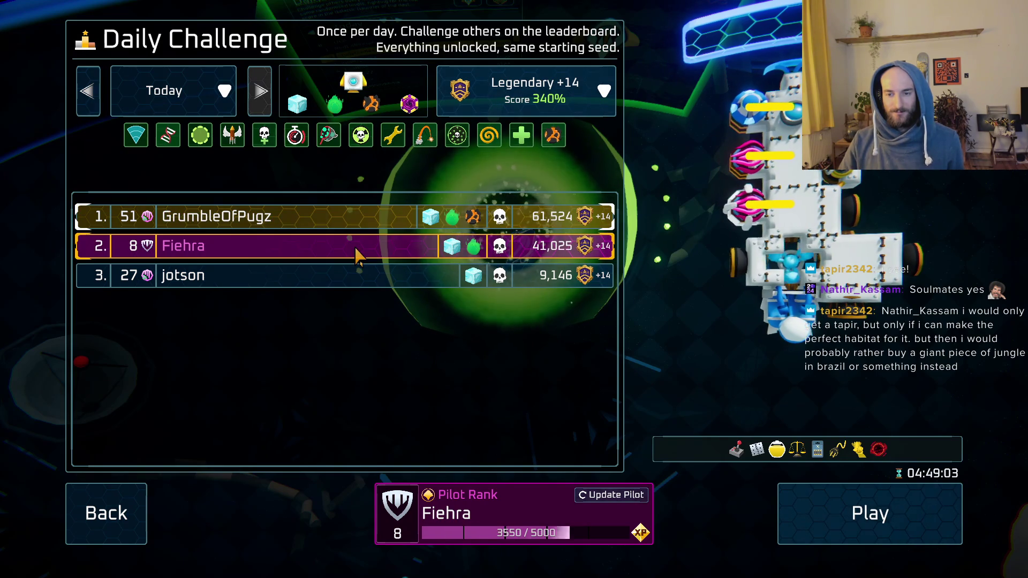
pyautogui.moveTo(373, 260)
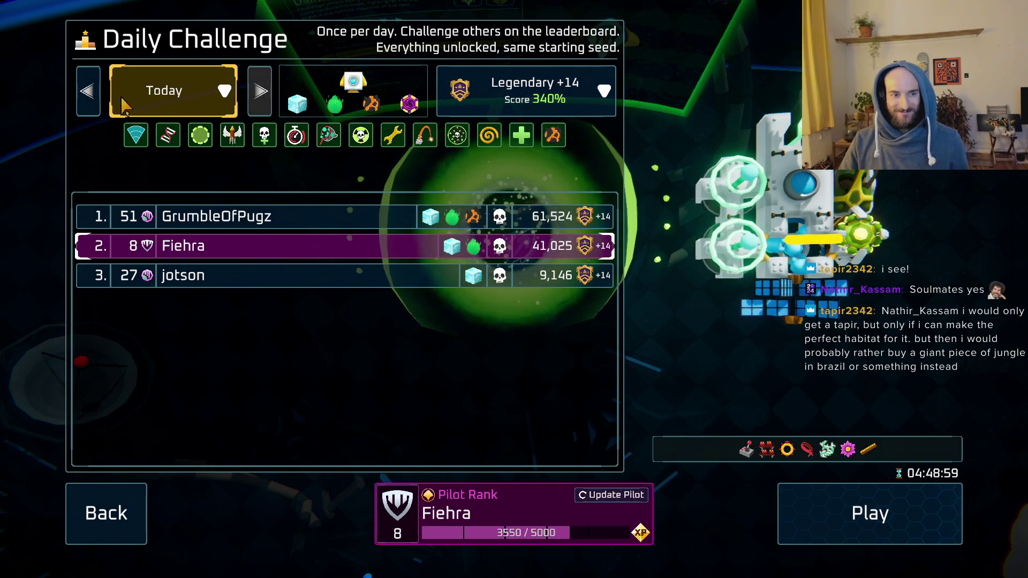
pyautogui.click(85, 96)
pyautogui.moveTo(332, 222)
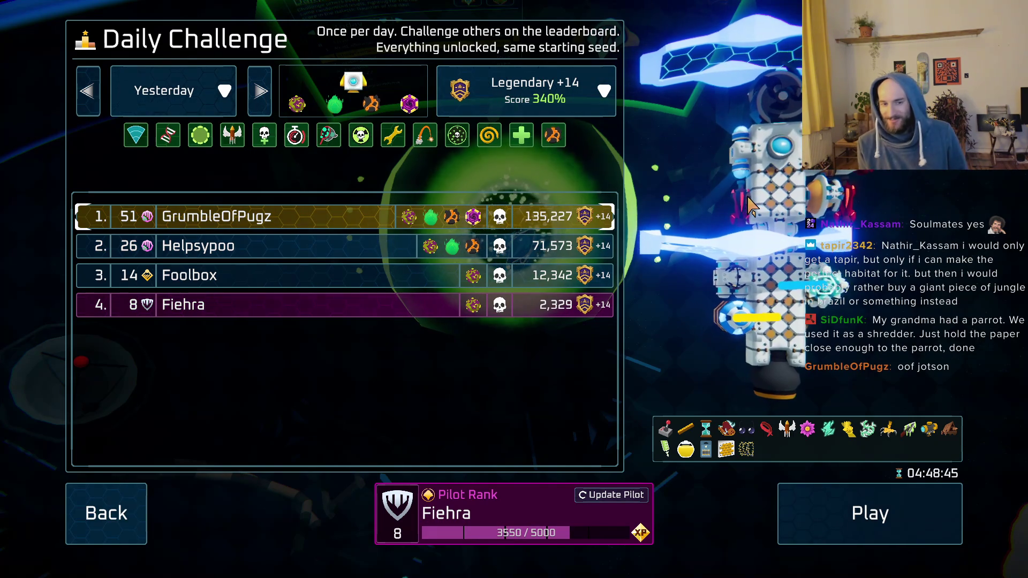
pyautogui.click(316, 308)
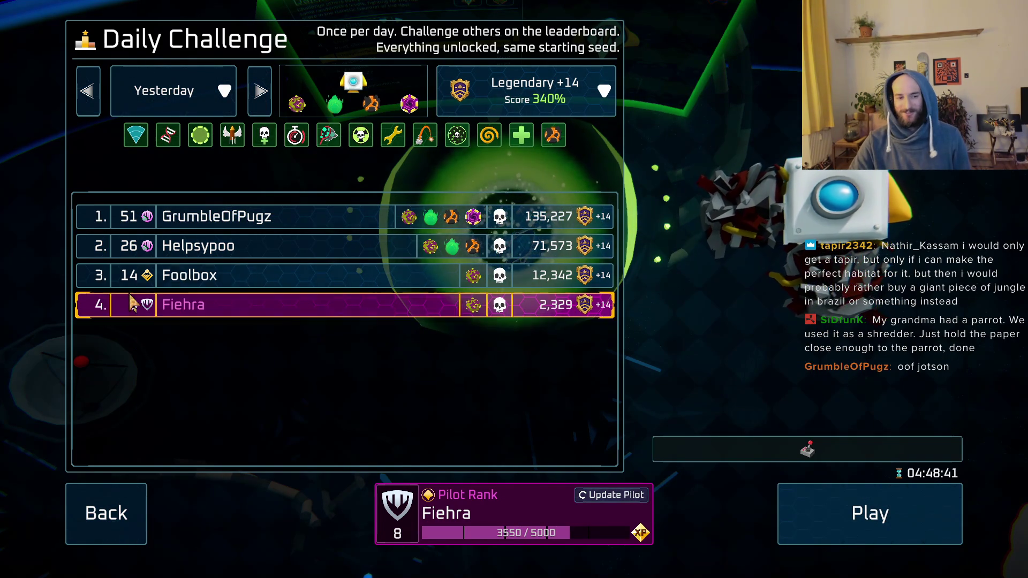
pyautogui.click(322, 216)
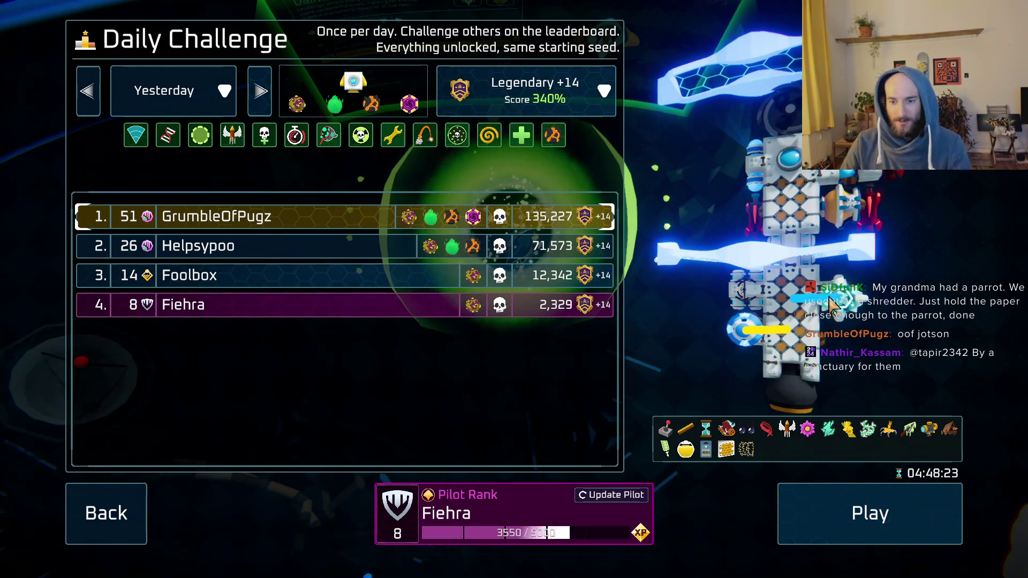
pyautogui.click(138, 516)
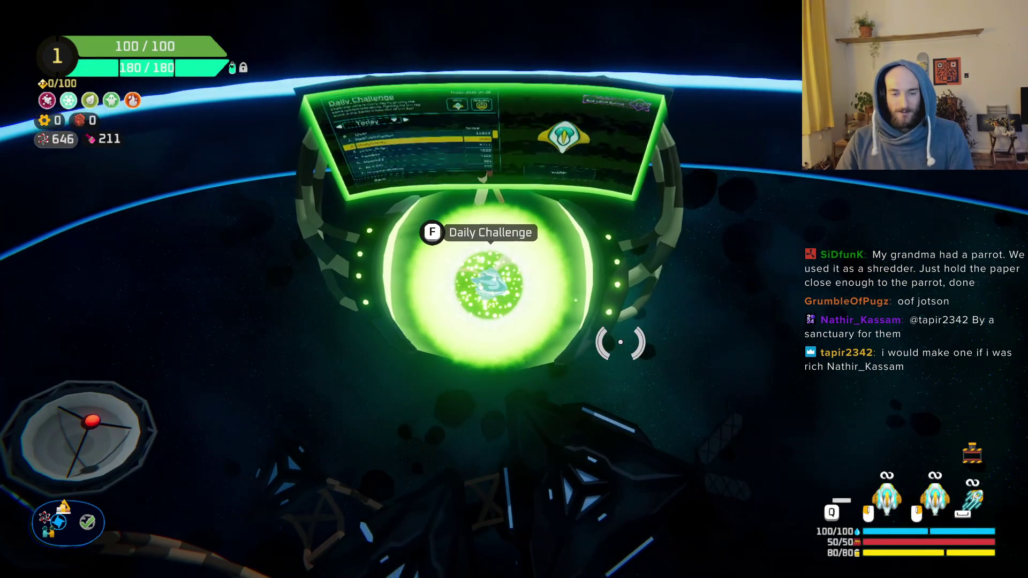
# - Fly toward the Start Trial portal, browse the ship skins, then close customisation
pyautogui.press('s')
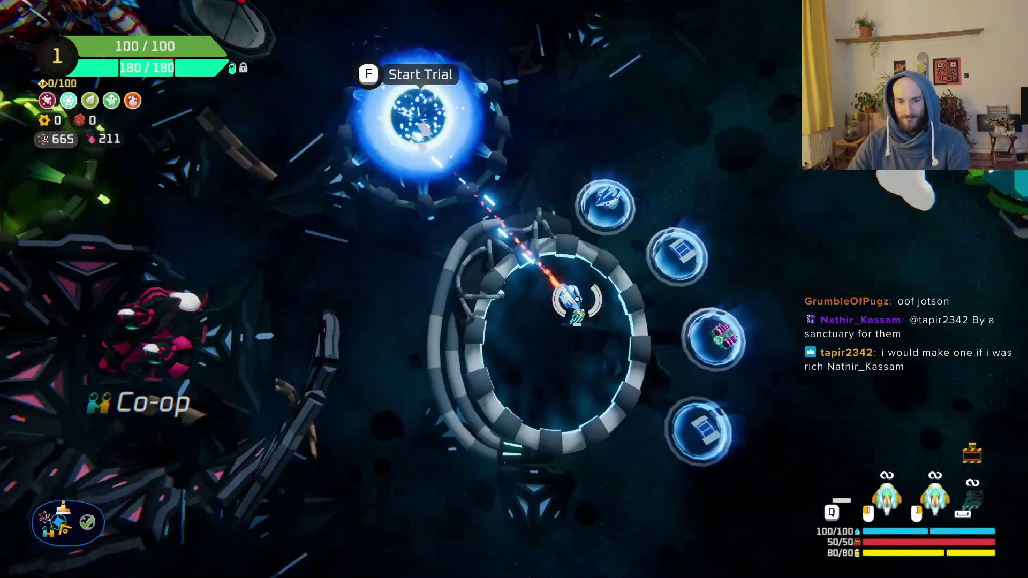
pyautogui.press('f')
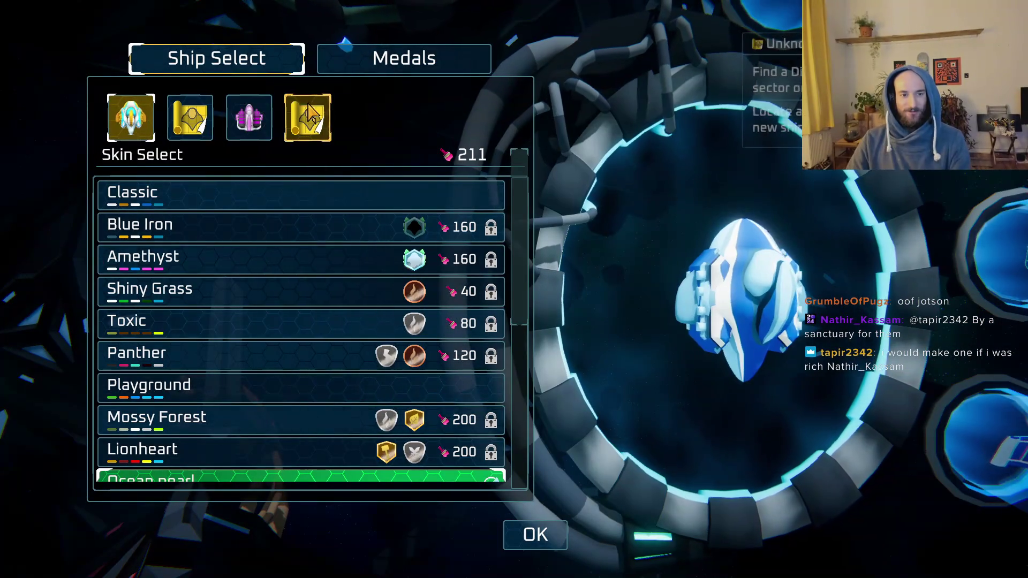
pyautogui.scroll(-5, 375, 364)
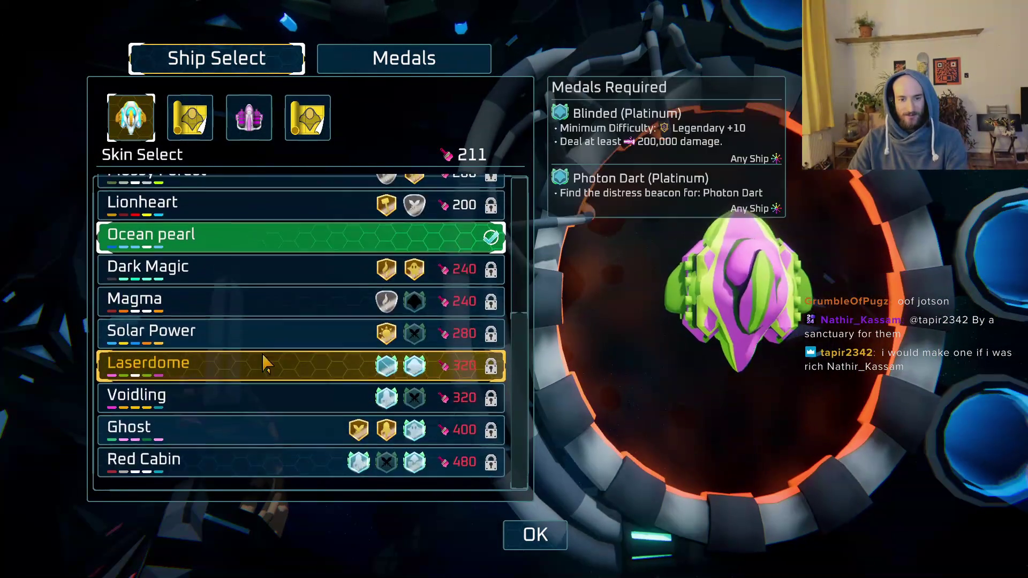
pyautogui.scroll(7, 290, 359)
pyautogui.press('Escape')
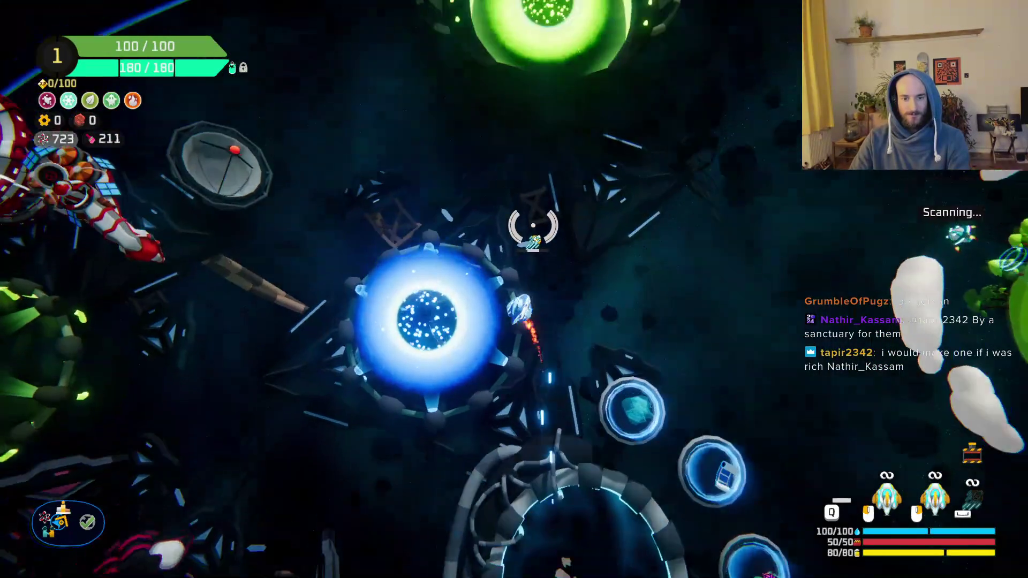
# - Enter the trial portal and launch the Legendary +10 run in Glacier
pyautogui.press('f')
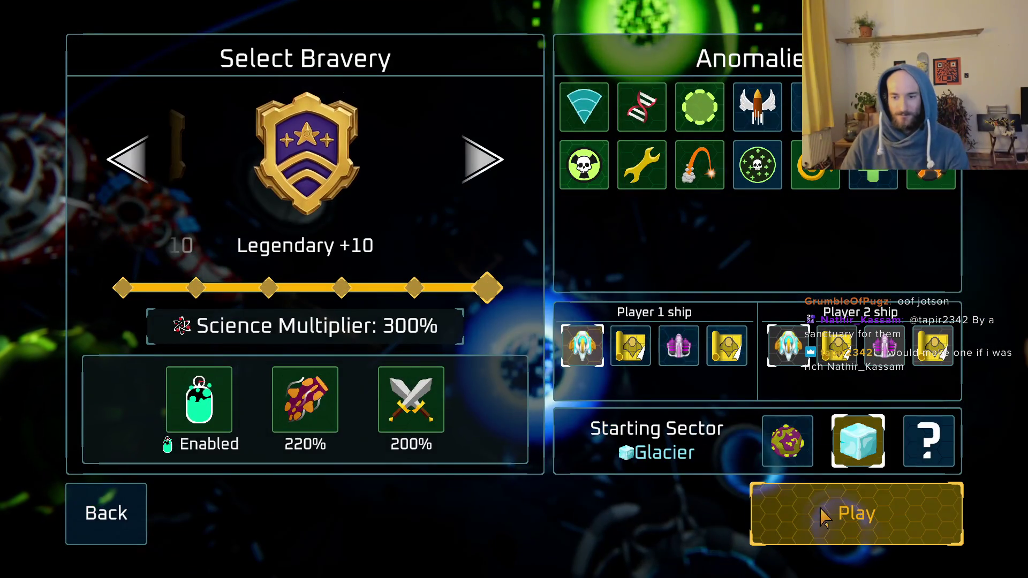
pyautogui.click(823, 516)
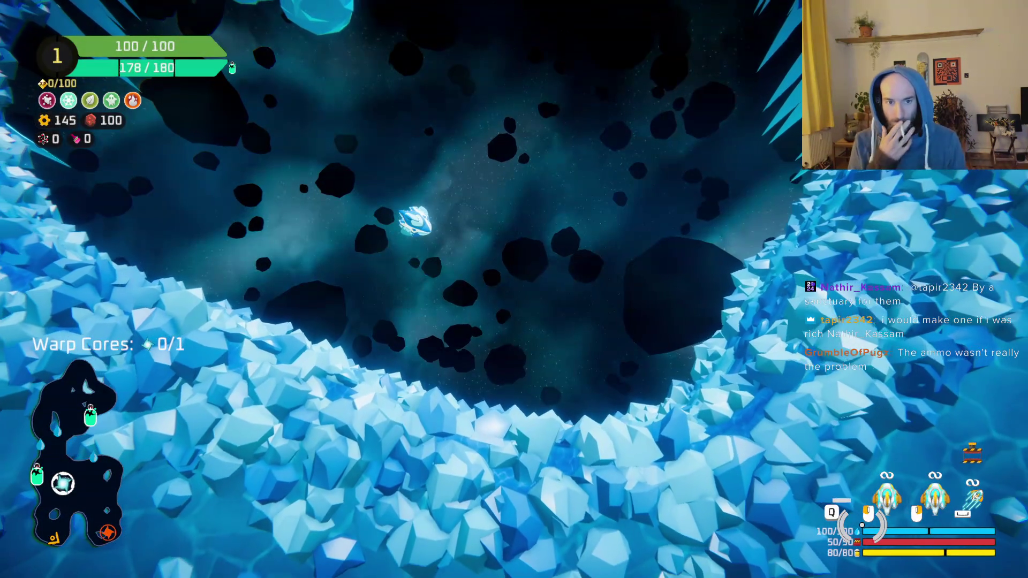
# - Fly up through the Glacier ice asteroid field toward the Warp Core portal, firing at enemies
pyautogui.press('w')
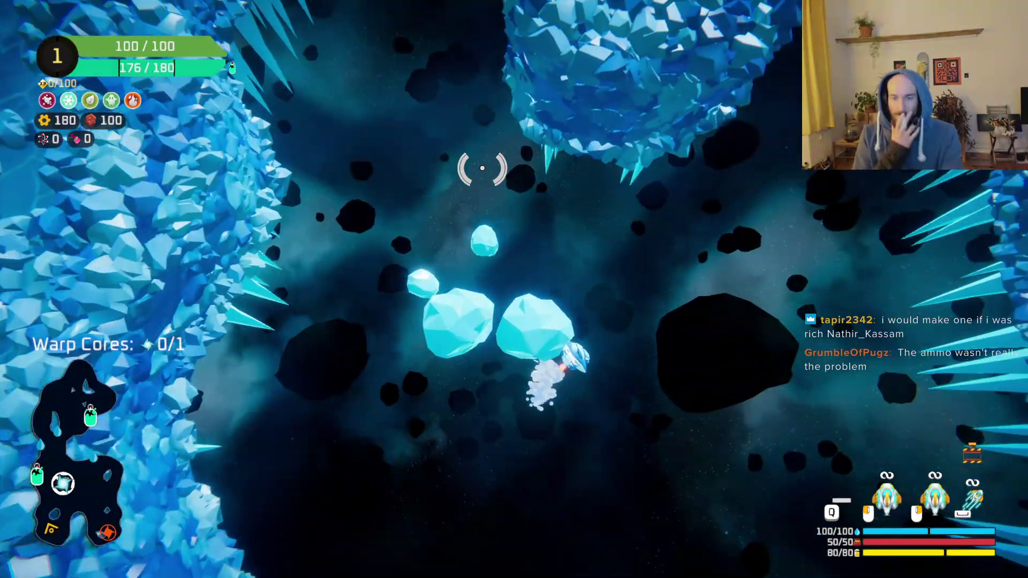
pyautogui.press('w')
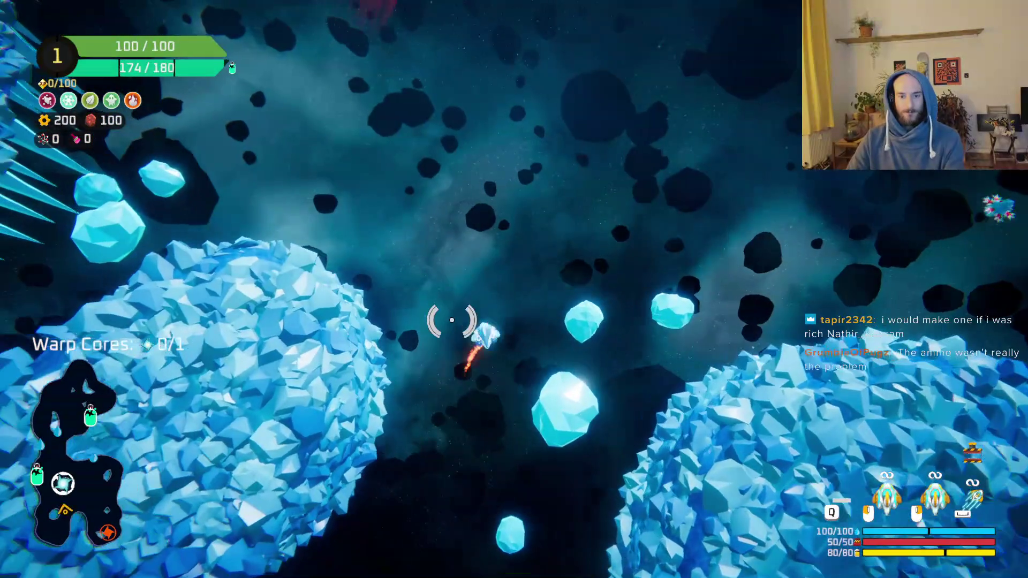
pyautogui.press('w')
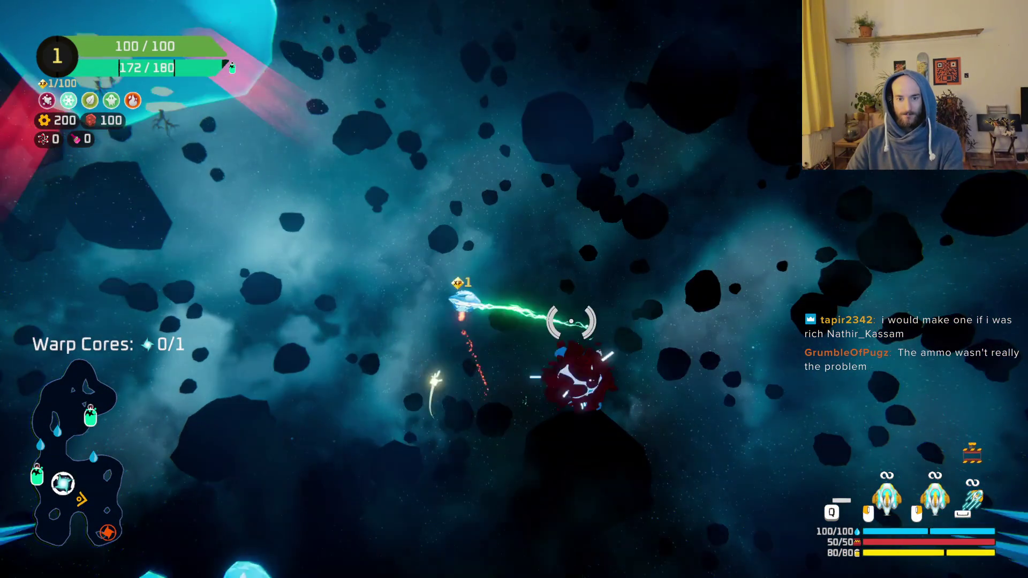
pyautogui.press('w')
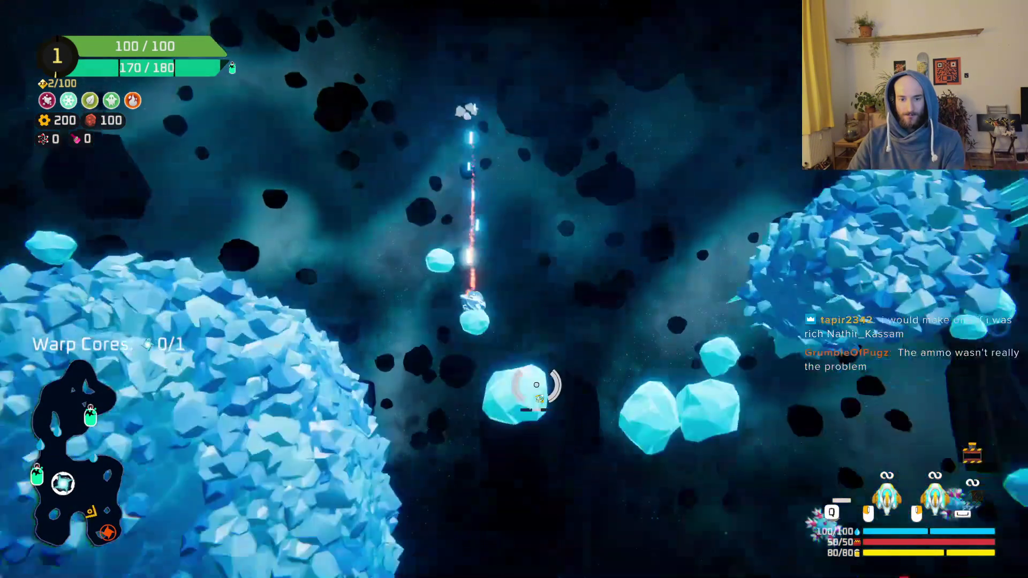
pyautogui.press('w')
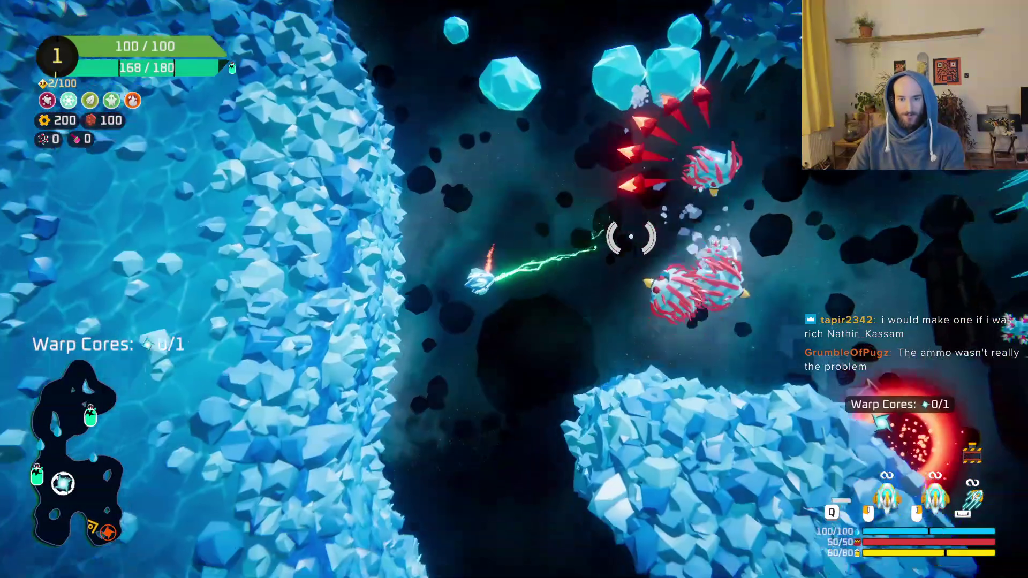
pyautogui.press('w')
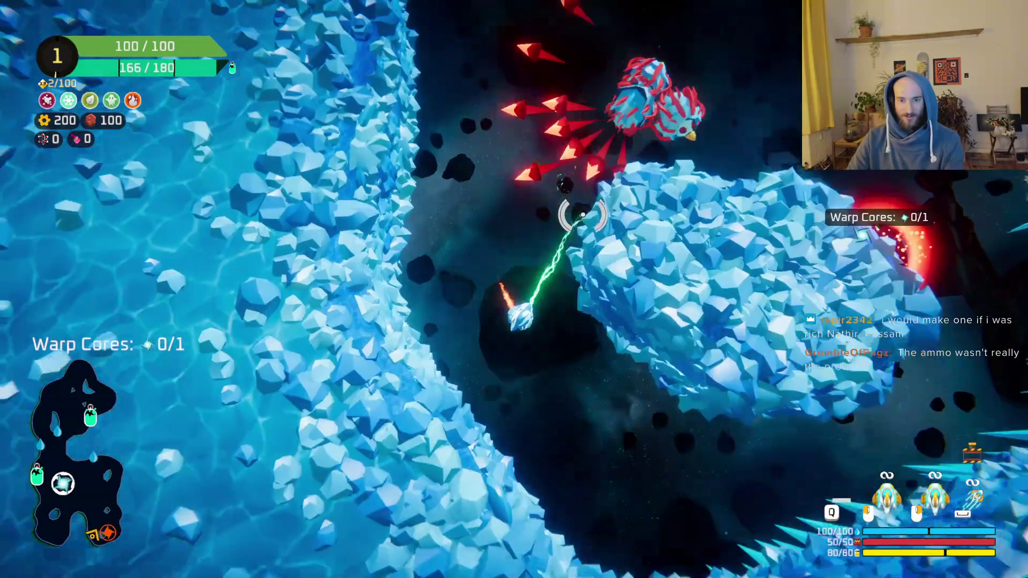
pyautogui.press('w')
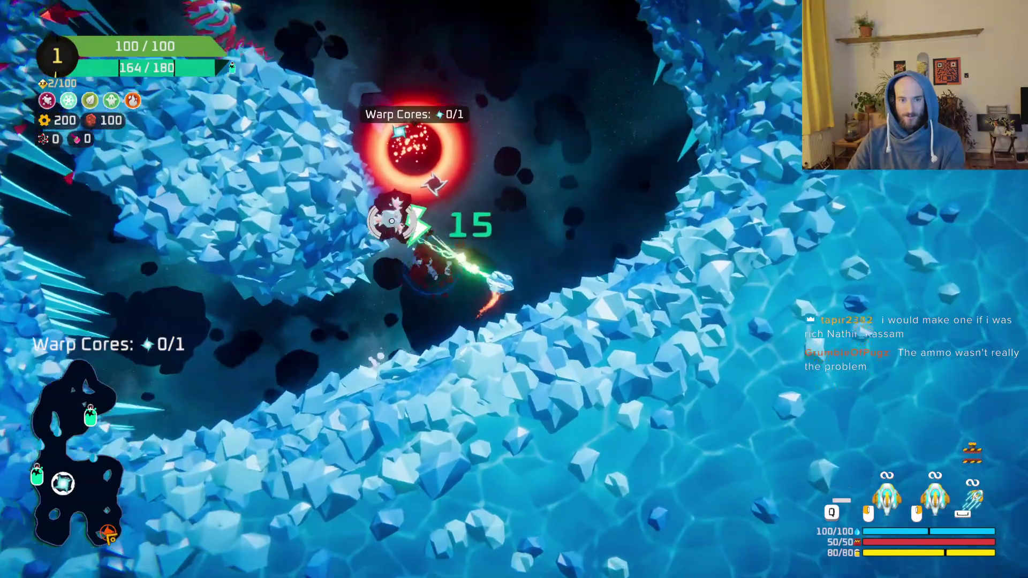
pyautogui.press('w')
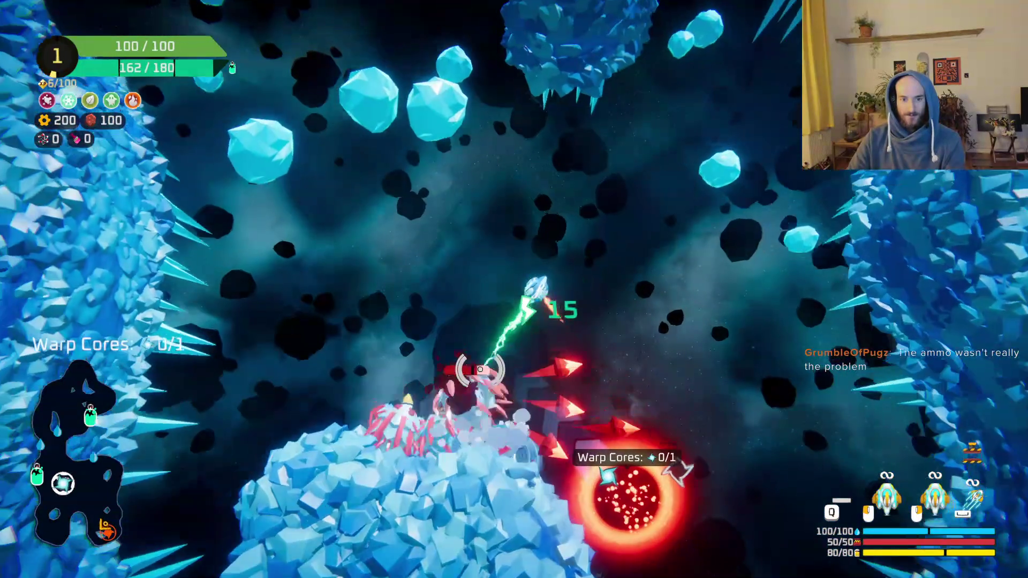
# - Circle the Warp Core portal, destroying an enemy ship and raising currency to 271
pyautogui.press('a')
pyautogui.press('s')
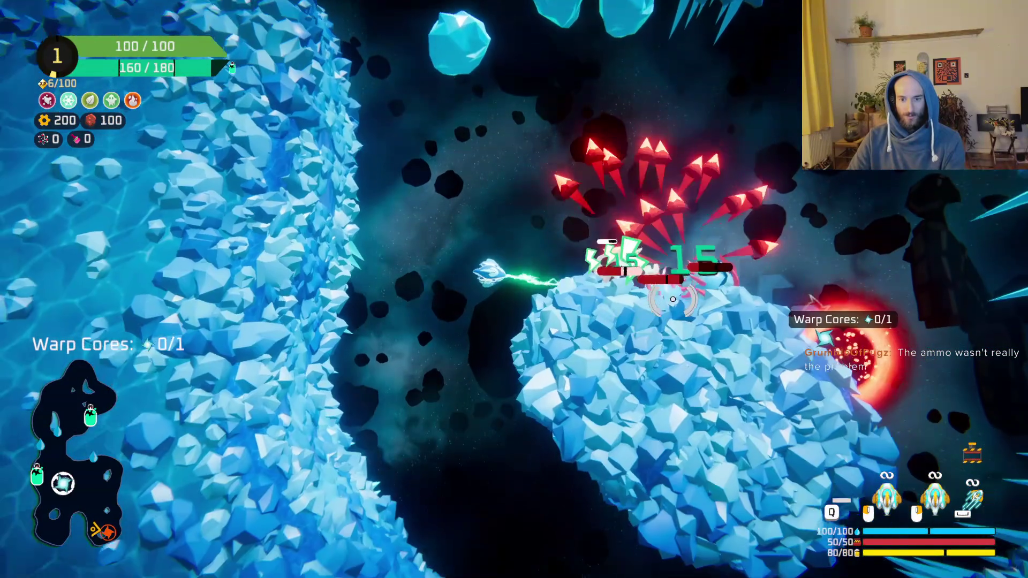
pyautogui.press('a')
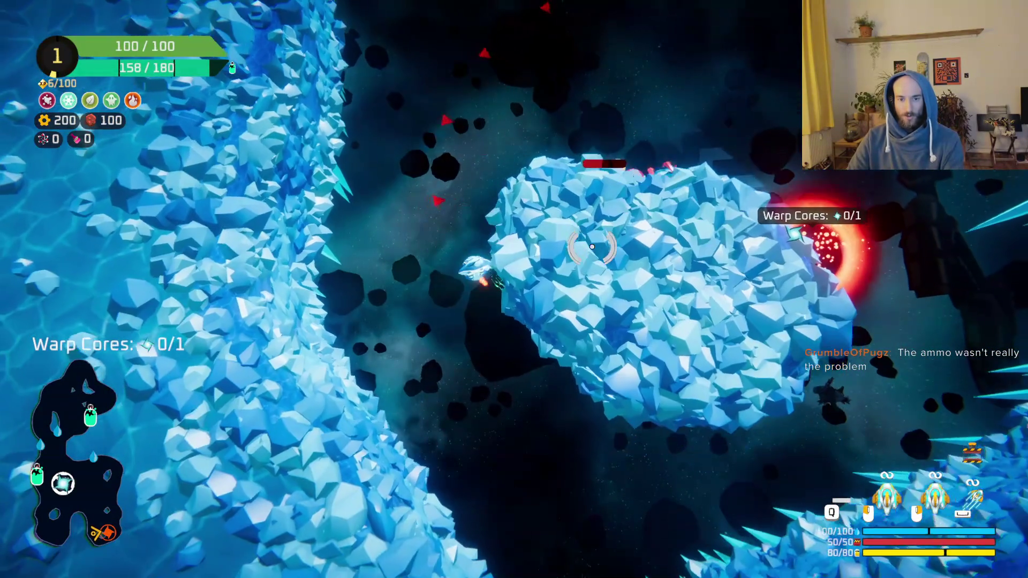
pyautogui.press('w')
pyautogui.press('d')
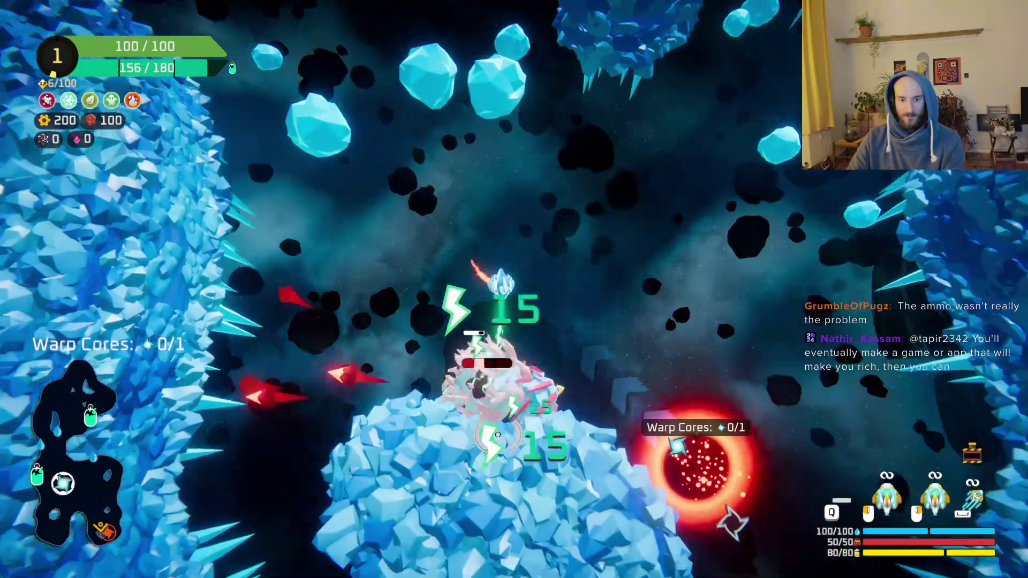
pyautogui.press('a')
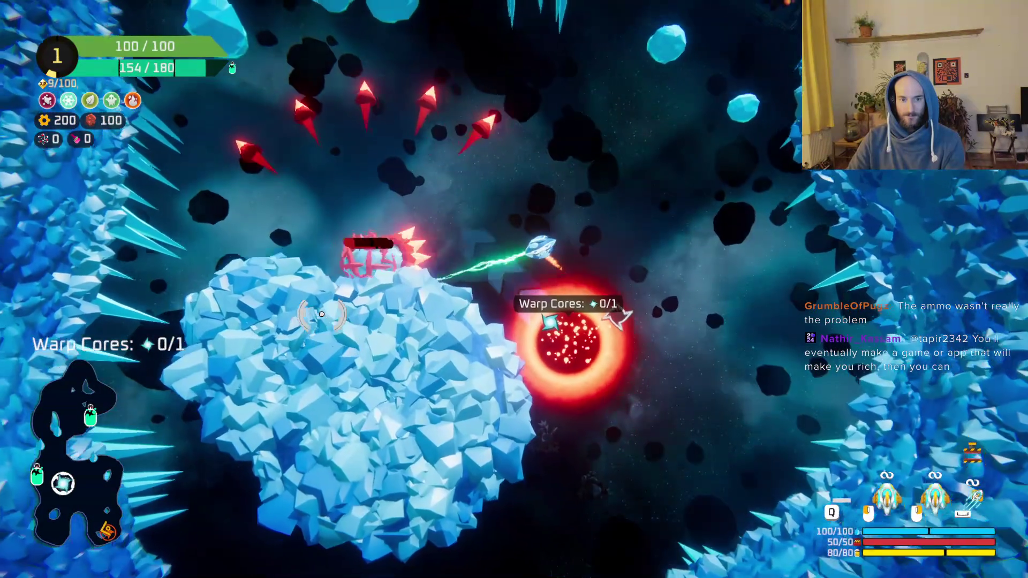
pyautogui.press('w')
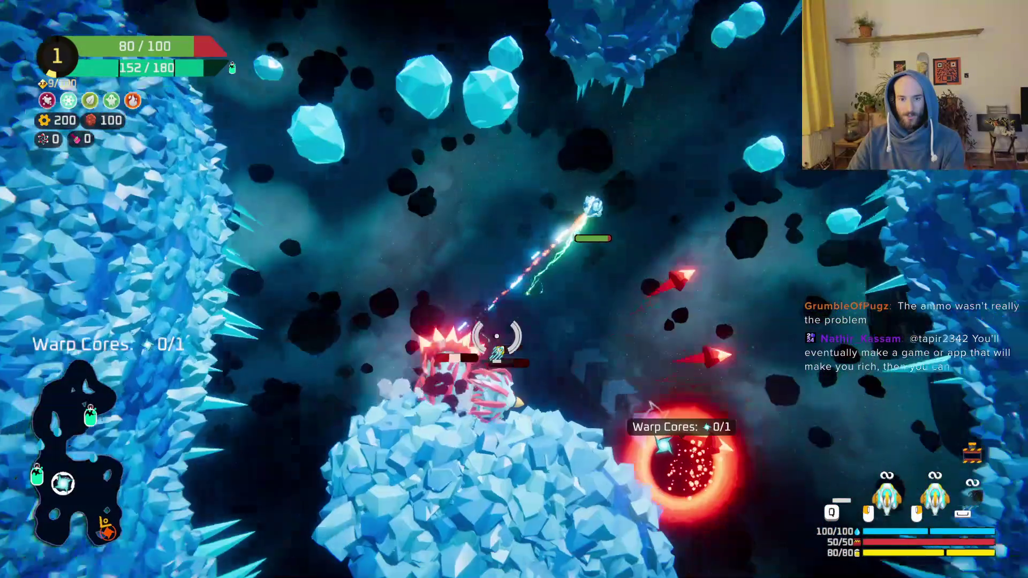
pyautogui.press('w')
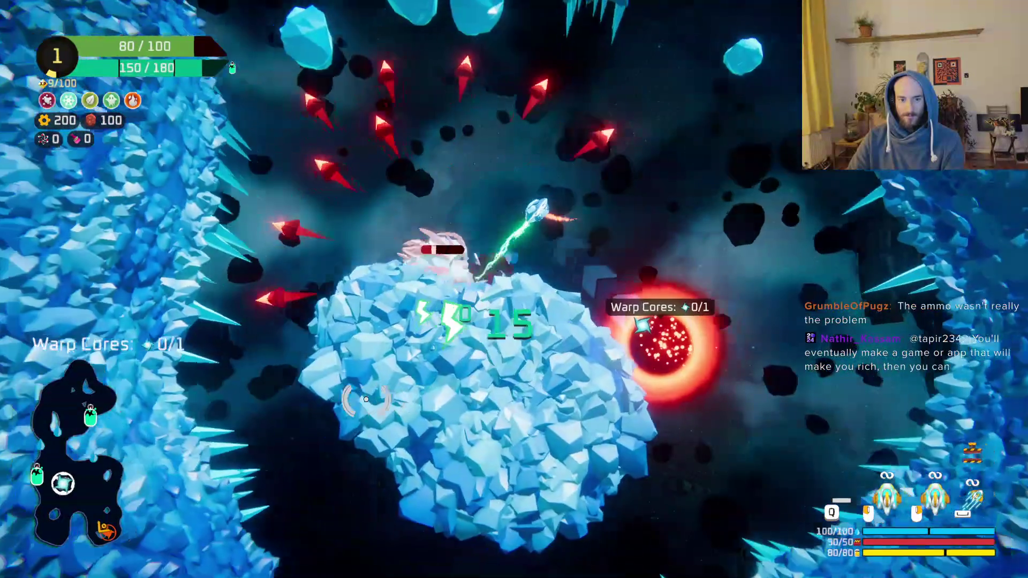
pyautogui.press('a')
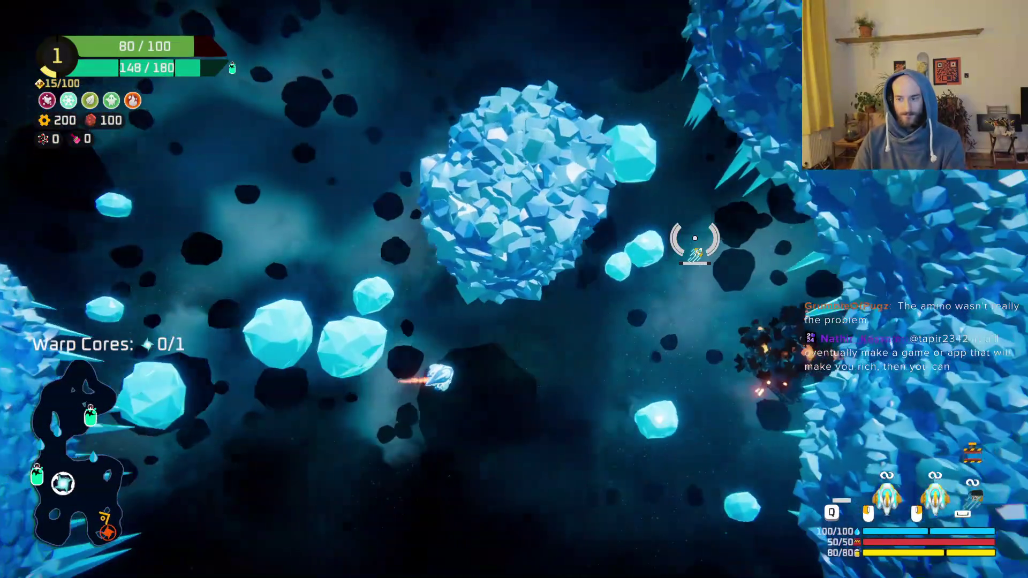
pyautogui.press('d')
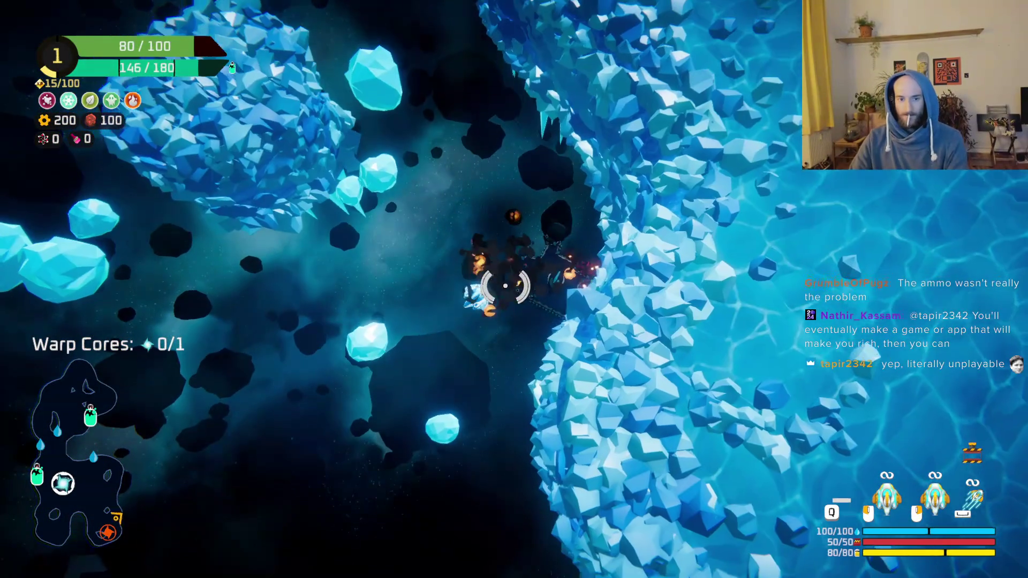
pyautogui.press('d')
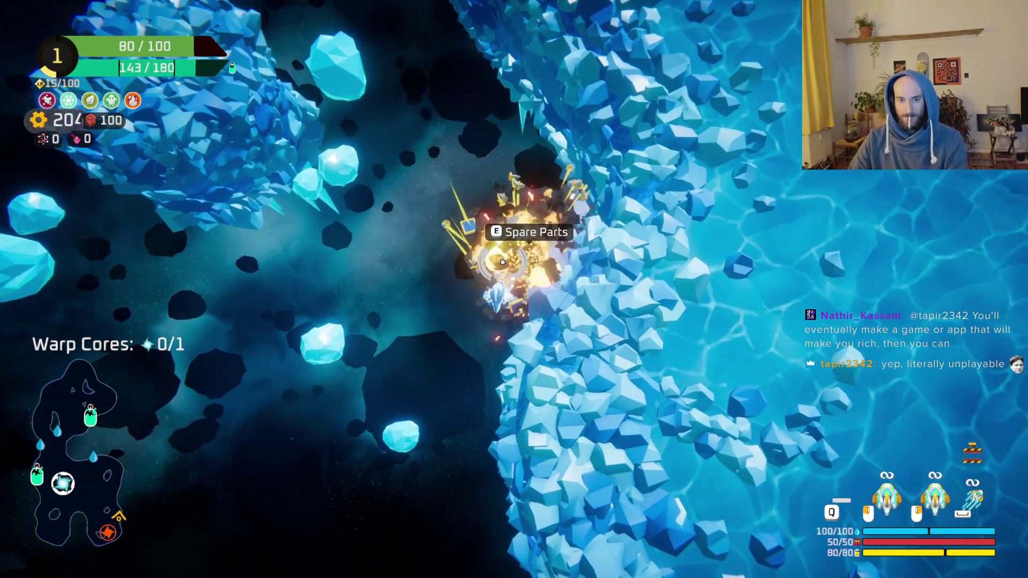
# - Collect the spare parts and convert the loose part into a bomb pod
pyautogui.press('e')
pyautogui.moveTo(163, 291)
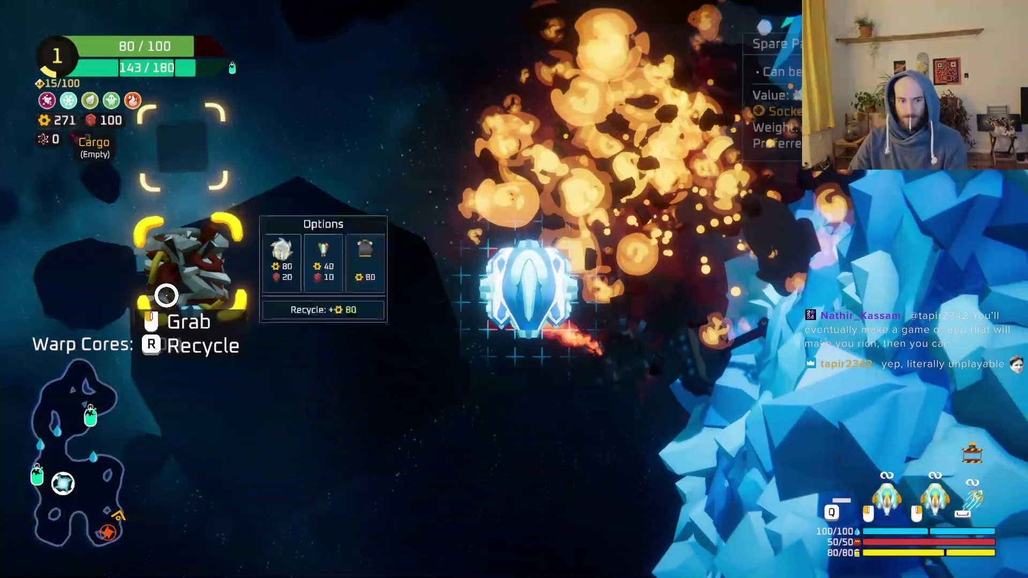
pyautogui.click(439, 276)
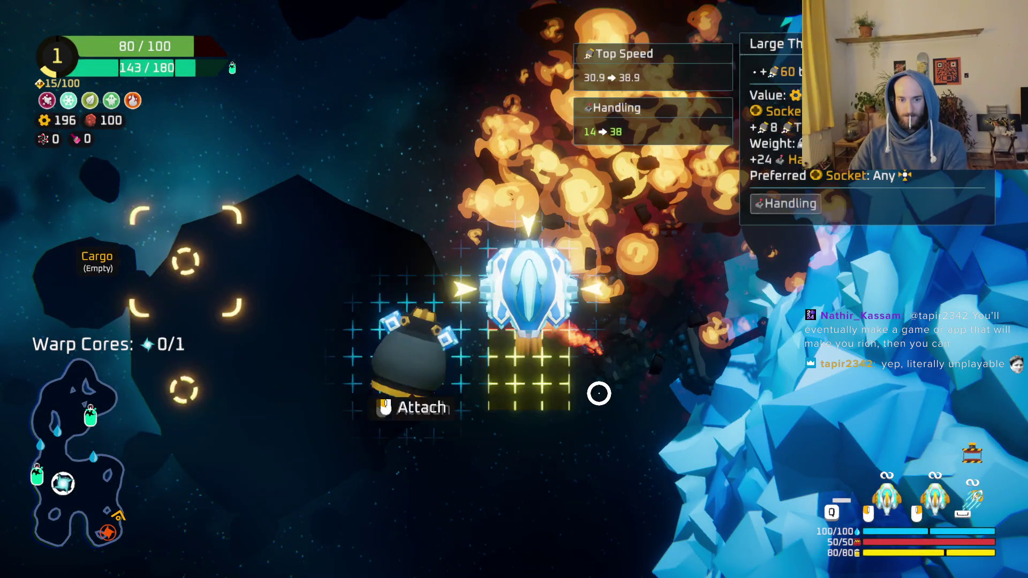
# - Fly to the station while firing, collecting the Warp Core (1/1), and bring up its reward choice
pyautogui.press('e')
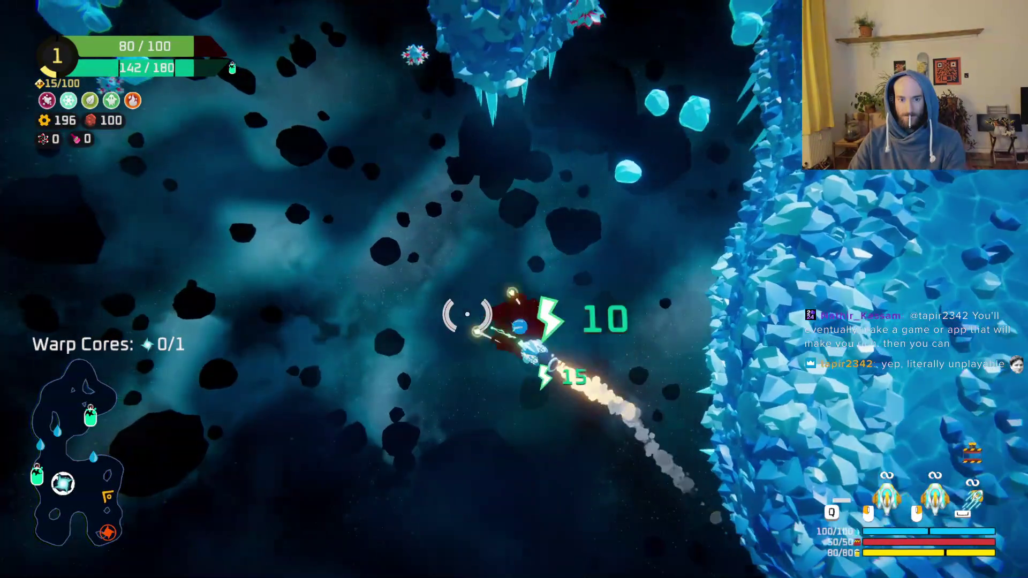
pyautogui.moveTo(467, 314)
pyautogui.mouseDown()
pyautogui.moveTo(509, 171)
pyautogui.moveTo(684, 314)
pyautogui.moveTo(471, 329)
pyautogui.moveTo(572, 219)
pyautogui.moveTo(602, 161)
pyautogui.moveTo(608, 188)
pyautogui.moveTo(310, 257)
pyautogui.moveTo(368, 328)
pyautogui.moveTo(321, 425)
pyautogui.moveTo(328, 378)
pyautogui.moveTo(452, 246)
pyautogui.moveTo(365, 167)
pyautogui.moveTo(509, 248)
pyautogui.moveTo(499, 236)
pyautogui.moveTo(471, 277)
pyautogui.moveTo(601, 395)
pyautogui.moveTo(407, 351)
pyautogui.moveTo(420, 214)
pyautogui.moveTo(551, 298)
pyautogui.mouseUp()
pyautogui.press('f')
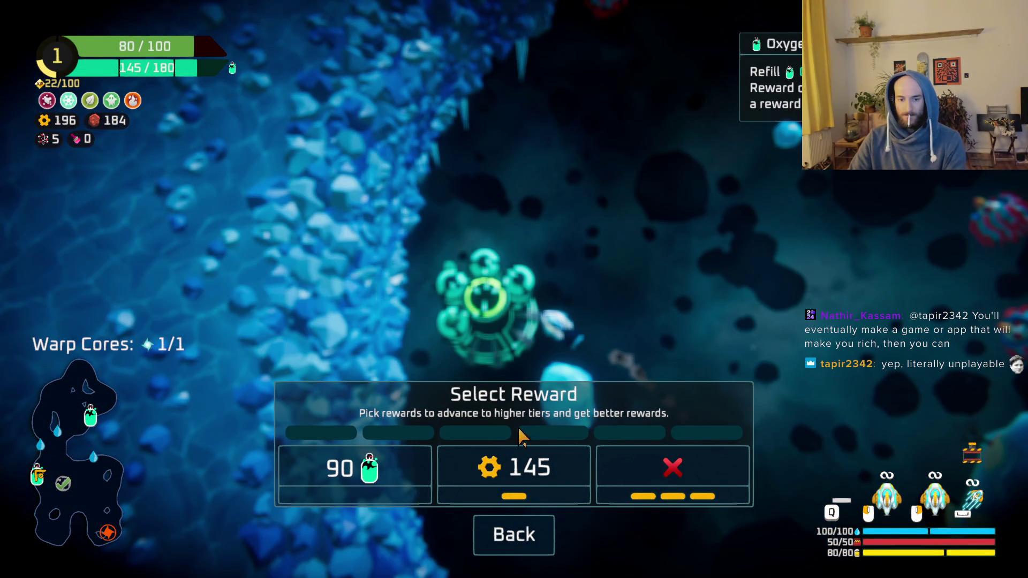
# - Claim the 145-gear reward and destroy the spiky enemy, heading into a new ice cave
pyautogui.click(527, 472)
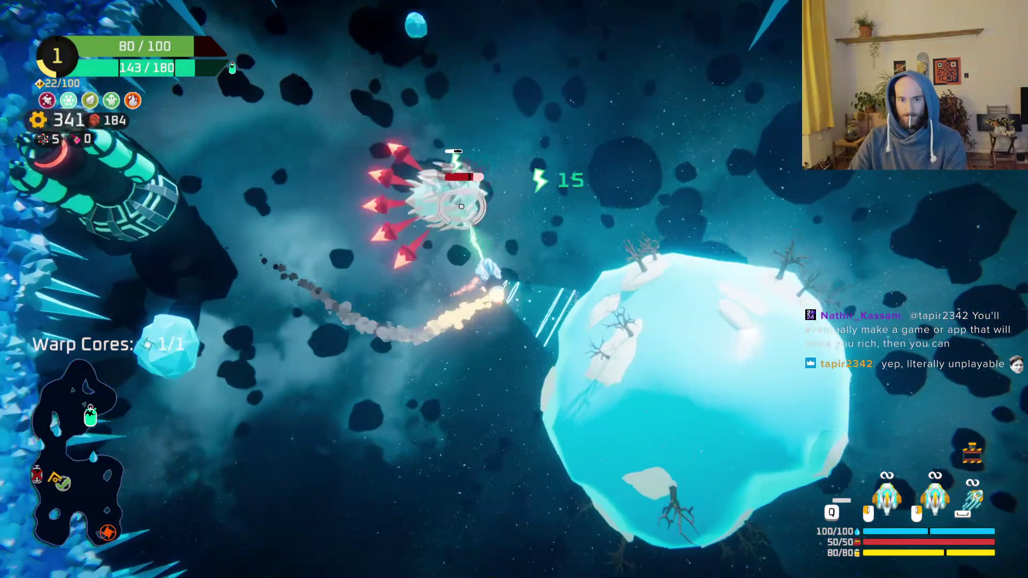
pyautogui.moveTo(461, 206)
pyautogui.mouseDown()
pyautogui.moveTo(509, 300)
pyautogui.moveTo(556, 213)
pyautogui.moveTo(427, 209)
pyautogui.moveTo(378, 321)
pyautogui.moveTo(436, 428)
pyautogui.moveTo(544, 404)
pyautogui.moveTo(552, 355)
pyautogui.moveTo(459, 383)
pyautogui.moveTo(371, 299)
pyautogui.moveTo(471, 221)
pyautogui.moveTo(570, 230)
pyautogui.moveTo(651, 287)
pyautogui.moveTo(610, 361)
pyautogui.moveTo(562, 362)
pyautogui.moveTo(617, 362)
pyautogui.moveTo(566, 225)
pyautogui.mouseUp()
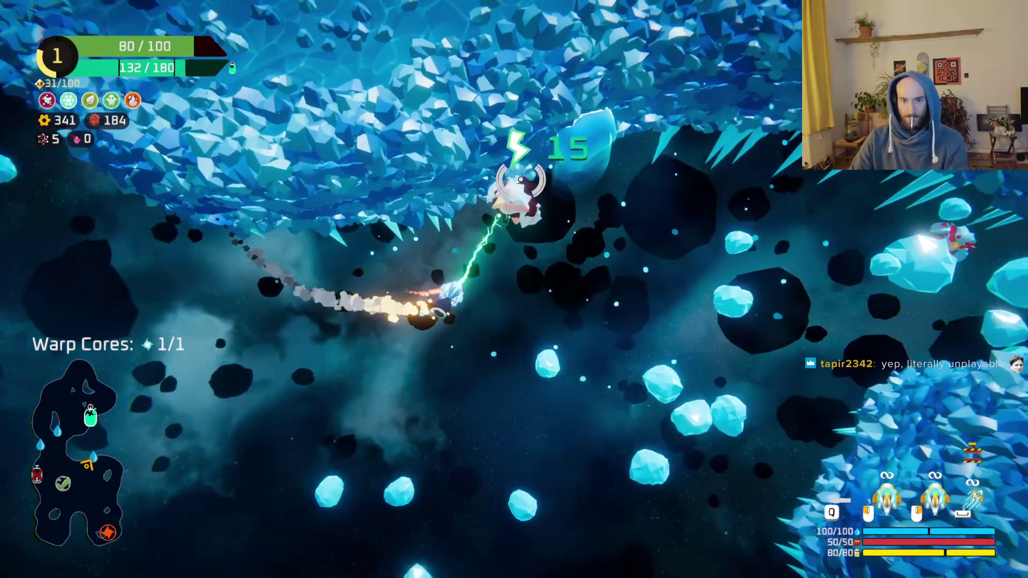
pyautogui.moveTo(521, 180)
pyautogui.mouseDown()
pyautogui.moveTo(408, 214)
pyautogui.moveTo(649, 223)
pyautogui.moveTo(523, 310)
pyautogui.moveTo(566, 389)
pyautogui.mouseUp()
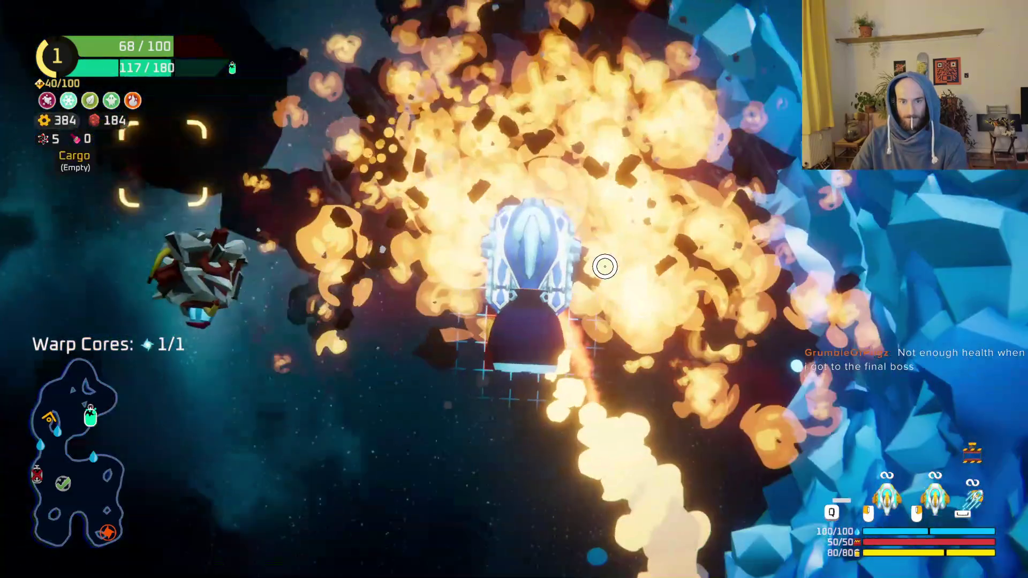
# - Beam enemies up the cave to reach 503 gold and open the spare part's build grid
pyautogui.moveTo(174, 256)
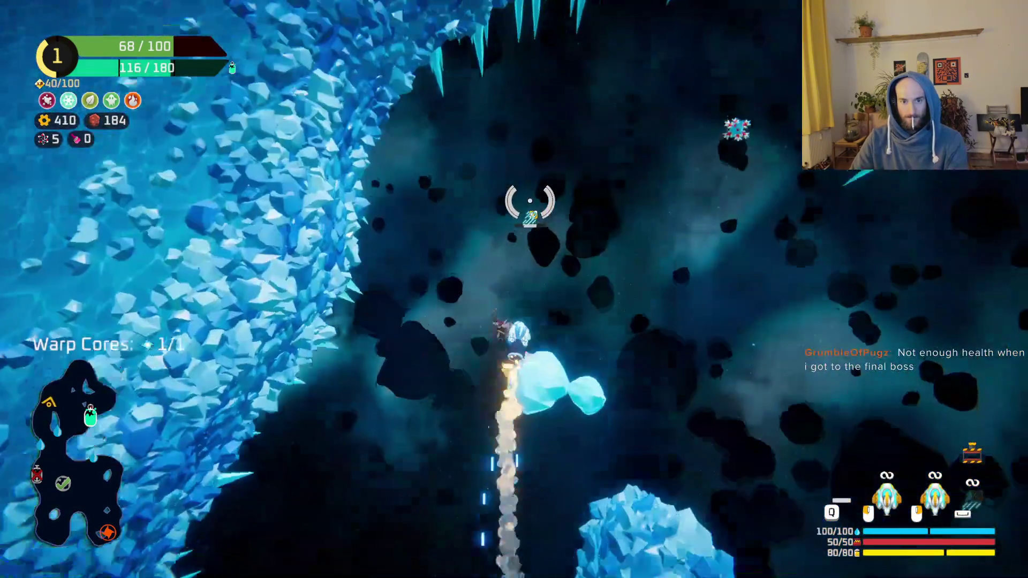
pyautogui.moveTo(530, 202)
pyautogui.mouseDown()
pyautogui.moveTo(620, 236)
pyautogui.moveTo(582, 298)
pyautogui.moveTo(654, 287)
pyautogui.moveTo(482, 424)
pyautogui.moveTo(420, 452)
pyautogui.moveTo(689, 246)
pyautogui.moveTo(462, 335)
pyautogui.moveTo(562, 354)
pyautogui.moveTo(536, 407)
pyautogui.moveTo(544, 371)
pyautogui.moveTo(458, 434)
pyautogui.moveTo(433, 427)
pyautogui.mouseUp()
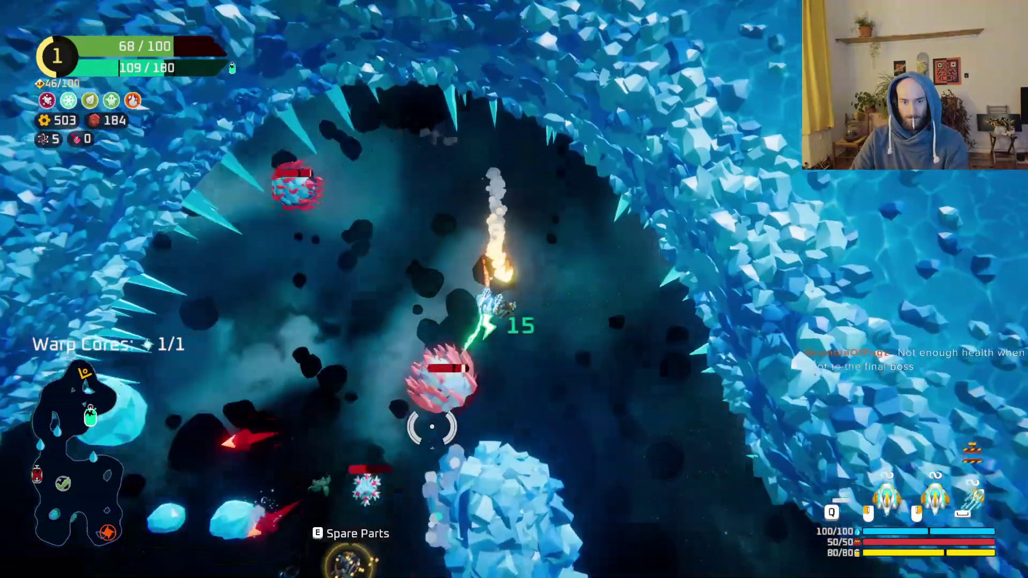
pyautogui.moveTo(418, 322)
pyautogui.mouseDown()
pyautogui.moveTo(356, 268)
pyautogui.moveTo(480, 220)
pyautogui.moveTo(510, 111)
pyautogui.moveTo(620, 223)
pyautogui.moveTo(619, 310)
pyautogui.moveTo(547, 359)
pyautogui.moveTo(458, 349)
pyautogui.moveTo(408, 287)
pyautogui.moveTo(420, 252)
pyautogui.moveTo(459, 264)
pyautogui.moveTo(626, 395)
pyautogui.moveTo(597, 402)
pyautogui.mouseUp()
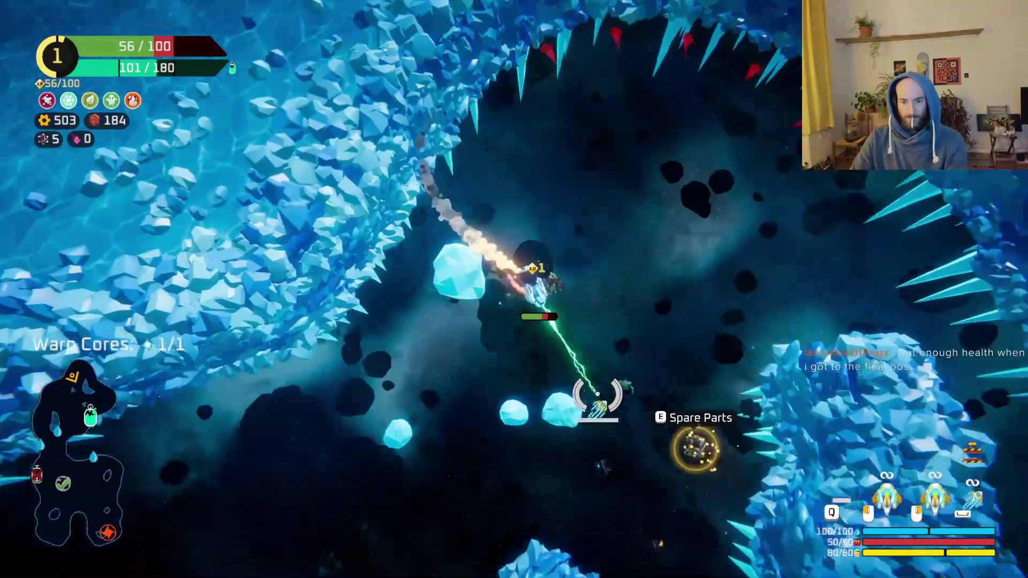
pyautogui.press('e')
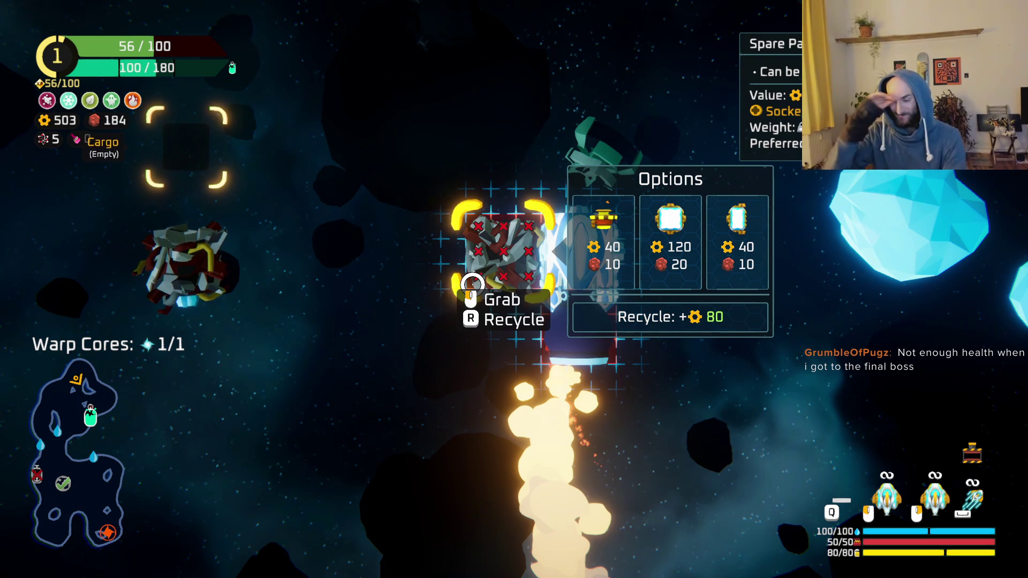
# - Leave the build grid and fly through the ice tunnel and asteroids to the station
pyautogui.moveTo(196, 261)
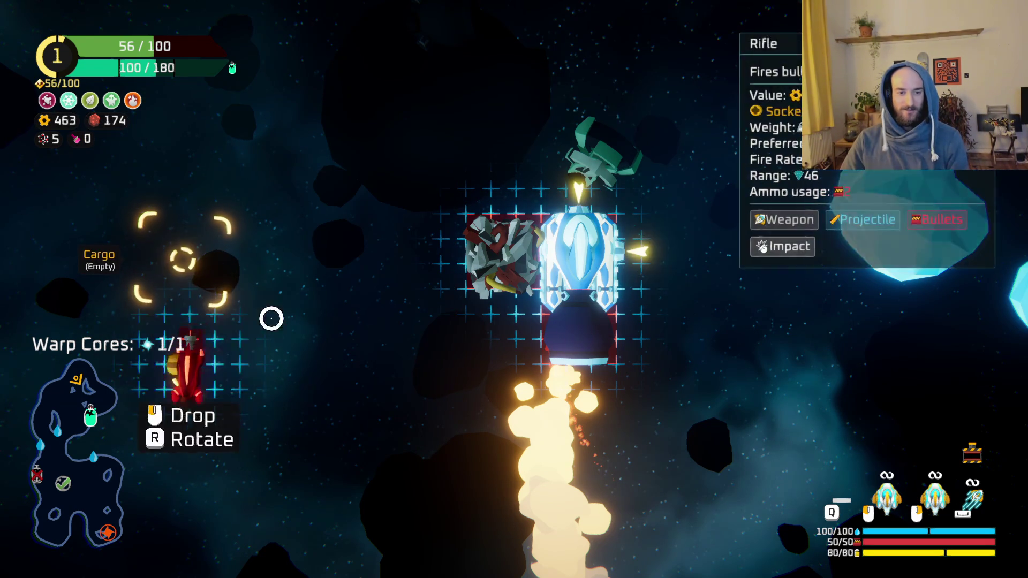
pyautogui.press('Tab')
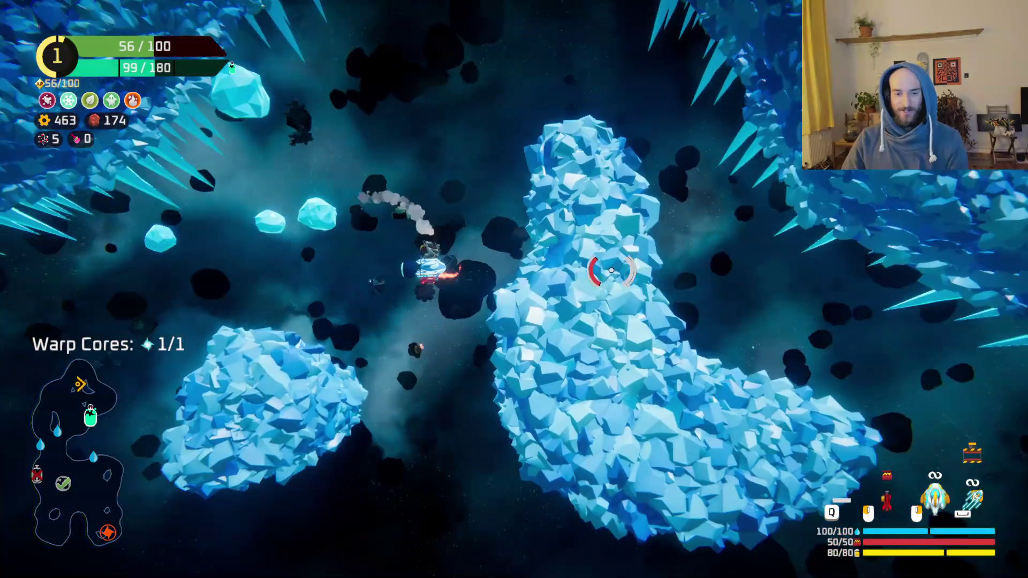
pyautogui.press('w')
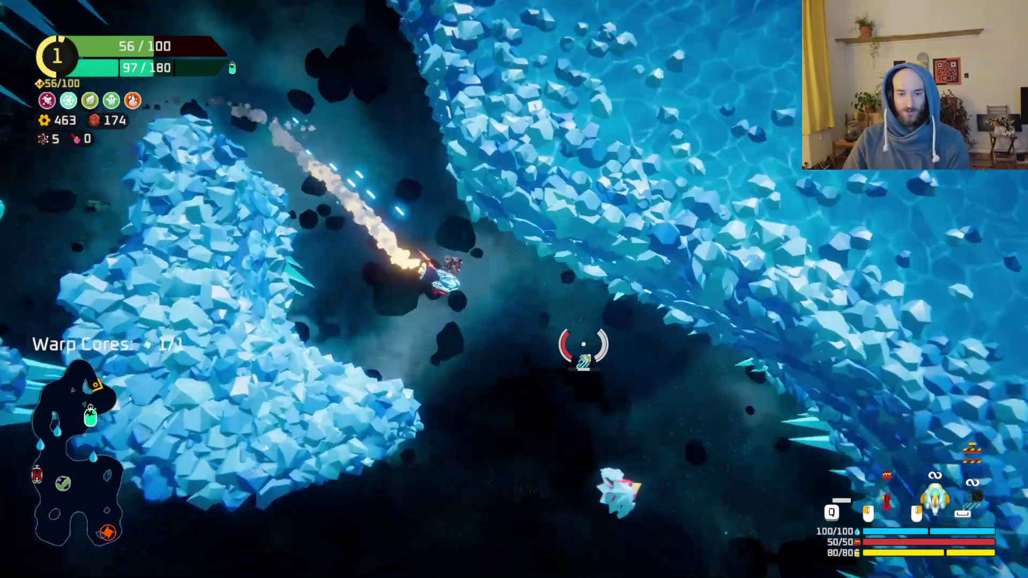
pyautogui.press('w')
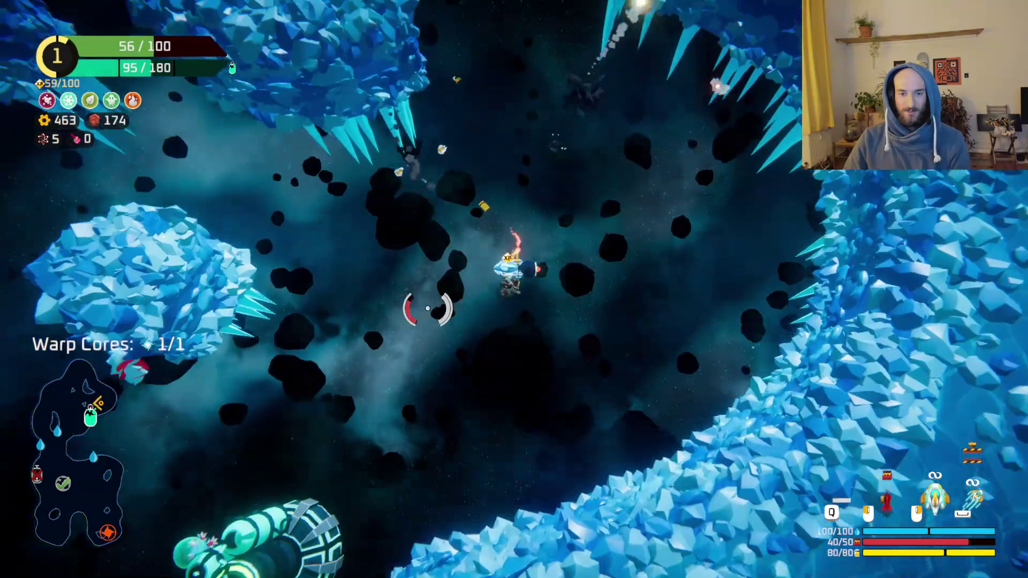
pyautogui.press('w')
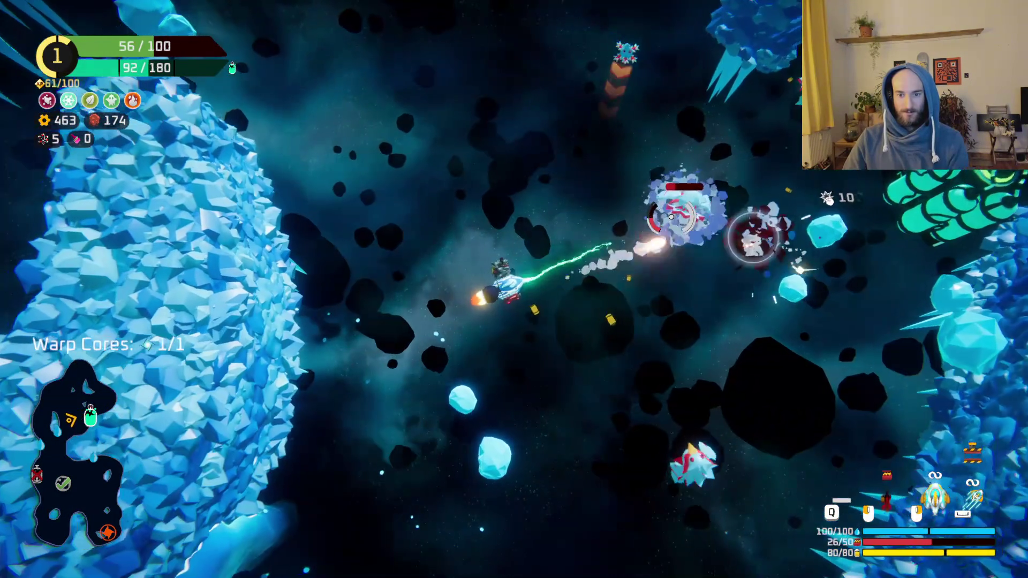
pyautogui.press('w')
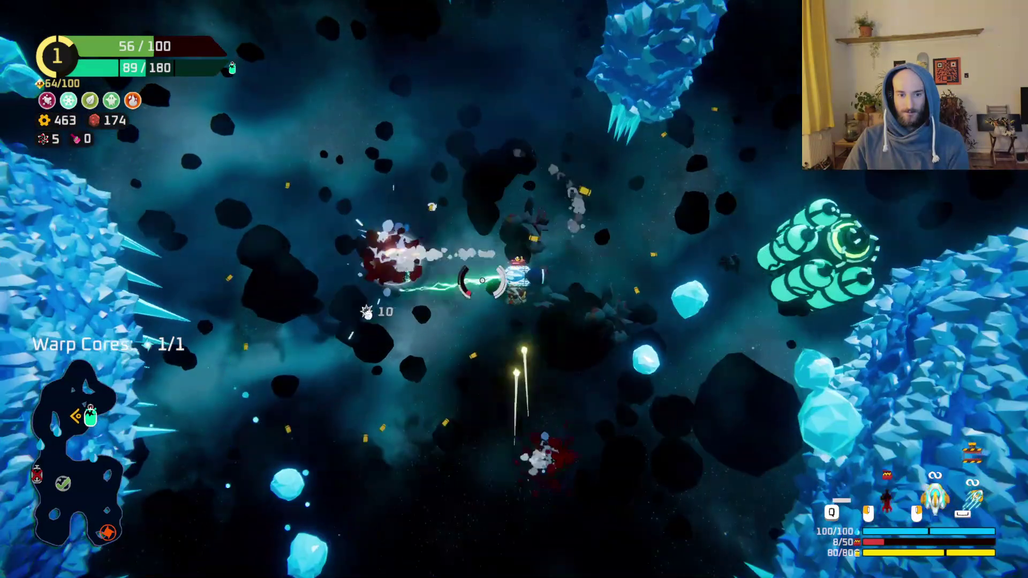
# - Take the repair kit, heal the hull to 71/100, and fly up to the warp portal
pyautogui.press('f')
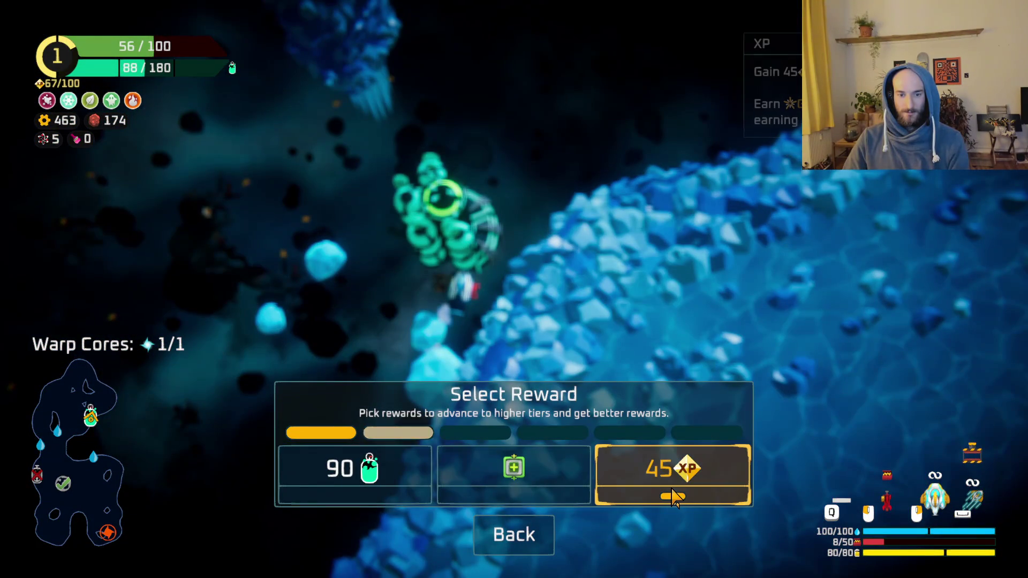
pyautogui.click(524, 479)
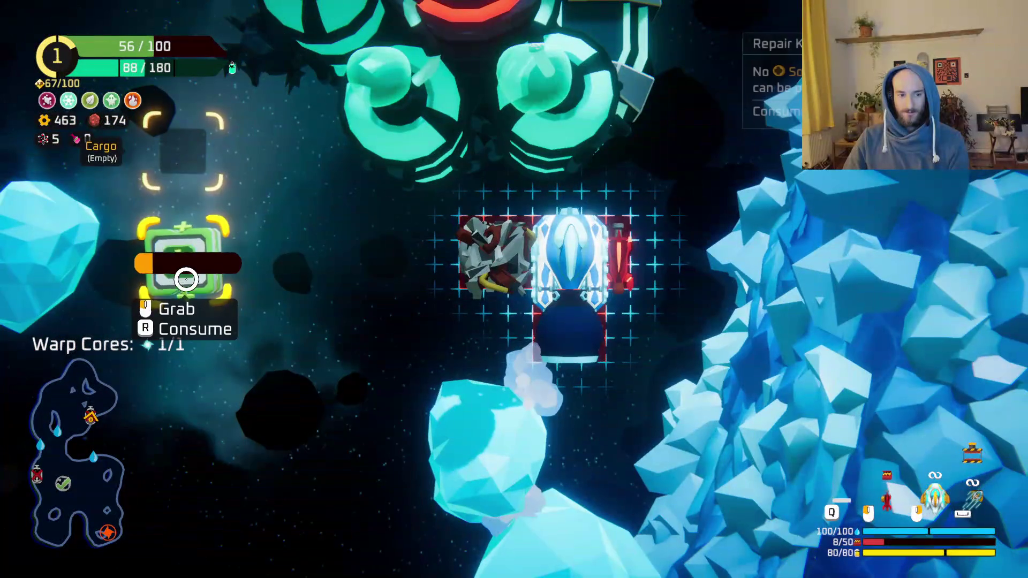
pyautogui.press('r')
pyautogui.press('w')
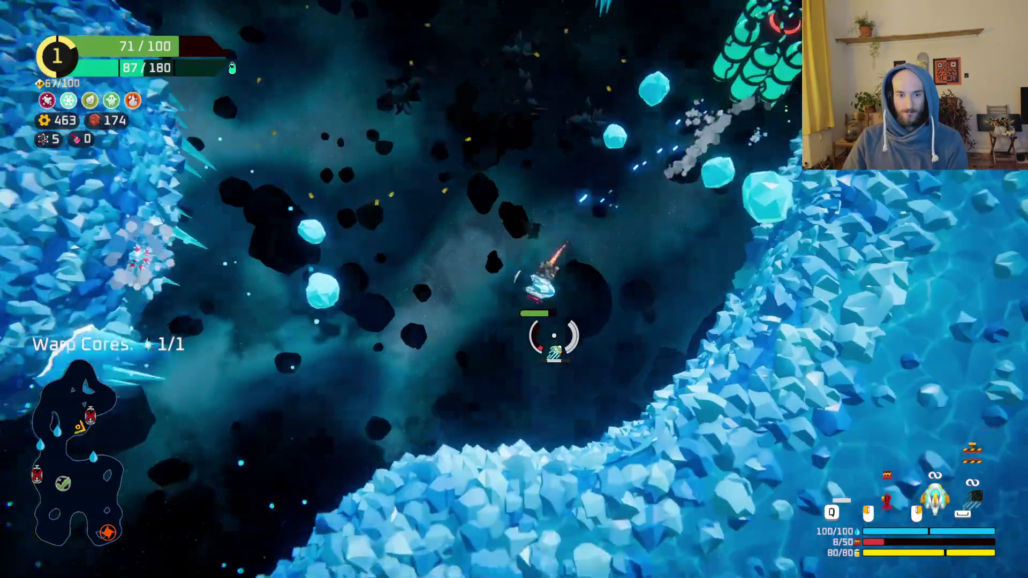
pyautogui.moveTo(554, 336)
pyautogui.mouseDown()
pyautogui.moveTo(425, 298)
pyautogui.moveTo(540, 248)
pyautogui.moveTo(546, 291)
pyautogui.moveTo(632, 331)
pyautogui.mouseUp()
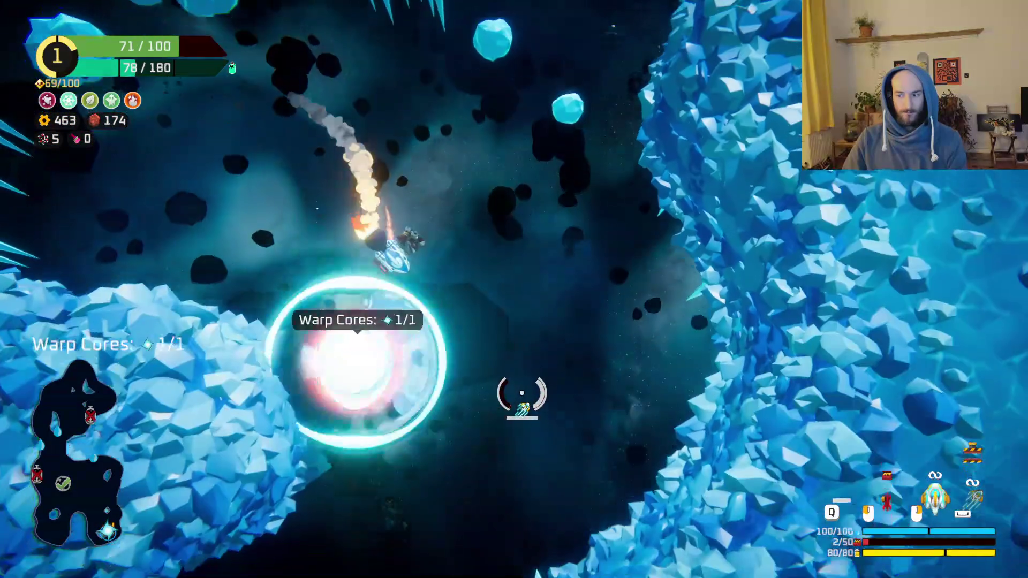
# - Warp out at the portal to bring up the sector map of next destinations
pyautogui.press('f')
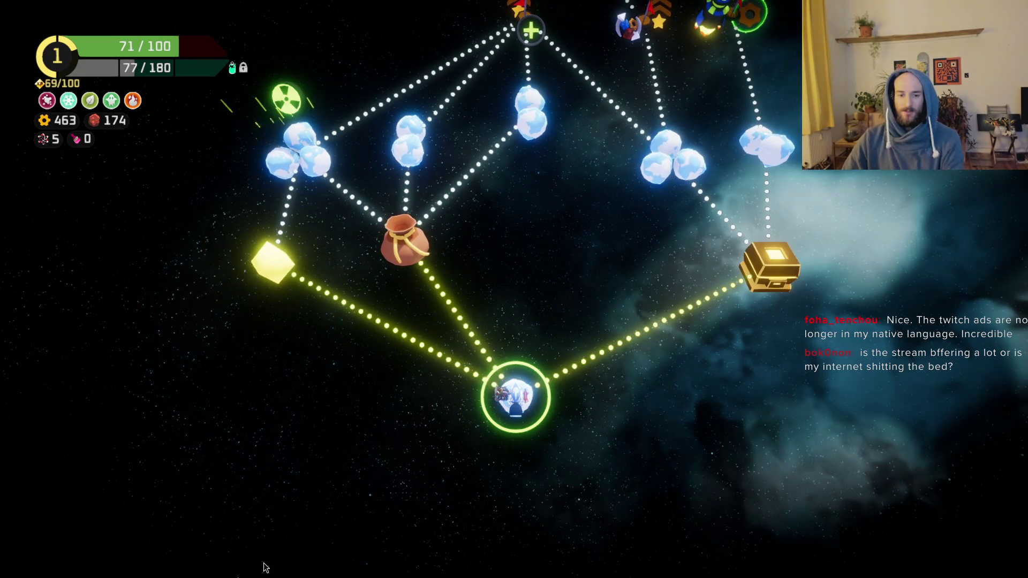
# - Scroll up the star map and travel to the golden treasure-chest node
pyautogui.scroll(3, 573, 320)
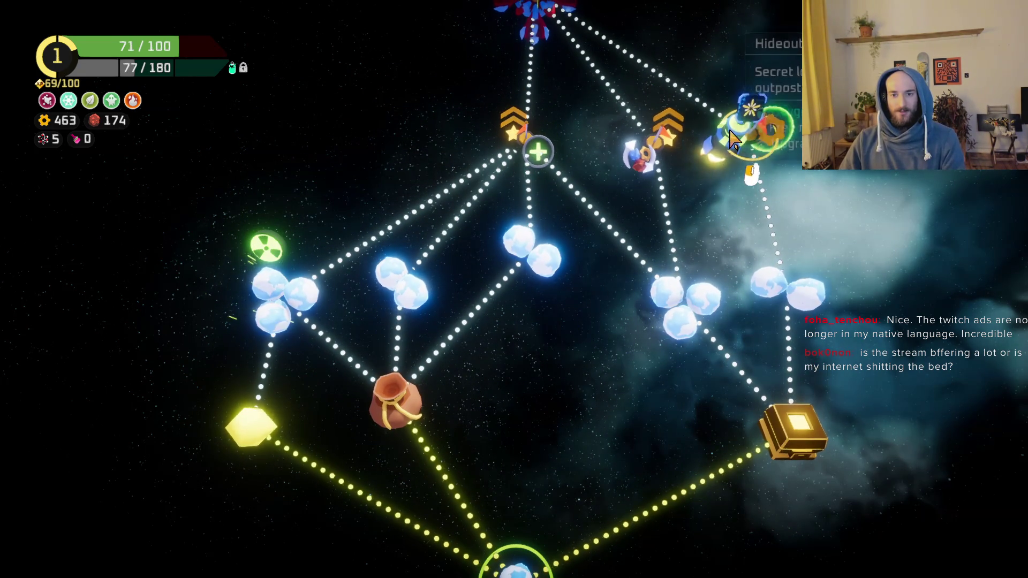
pyautogui.click(795, 424)
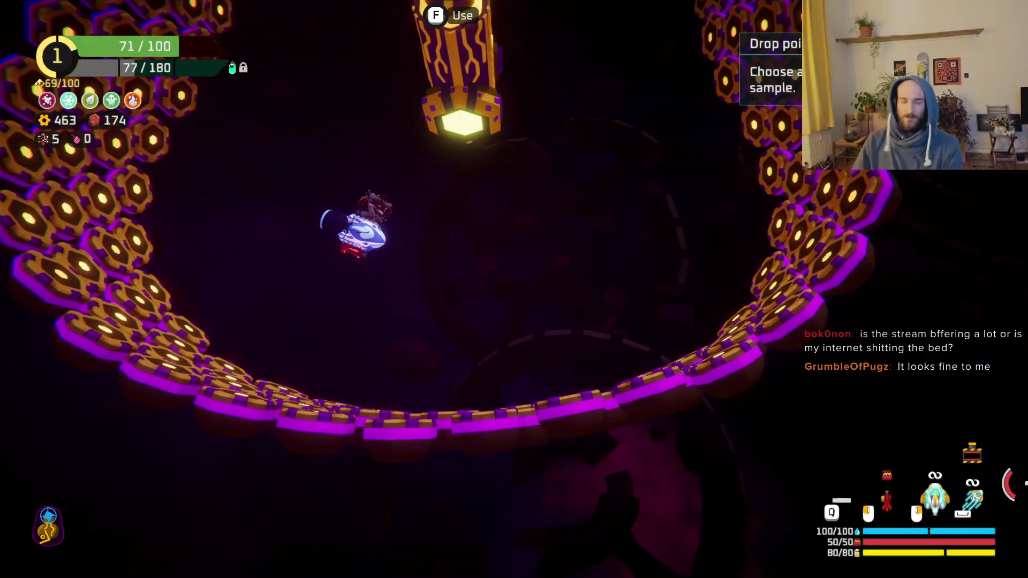
# - Install the Fireballs weapon on the ship layout
pyautogui.press('f')
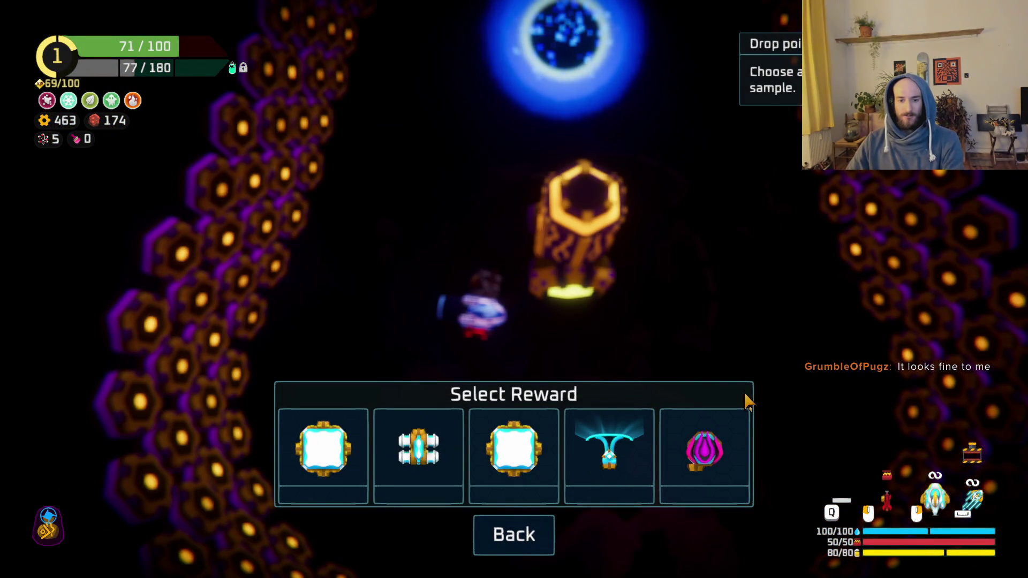
pyautogui.press('Escape')
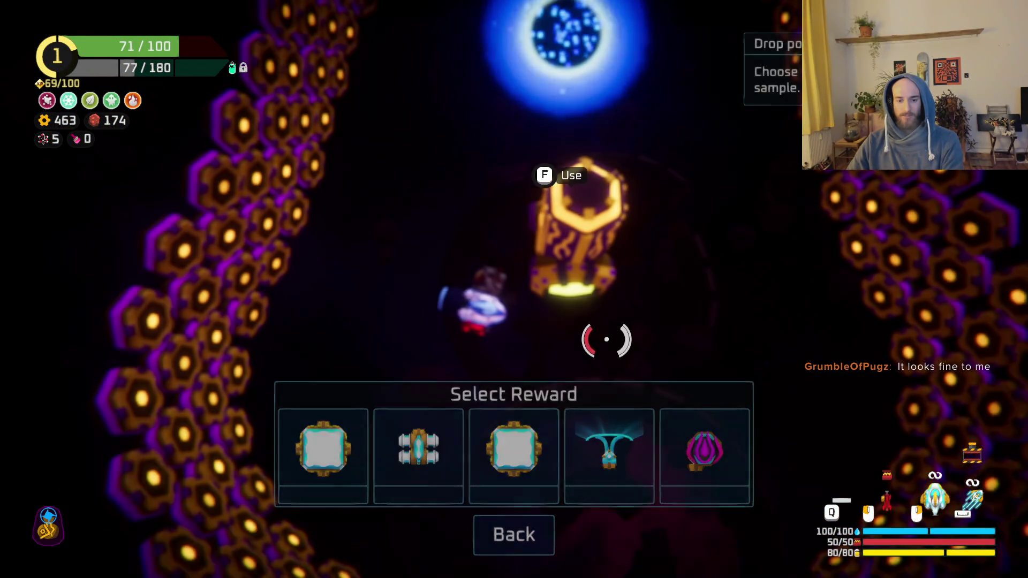
pyautogui.press('Tab')
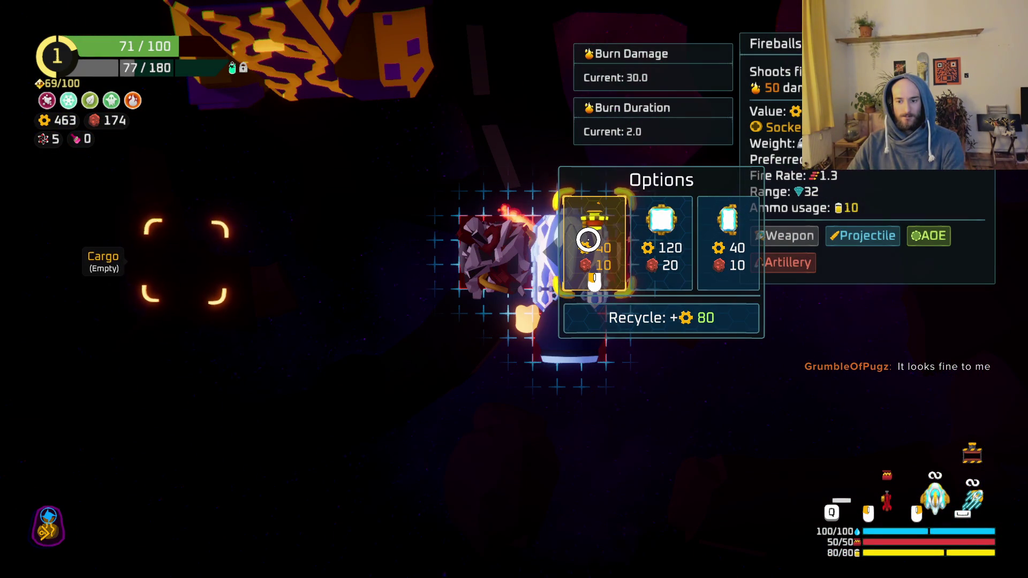
pyautogui.click(588, 239)
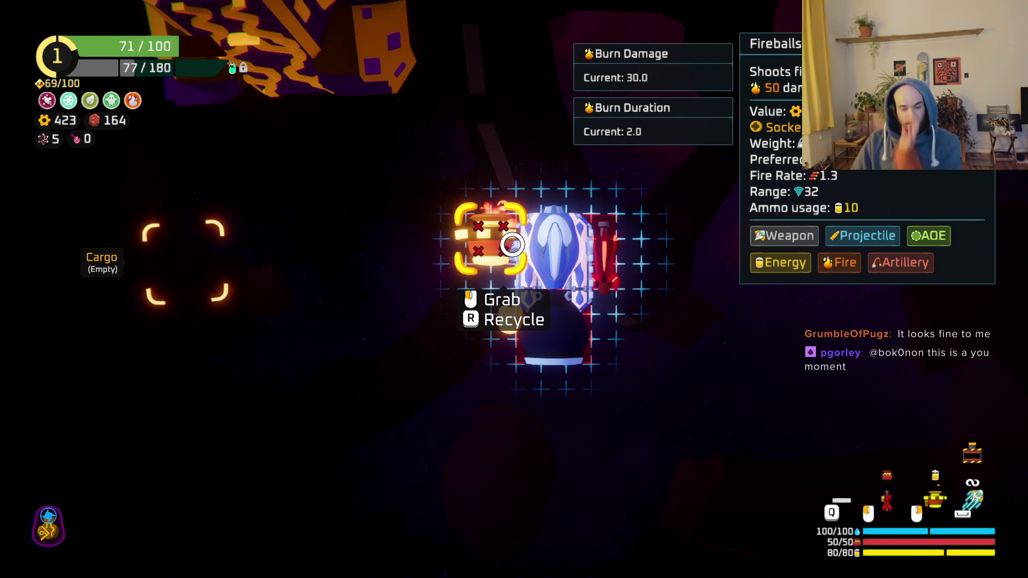
pyautogui.moveTo(510, 236)
pyautogui.mouseDown()
pyautogui.moveTo(443, 176)
pyautogui.moveTo(393, 69)
pyautogui.moveTo(503, 228)
pyautogui.mouseUp()
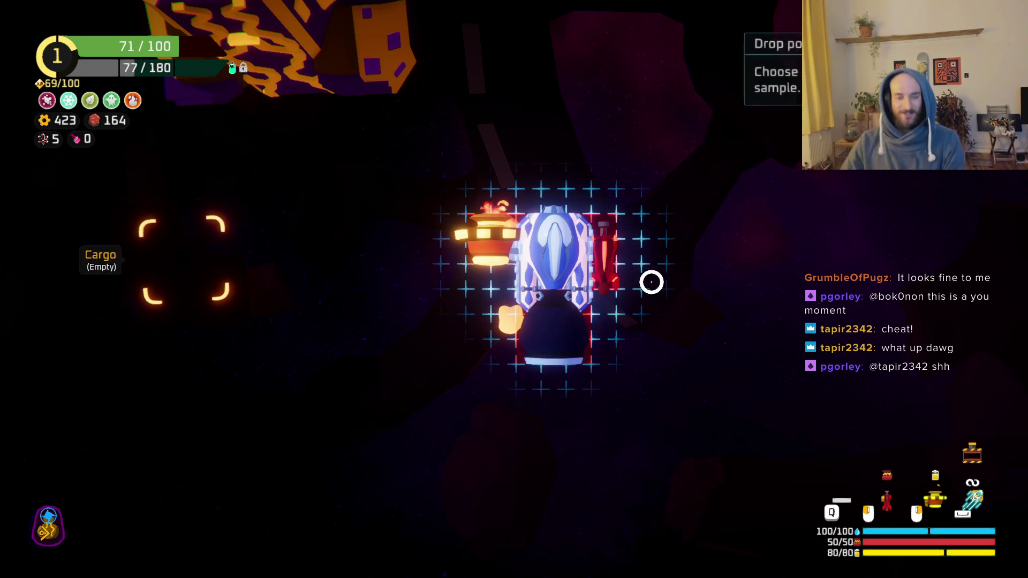
pyautogui.press('Escape')
# - Take the shield reward from the drop point and fly into the portal
pyautogui.press('f')
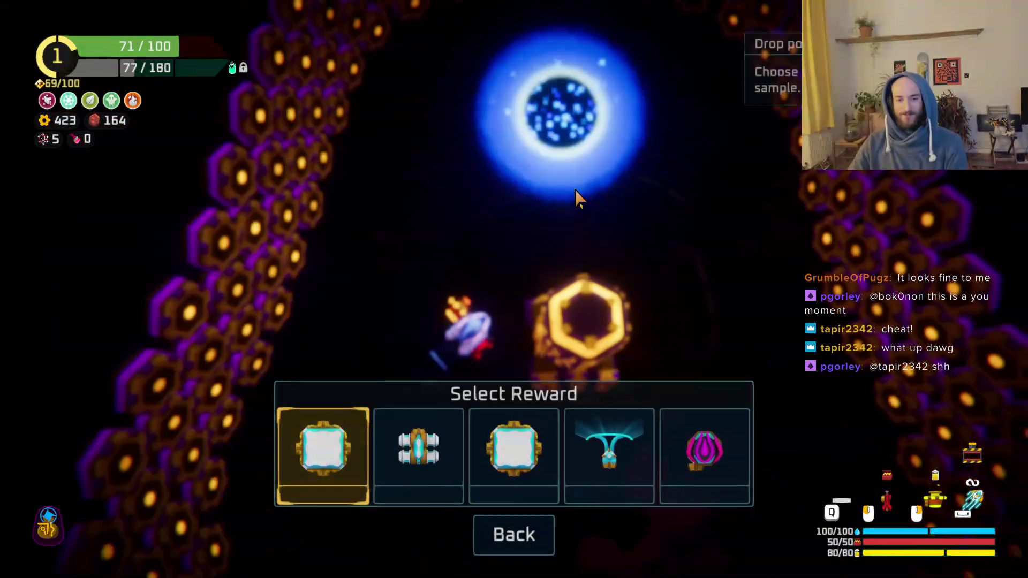
pyautogui.press('Escape')
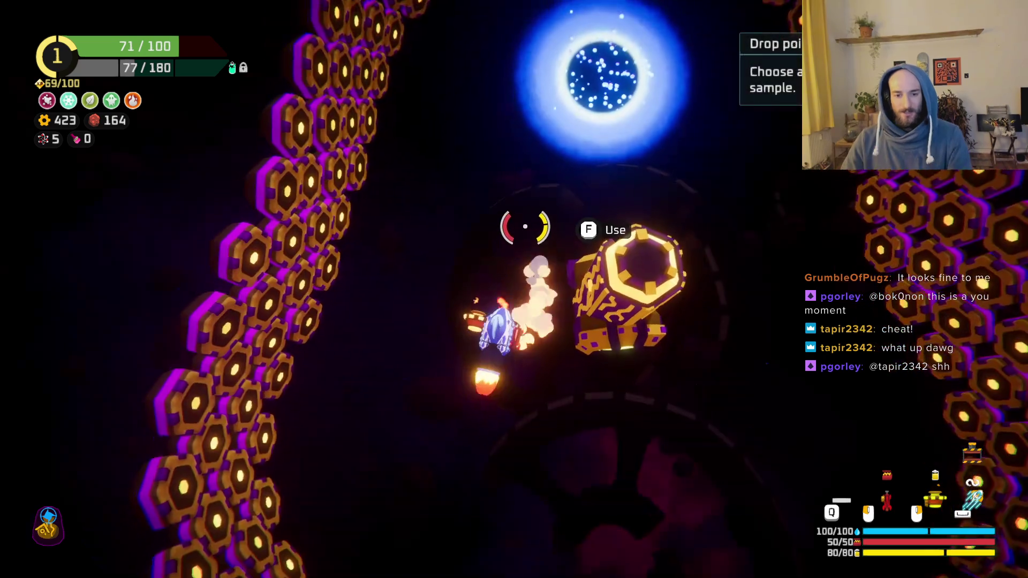
pyautogui.press('f')
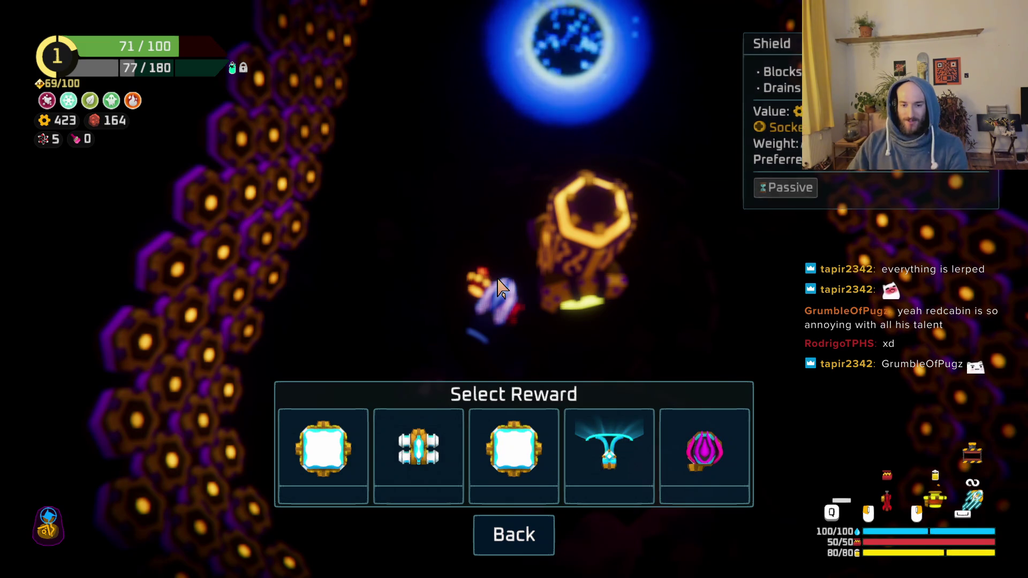
pyautogui.click(609, 453)
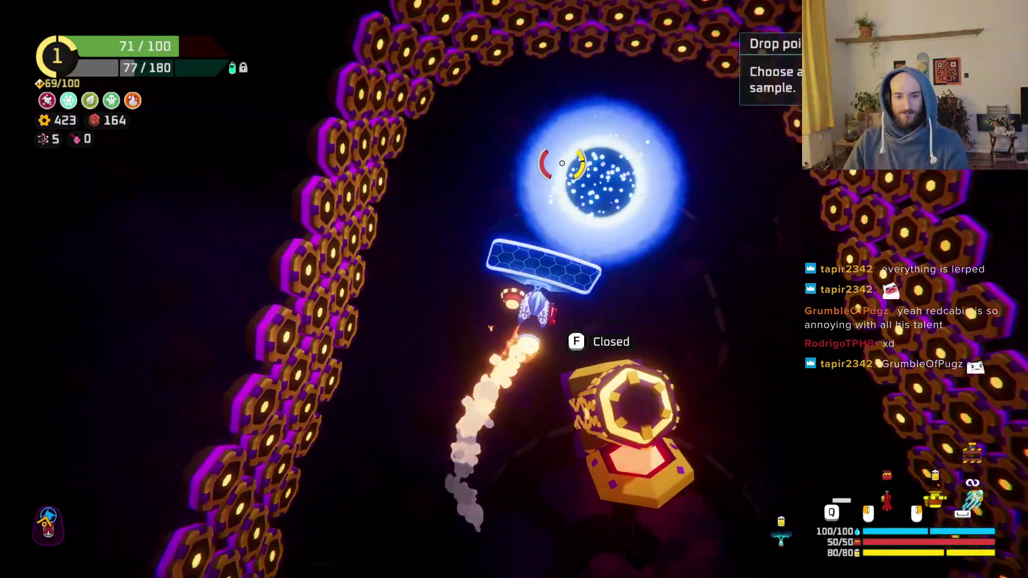
pyautogui.press('f')
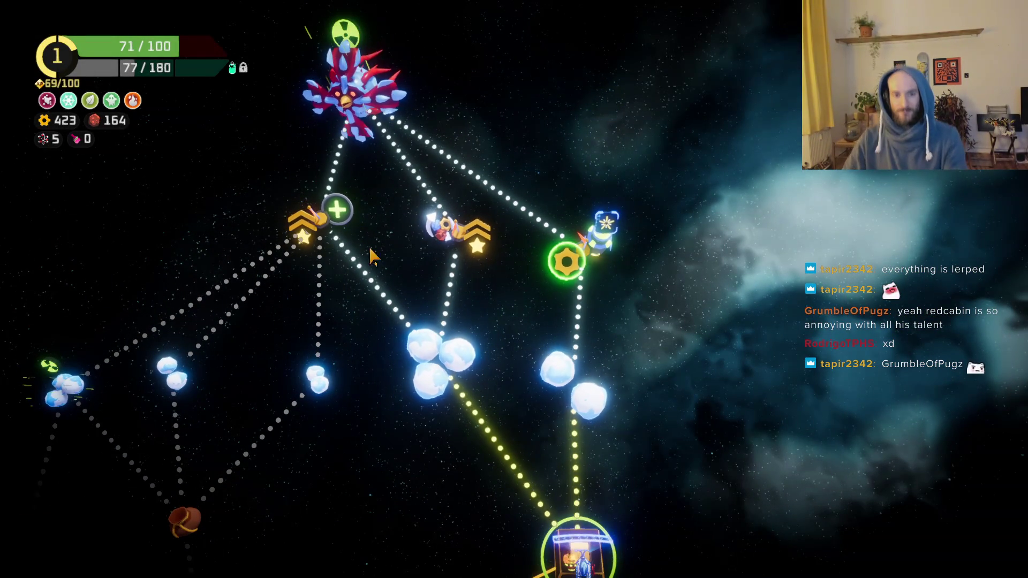
# - Select the gear Hideout node on the star map and travel to it
pyautogui.moveTo(319, 241)
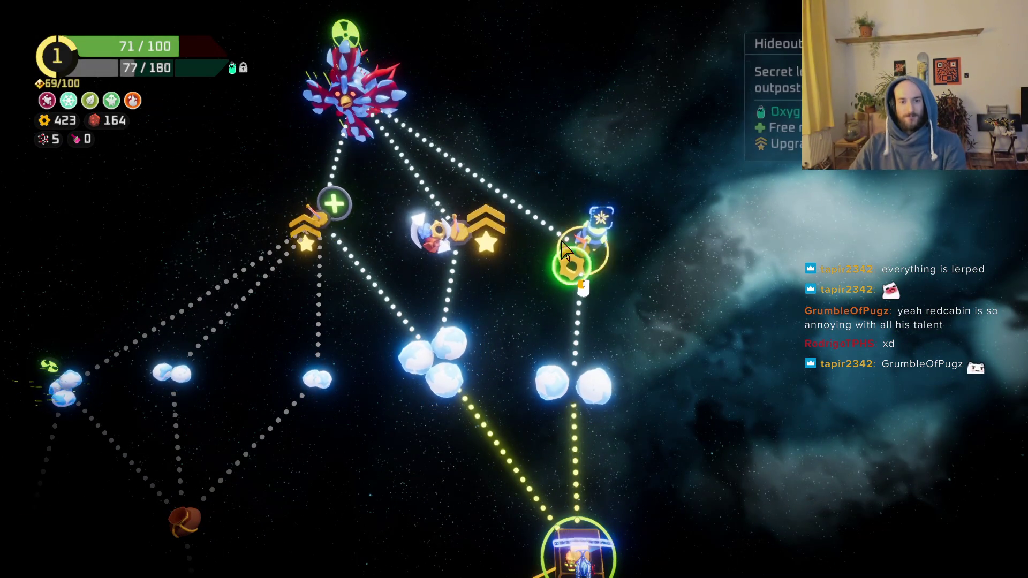
pyautogui.click(594, 265)
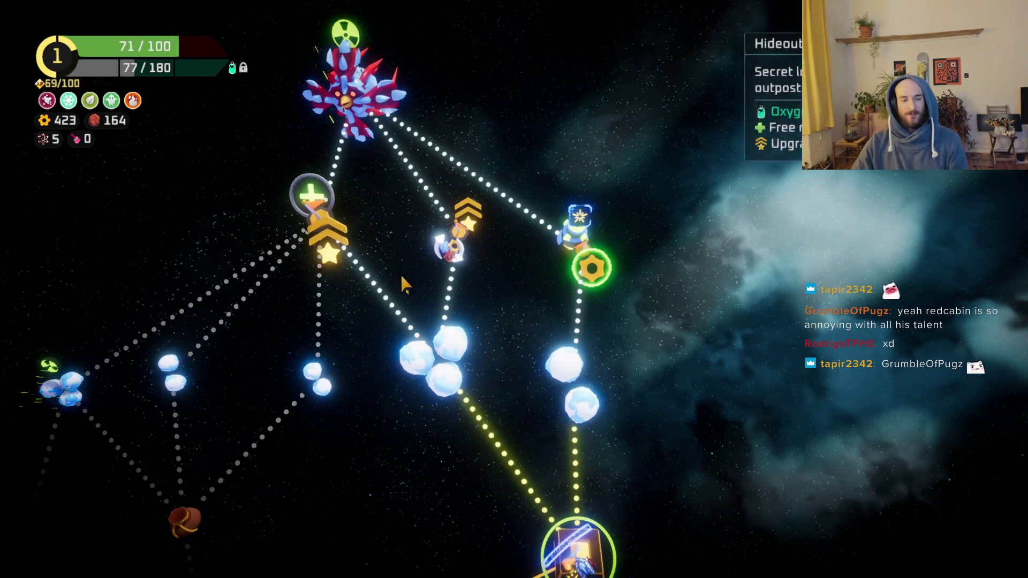
pyautogui.click(596, 265)
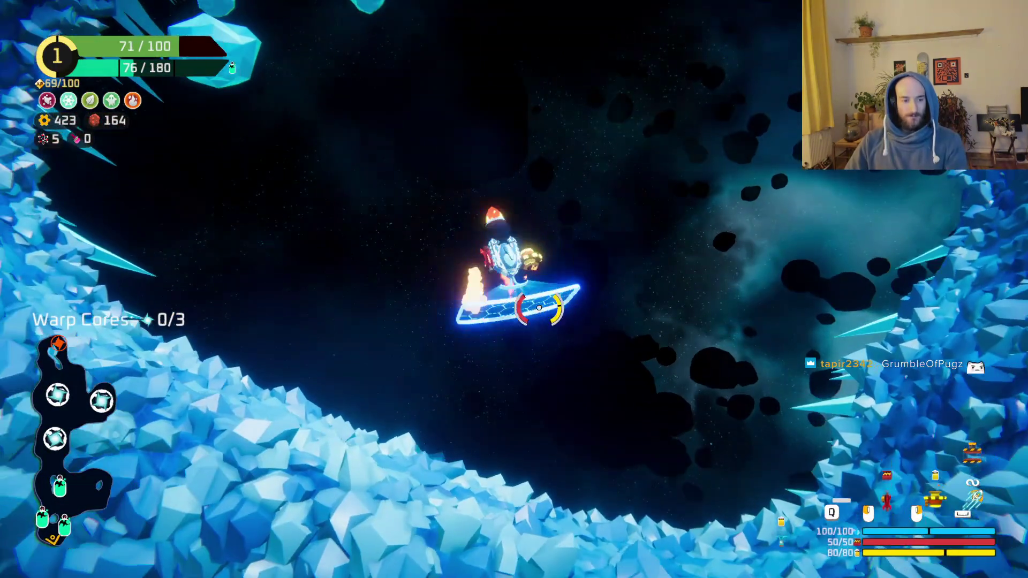
# - Claim the thruster reward from the first oxygen station
pyautogui.press('w')
pyautogui.press('f')
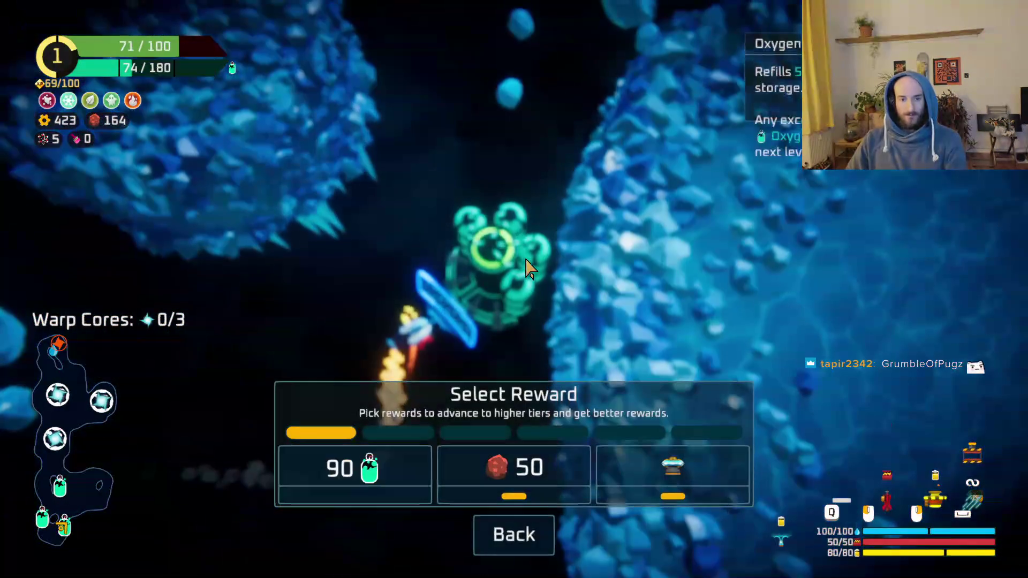
pyautogui.click(700, 482)
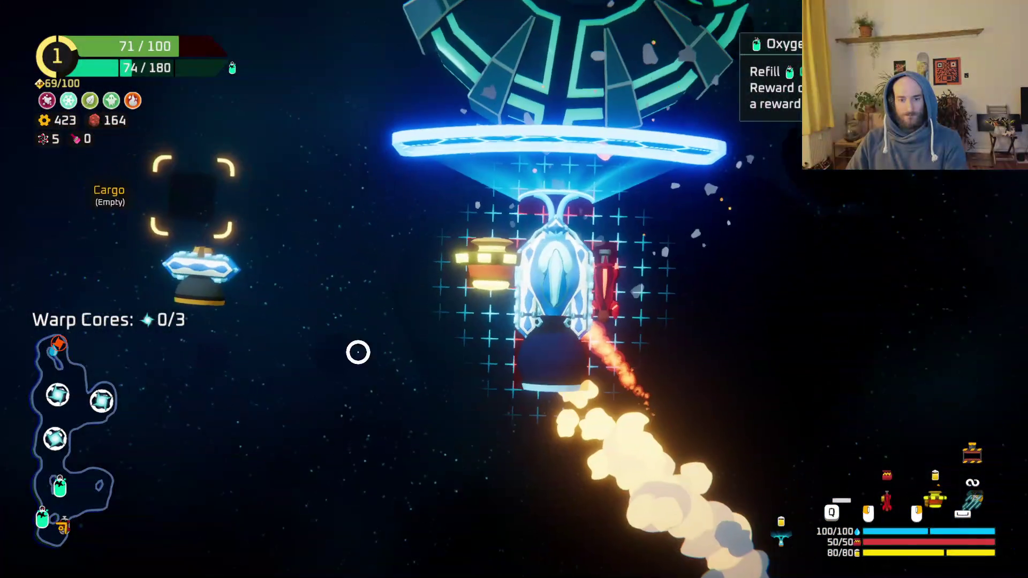
# - Visit the second oxygen station and leave its rewards unclaimed
pyautogui.press('a')
pyautogui.press('w')
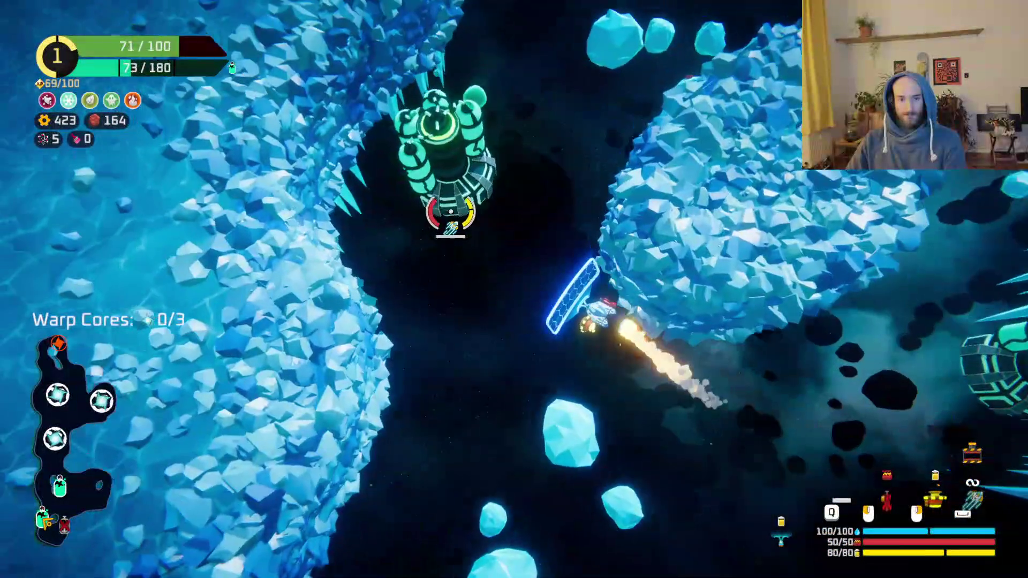
pyautogui.press('f')
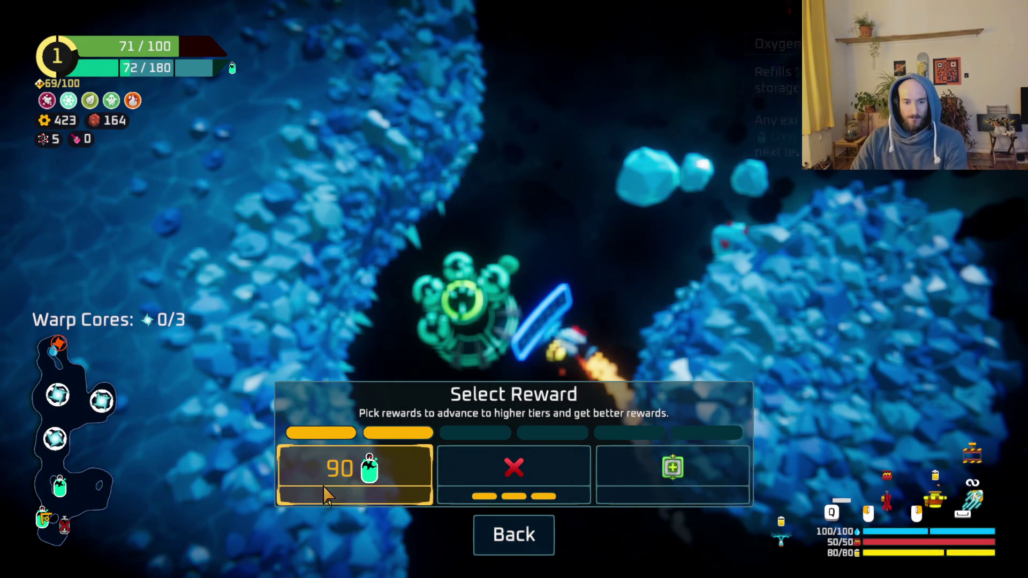
pyautogui.press('Escape')
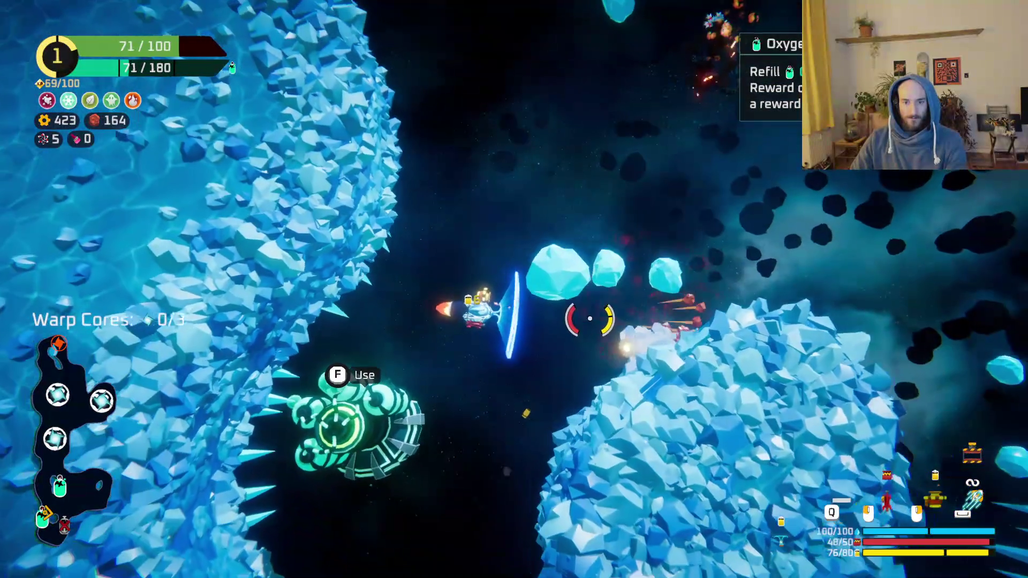
# - Fight up the asteroid field and claim 90 oxygen, refilling to 121/180
pyautogui.press('w')
pyautogui.moveTo(590, 318)
pyautogui.mouseDown()
pyautogui.moveTo(673, 328)
pyautogui.moveTo(747, 218)
pyautogui.moveTo(666, 257)
pyautogui.moveTo(546, 115)
pyautogui.moveTo(609, 264)
pyautogui.moveTo(609, 241)
pyautogui.moveTo(649, 195)
pyautogui.moveTo(459, 225)
pyautogui.moveTo(408, 179)
pyautogui.moveTo(435, 150)
pyautogui.moveTo(441, 161)
pyautogui.moveTo(494, 142)
pyautogui.moveTo(593, 166)
pyautogui.moveTo(615, 201)
pyautogui.moveTo(539, 143)
pyautogui.moveTo(602, 179)
pyautogui.moveTo(660, 143)
pyautogui.moveTo(650, 119)
pyautogui.moveTo(436, 184)
pyautogui.moveTo(644, 110)
pyautogui.moveTo(654, 135)
pyautogui.moveTo(603, 172)
pyautogui.moveTo(663, 122)
pyautogui.moveTo(450, 166)
pyautogui.moveTo(534, 198)
pyautogui.moveTo(576, 229)
pyautogui.moveTo(514, 163)
pyautogui.moveTo(601, 229)
pyautogui.moveTo(702, 250)
pyautogui.mouseUp()
pyautogui.press('e')
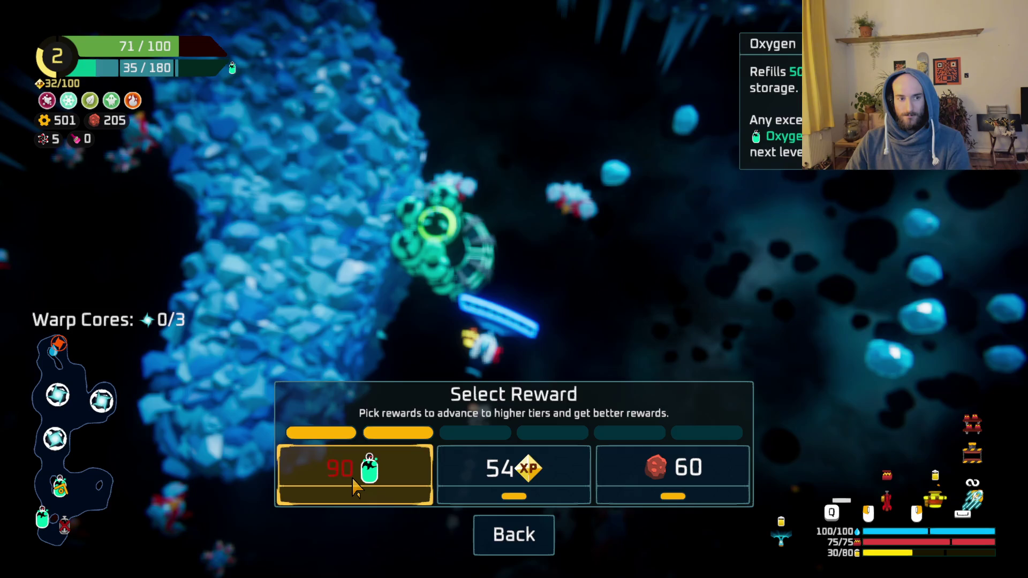
pyautogui.click(354, 487)
pyautogui.moveTo(532, 257)
pyautogui.mouseDown()
pyautogui.moveTo(471, 218)
pyautogui.moveTo(409, 248)
pyautogui.moveTo(342, 312)
pyautogui.moveTo(349, 367)
pyautogui.moveTo(409, 280)
pyautogui.moveTo(431, 205)
pyautogui.mouseUp()
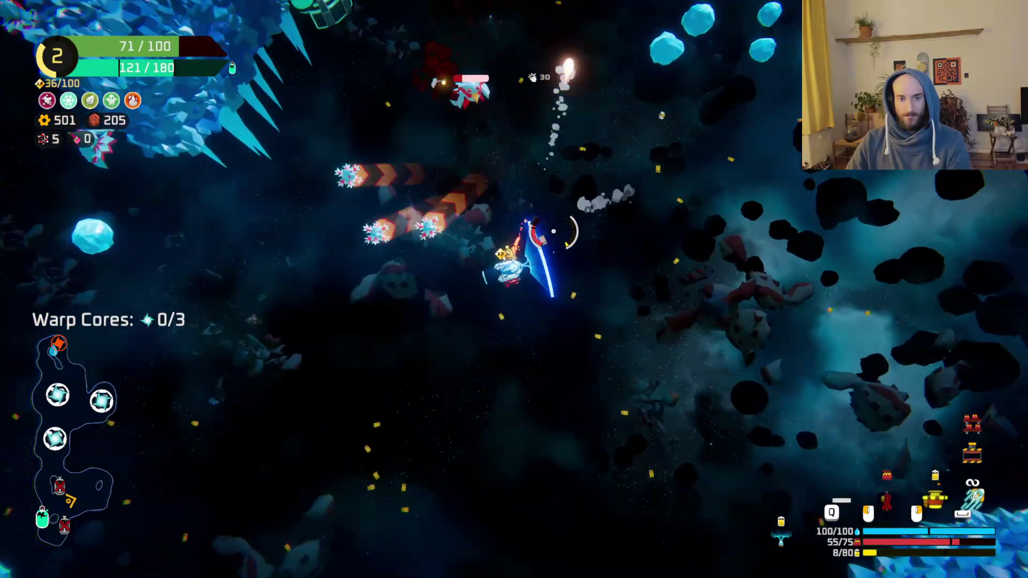
# - Boost and fire up the ice canyon until Rank 3 offers Winged Bullets, Bull Horns or Heavy Spring
pyautogui.moveTo(563, 232)
pyautogui.mouseDown()
pyautogui.moveTo(557, 160)
pyautogui.moveTo(689, 195)
pyautogui.moveTo(641, 208)
pyautogui.moveTo(562, 420)
pyautogui.moveTo(540, 427)
pyautogui.moveTo(532, 393)
pyautogui.moveTo(555, 176)
pyautogui.moveTo(427, 179)
pyautogui.moveTo(390, 287)
pyautogui.moveTo(381, 364)
pyautogui.moveTo(345, 411)
pyautogui.moveTo(501, 448)
pyautogui.moveTo(602, 379)
pyautogui.moveTo(669, 378)
pyautogui.moveTo(604, 363)
pyautogui.moveTo(586, 282)
pyautogui.moveTo(563, 278)
pyautogui.moveTo(640, 271)
pyautogui.moveTo(638, 384)
pyautogui.moveTo(700, 378)
pyautogui.moveTo(642, 299)
pyautogui.moveTo(616, 230)
pyautogui.moveTo(570, 264)
pyautogui.moveTo(412, 288)
pyautogui.mouseUp()
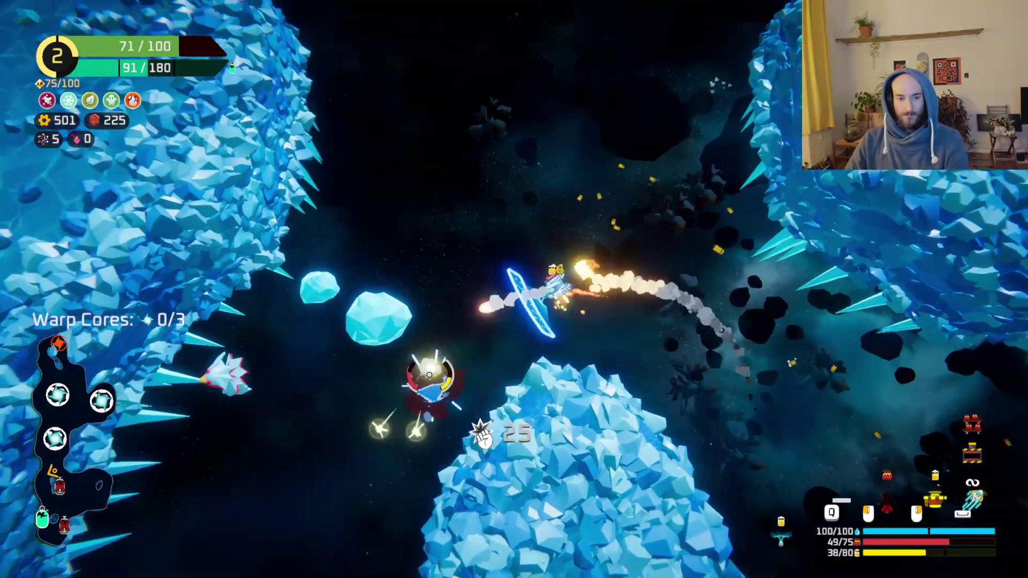
pyautogui.press('w')
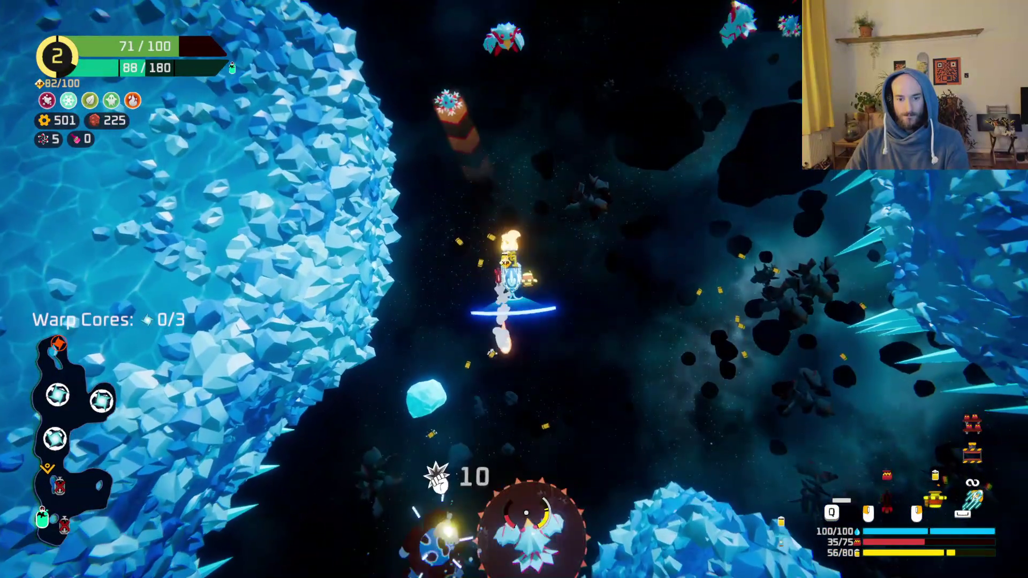
pyautogui.press('w')
pyautogui.moveTo(527, 513)
pyautogui.mouseDown()
pyautogui.moveTo(527, 436)
pyautogui.moveTo(374, 346)
pyautogui.mouseUp()
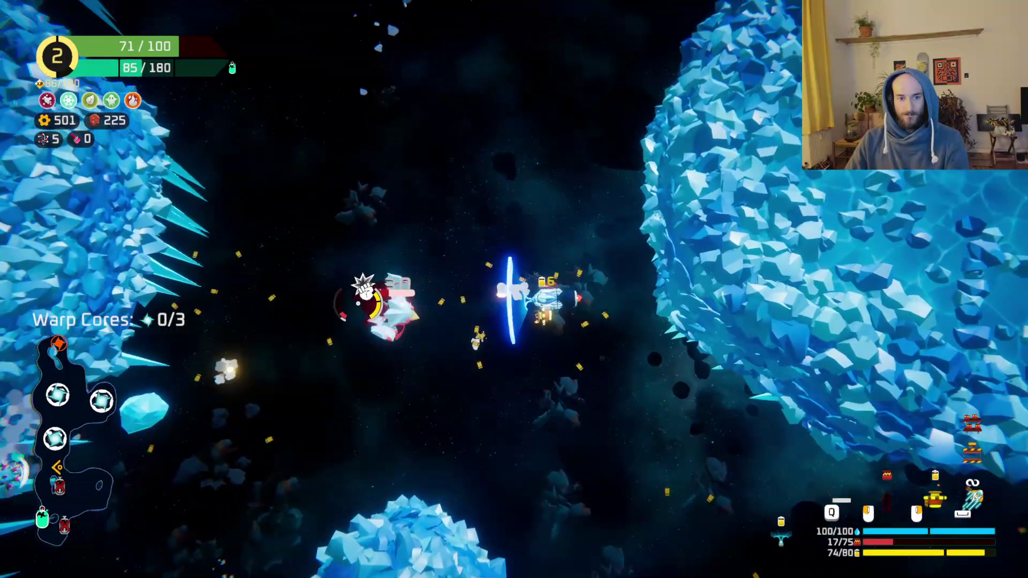
pyautogui.moveTo(358, 304)
pyautogui.mouseDown()
pyautogui.moveTo(515, 220)
pyautogui.moveTo(509, 401)
pyautogui.moveTo(489, 397)
pyautogui.moveTo(563, 252)
pyautogui.moveTo(569, 257)
pyautogui.moveTo(491, 243)
pyautogui.moveTo(515, 159)
pyautogui.moveTo(484, 195)
pyautogui.moveTo(489, 156)
pyautogui.moveTo(509, 175)
pyautogui.mouseUp()
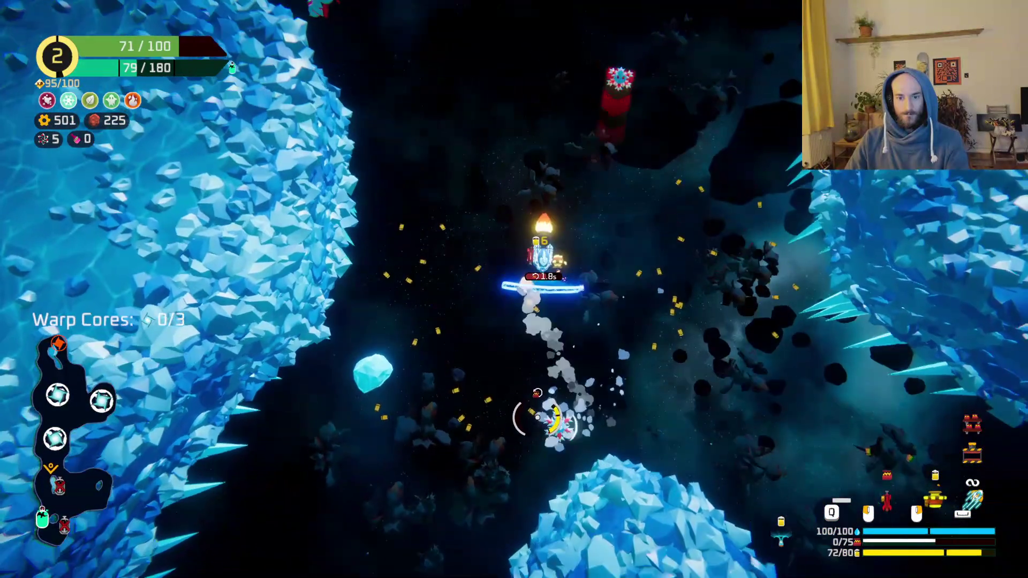
pyautogui.moveTo(538, 418)
pyautogui.mouseDown()
pyautogui.moveTo(516, 424)
pyautogui.moveTo(643, 358)
pyautogui.moveTo(626, 388)
pyautogui.moveTo(464, 193)
pyautogui.moveTo(482, 165)
pyautogui.moveTo(436, 137)
pyautogui.moveTo(482, 172)
pyautogui.moveTo(455, 170)
pyautogui.moveTo(471, 195)
pyautogui.mouseUp()
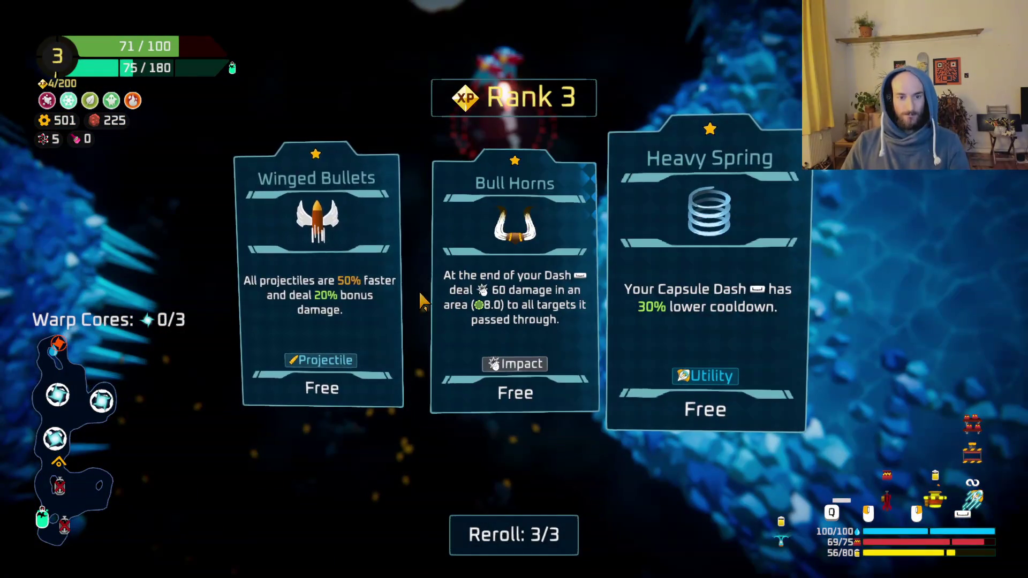
# - Take the Winged Bullets card for 150% projectile speed, then keep firing along the ice wall
pyautogui.click(277, 304)
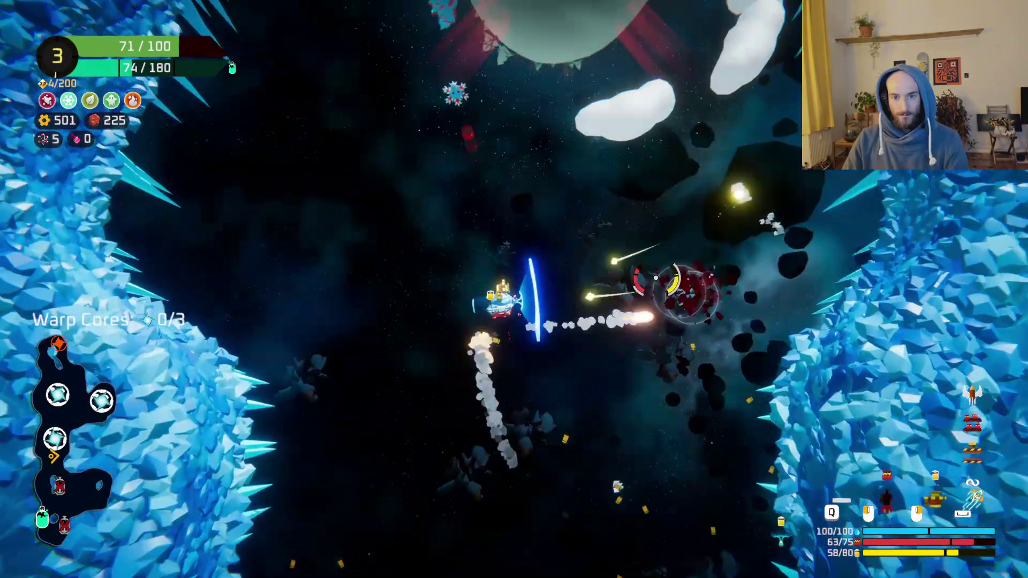
pyautogui.moveTo(656, 278)
pyautogui.mouseDown()
pyautogui.moveTo(553, 202)
pyautogui.moveTo(642, 171)
pyautogui.moveTo(647, 183)
pyautogui.moveTo(611, 146)
pyautogui.moveTo(696, 85)
pyautogui.moveTo(533, 234)
pyautogui.moveTo(688, 166)
pyautogui.moveTo(586, 191)
pyautogui.moveTo(547, 229)
pyautogui.moveTo(578, 252)
pyautogui.moveTo(499, 168)
pyautogui.moveTo(546, 183)
pyautogui.moveTo(563, 128)
pyautogui.moveTo(530, 102)
pyautogui.moveTo(479, 144)
pyautogui.mouseUp()
# - Fly up the ice canyon to the glowing station and claim its fuel refill reward
pyautogui.press('w')
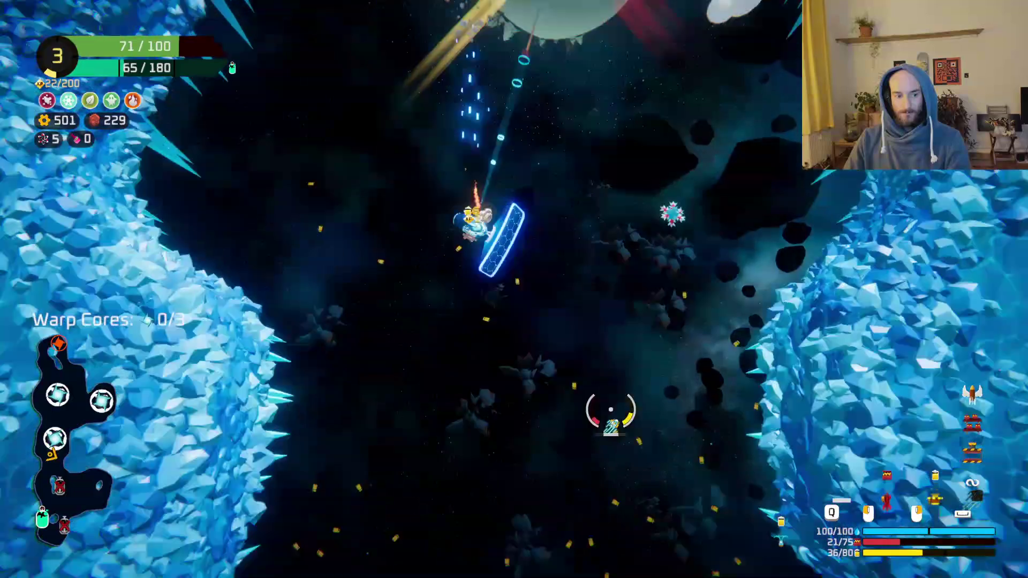
pyautogui.press('w')
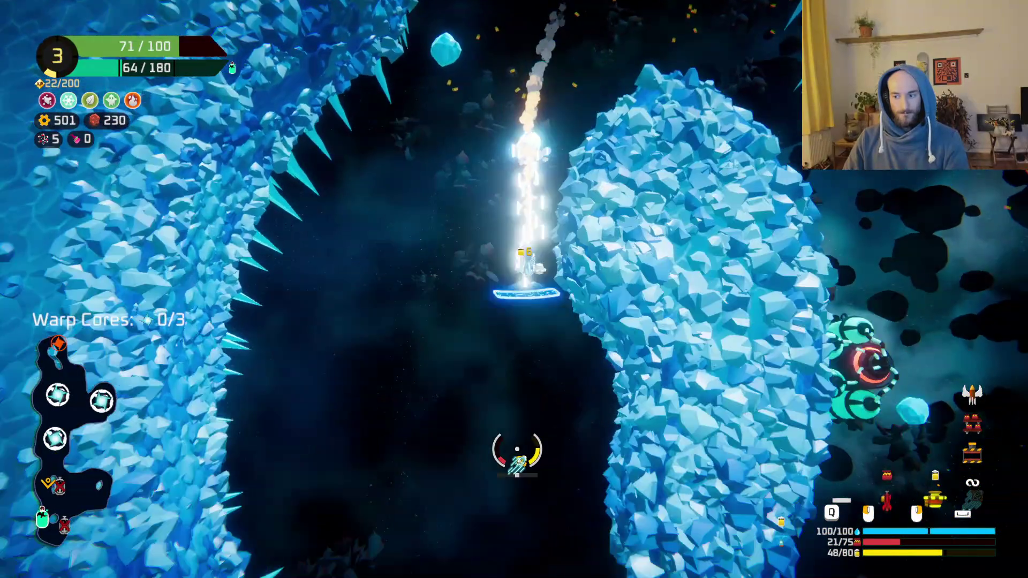
pyautogui.press('w')
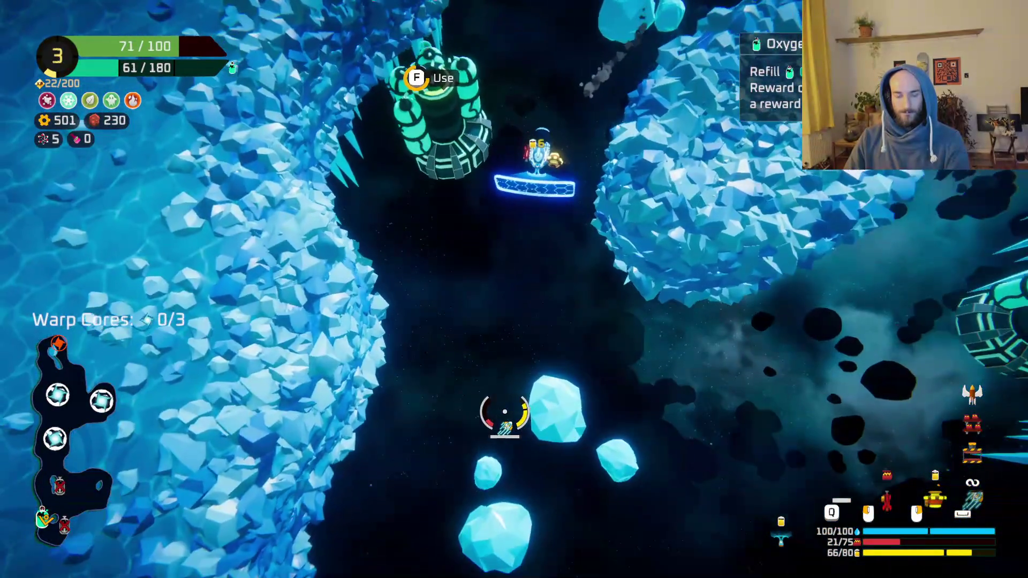
pyautogui.press('f')
pyautogui.click(339, 468)
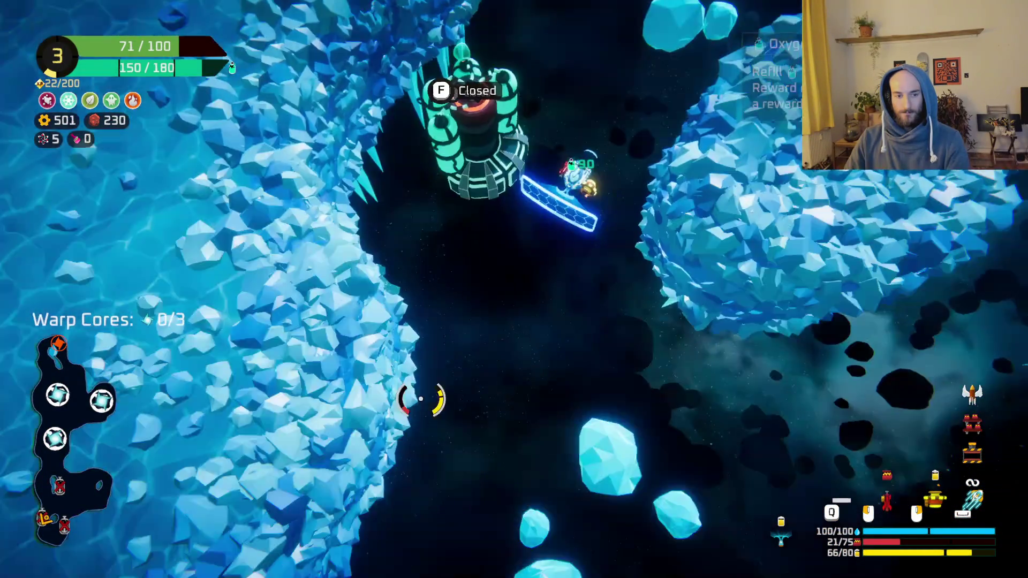
# - Fly back down the canyon past the snowy planet and collect the first warp core
pyautogui.press('w')
pyautogui.press('w')
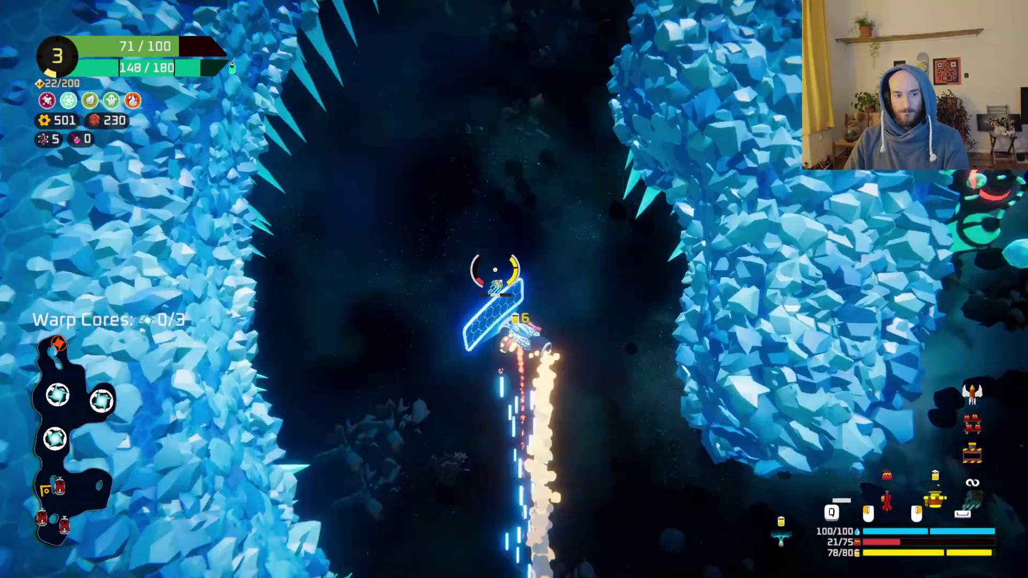
pyautogui.press('w')
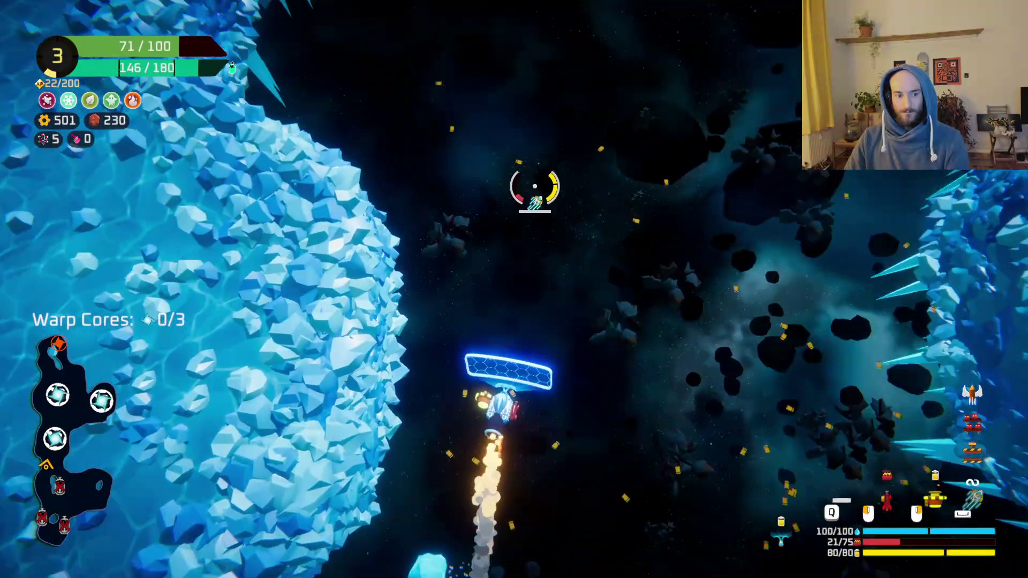
pyautogui.press('w')
pyautogui.press('w')
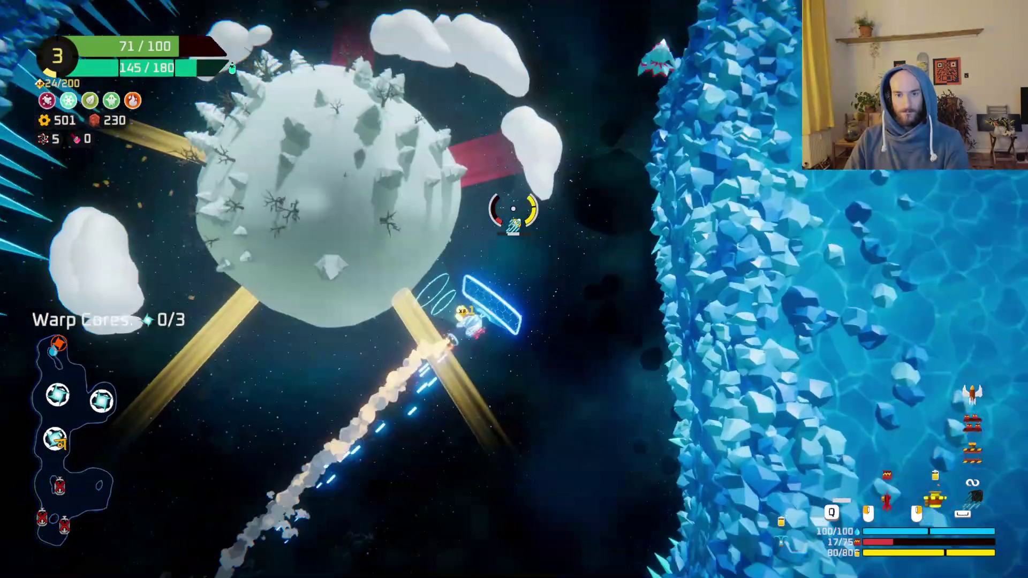
pyautogui.press('w')
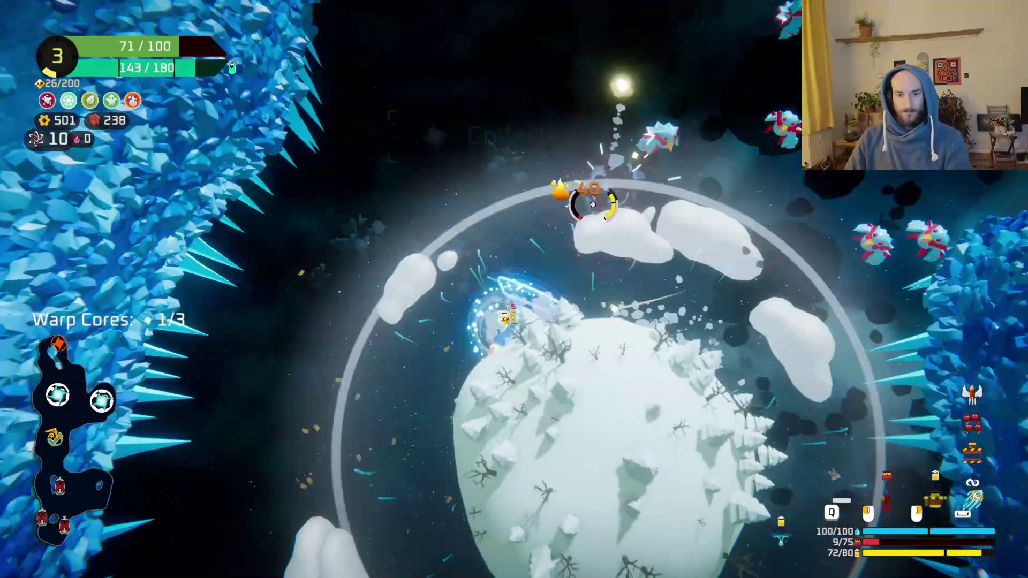
# - Fight through the enemy swarm, strafing left and right while firing lasers
pyautogui.press('w')
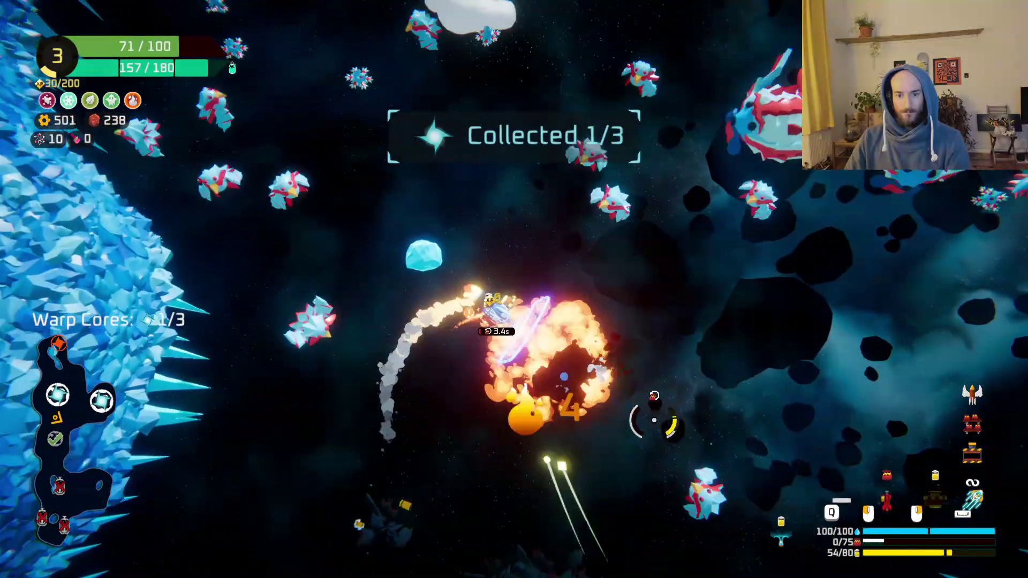
pyautogui.press('w')
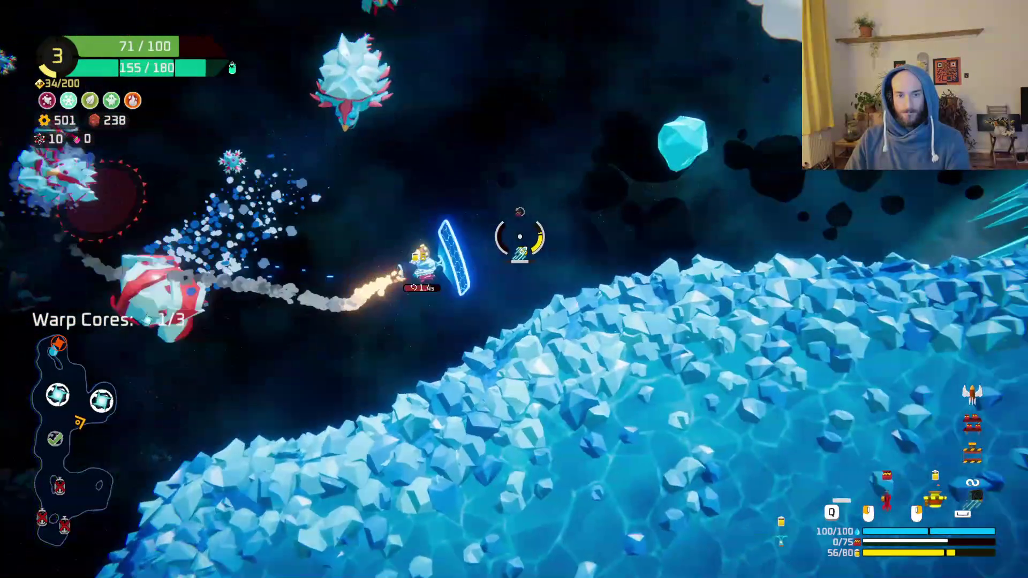
pyautogui.press('w')
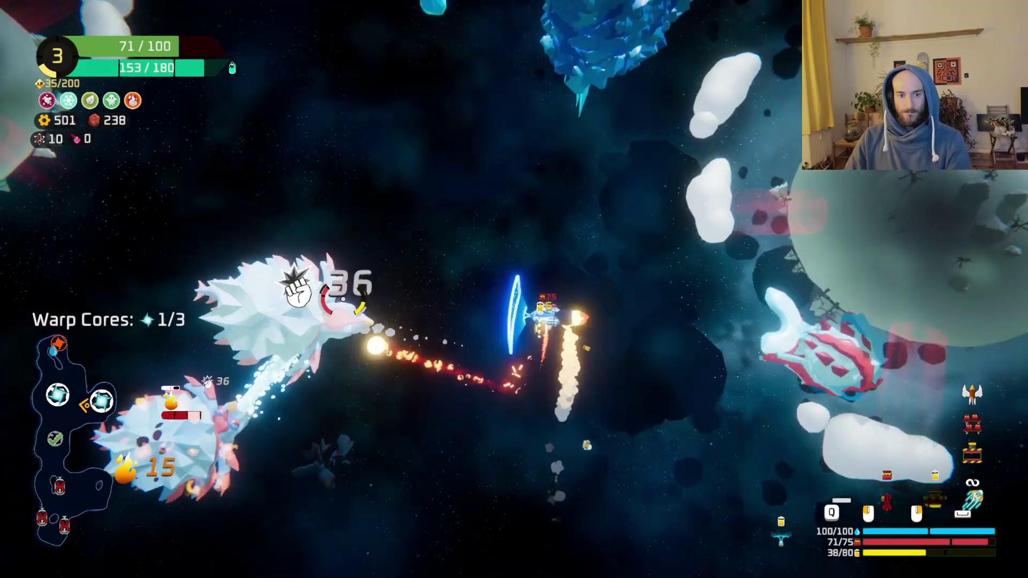
pyautogui.press('w')
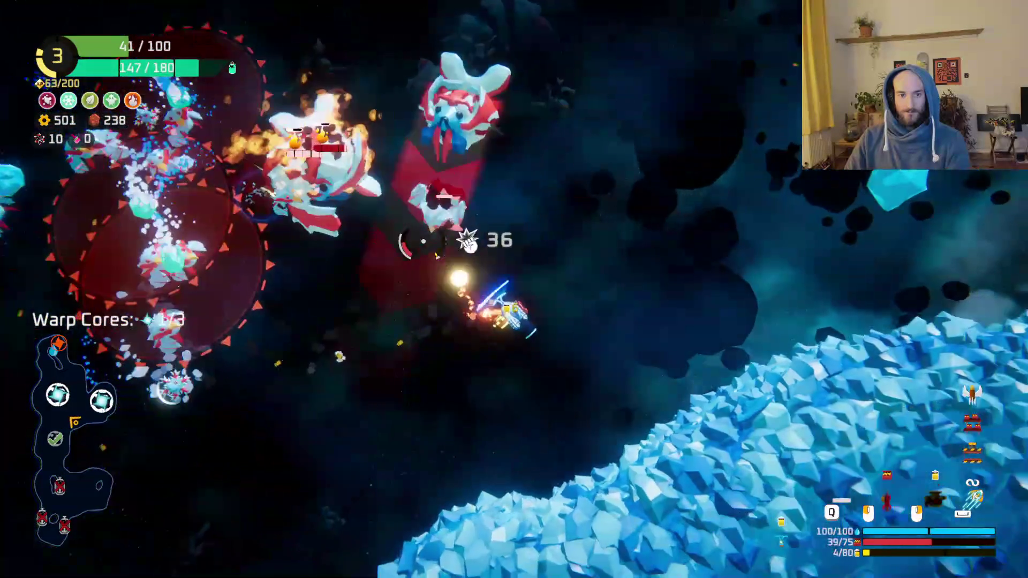
pyautogui.press('w')
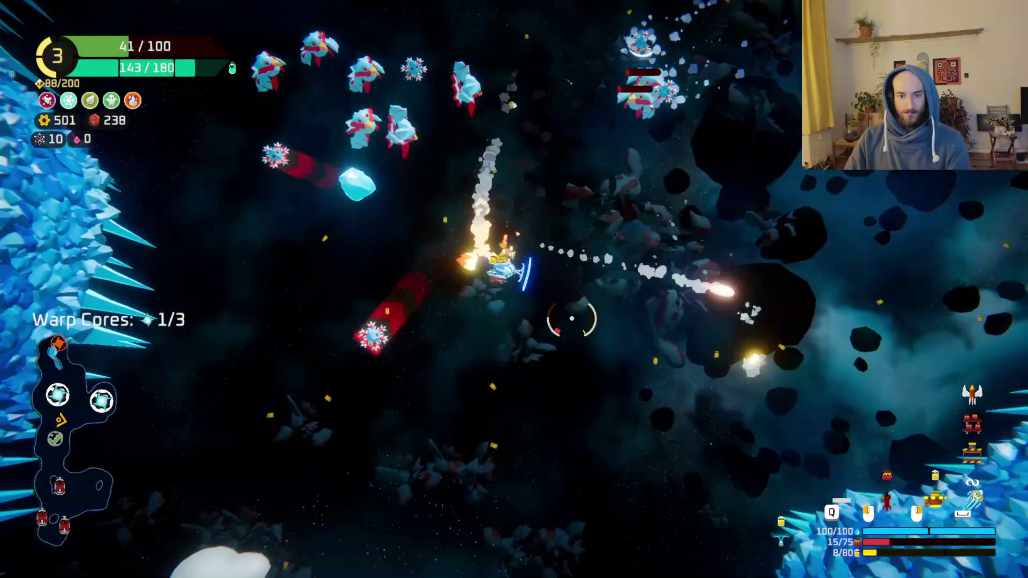
pyautogui.press('a')
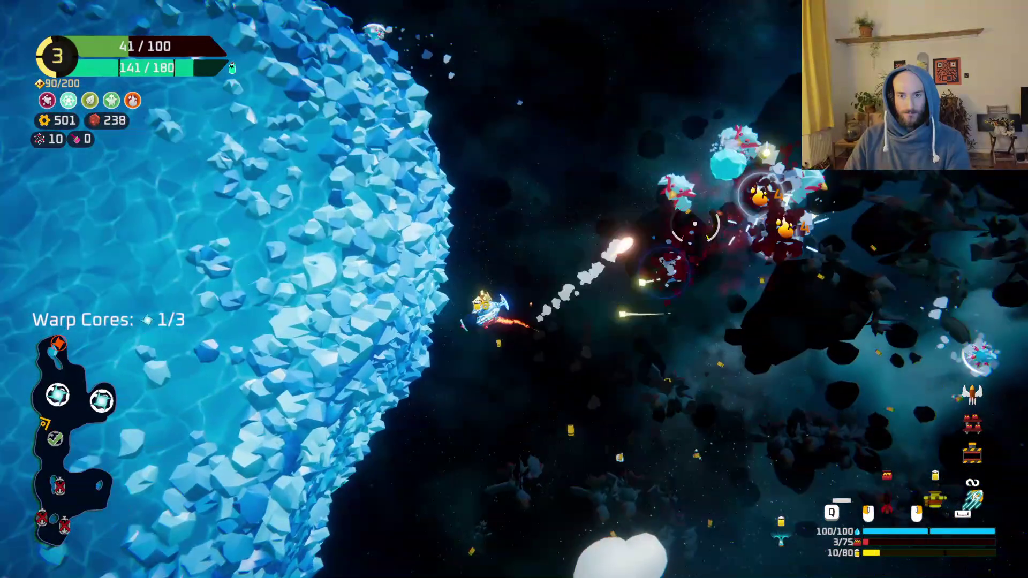
pyautogui.press('d')
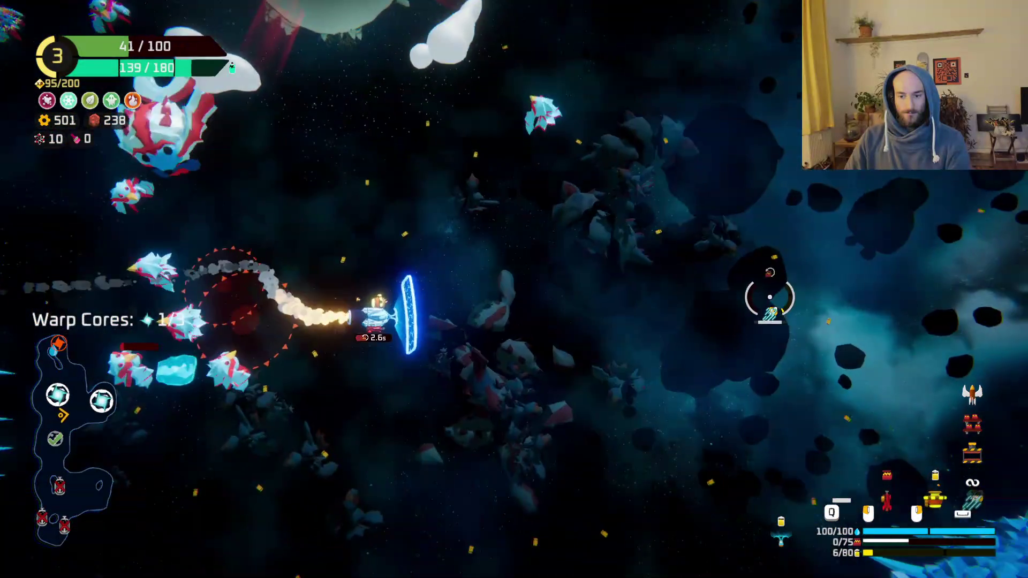
pyautogui.click(648, 194)
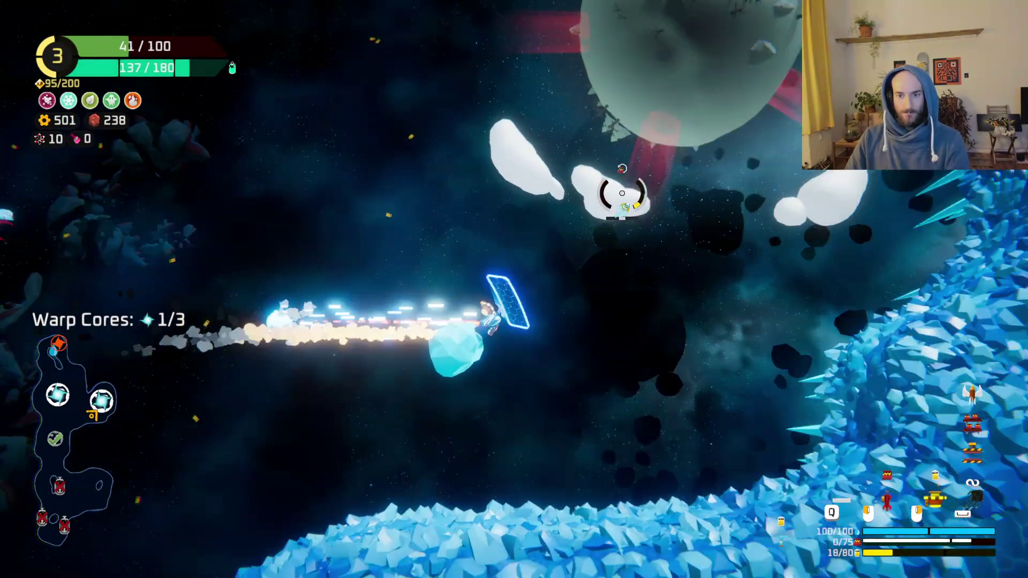
# - Tether around the snowy planet, grab the second warp core, and clear enemies near the Spare Parts wreck
pyautogui.rightClick(539, 178)
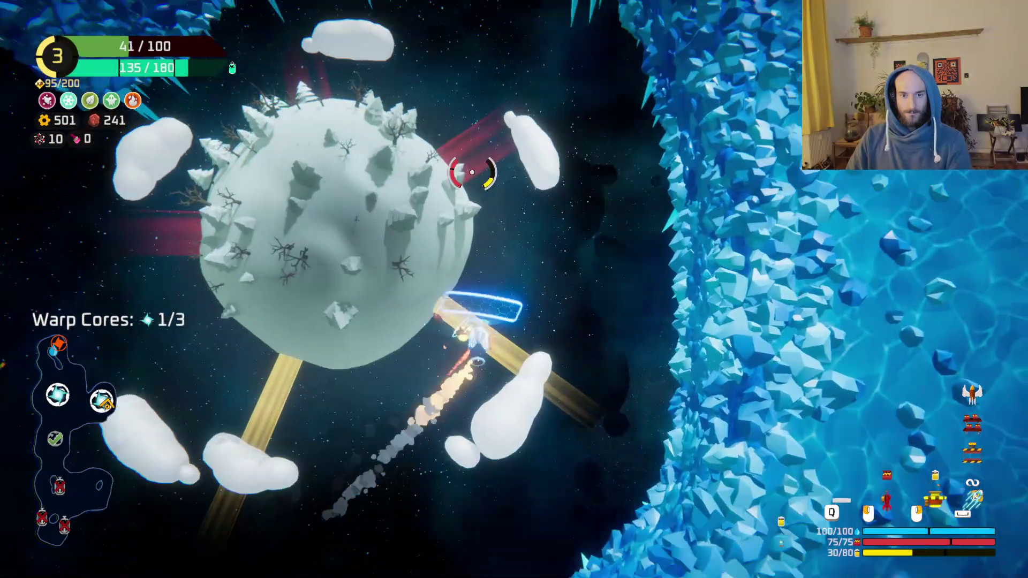
pyautogui.press('w')
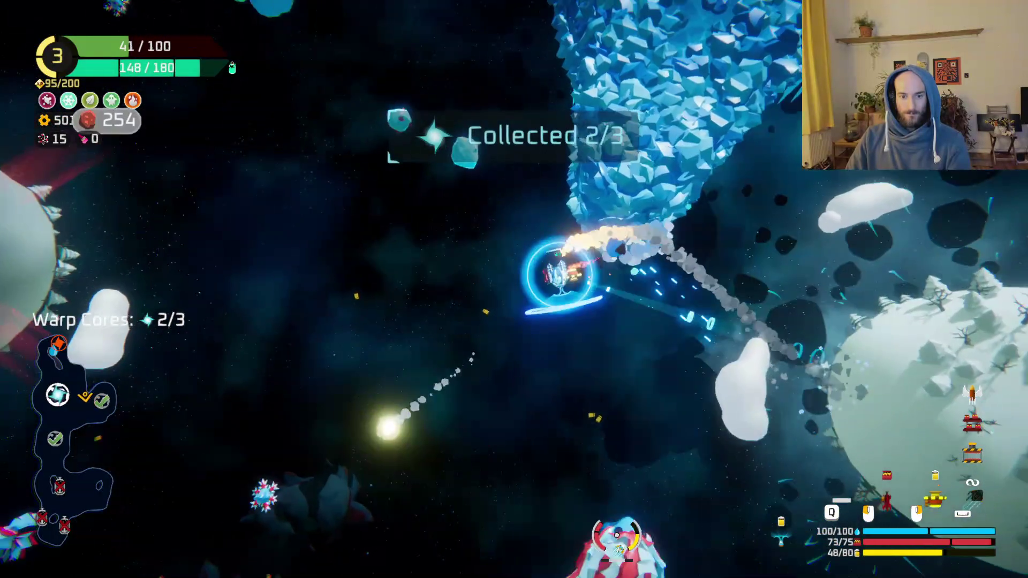
pyautogui.click(706, 441)
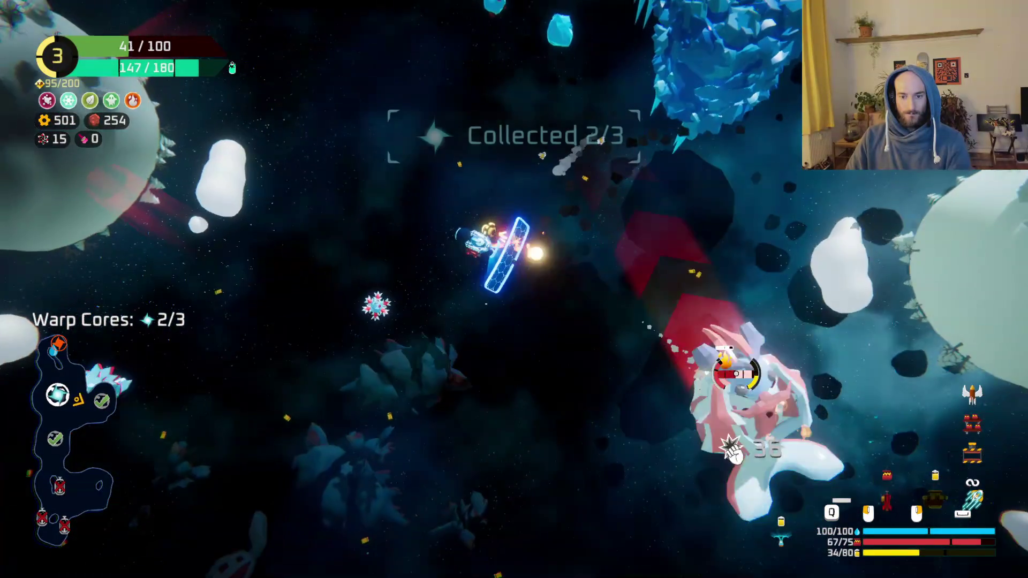
pyautogui.click(734, 451)
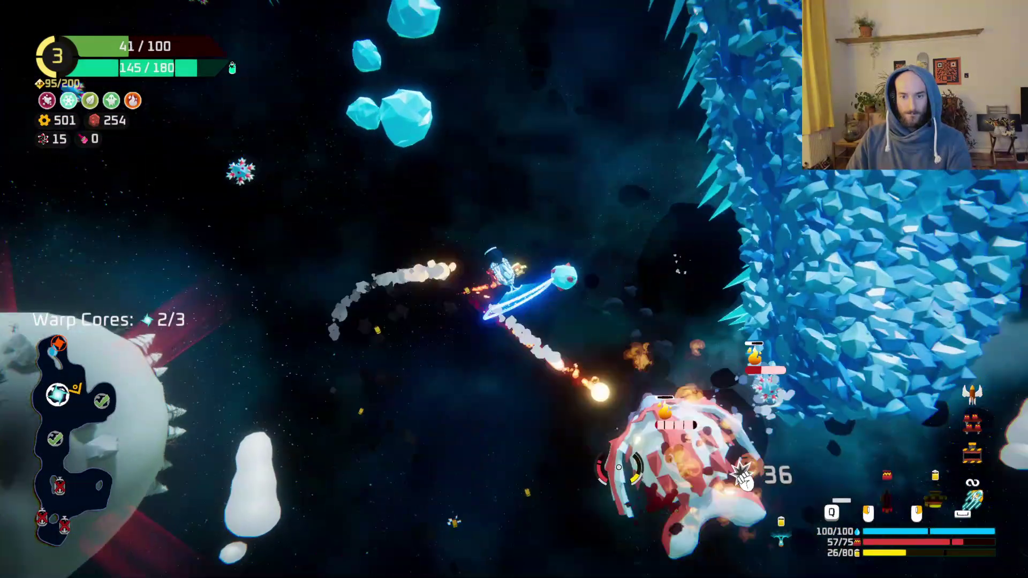
pyautogui.press('w')
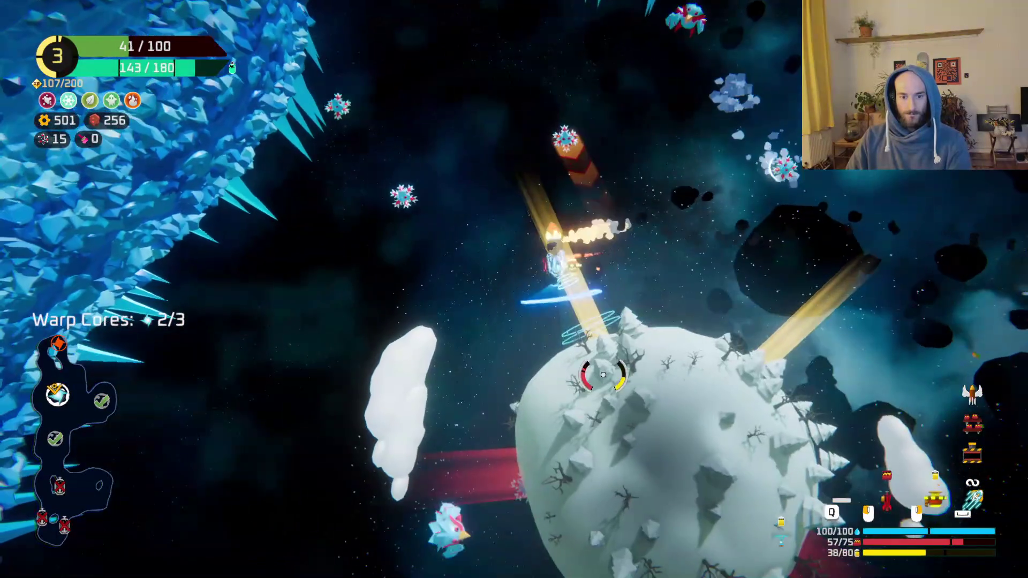
pyautogui.click(603, 375)
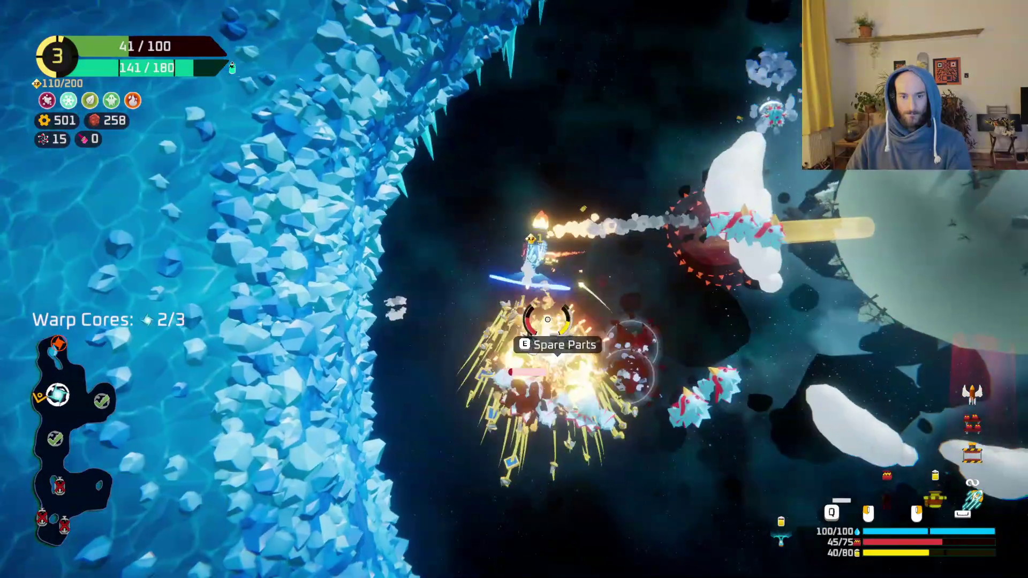
pyautogui.click(547, 319)
# - Check the Spare Parts build grid, then fight through the ice channel collecting the third warp core
pyautogui.press('e')
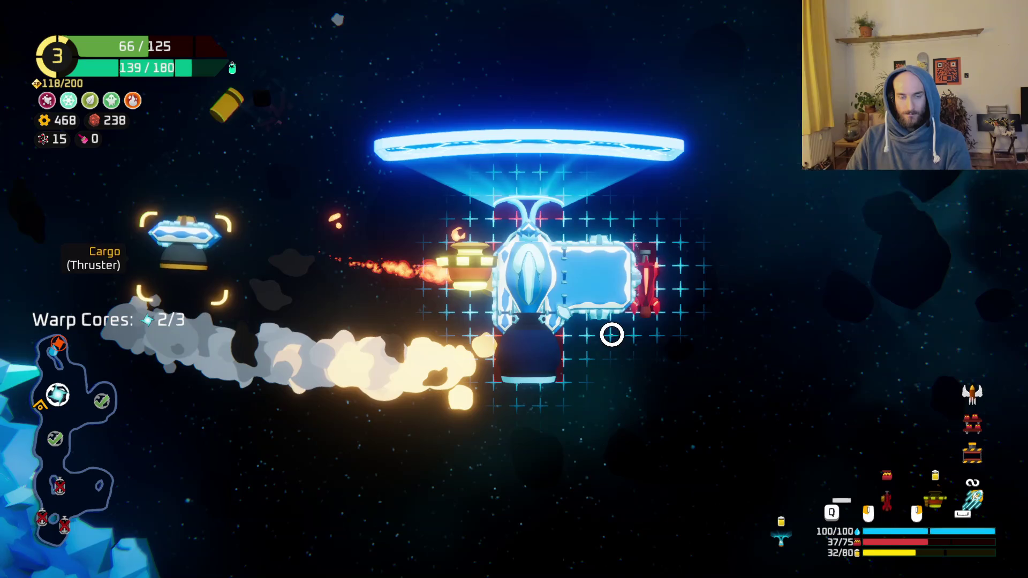
pyautogui.press('Escape')
pyautogui.click(551, 287)
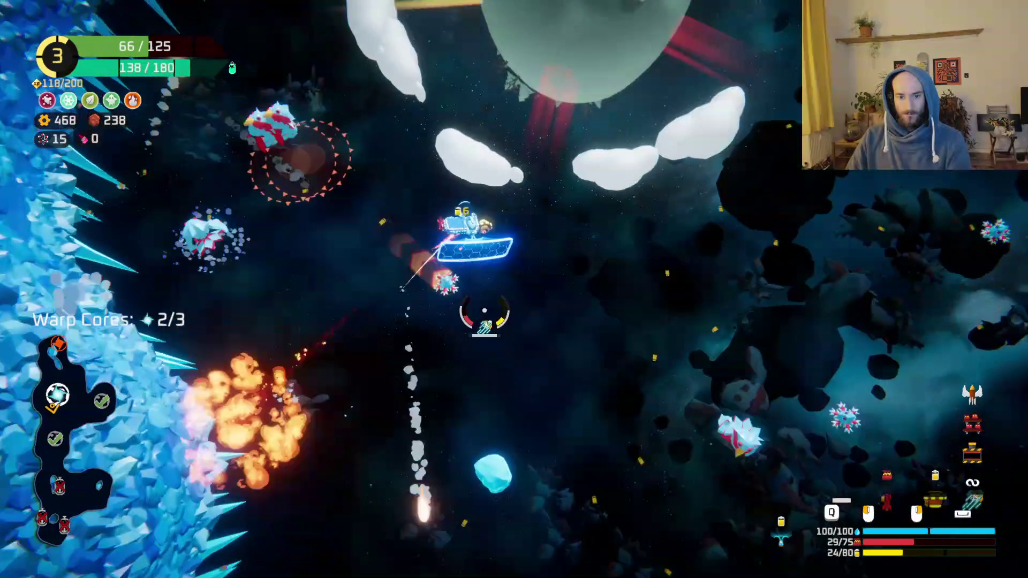
pyautogui.moveTo(485, 314)
pyautogui.mouseDown()
pyautogui.moveTo(487, 343)
pyautogui.moveTo(515, 389)
pyautogui.moveTo(498, 445)
pyautogui.mouseUp()
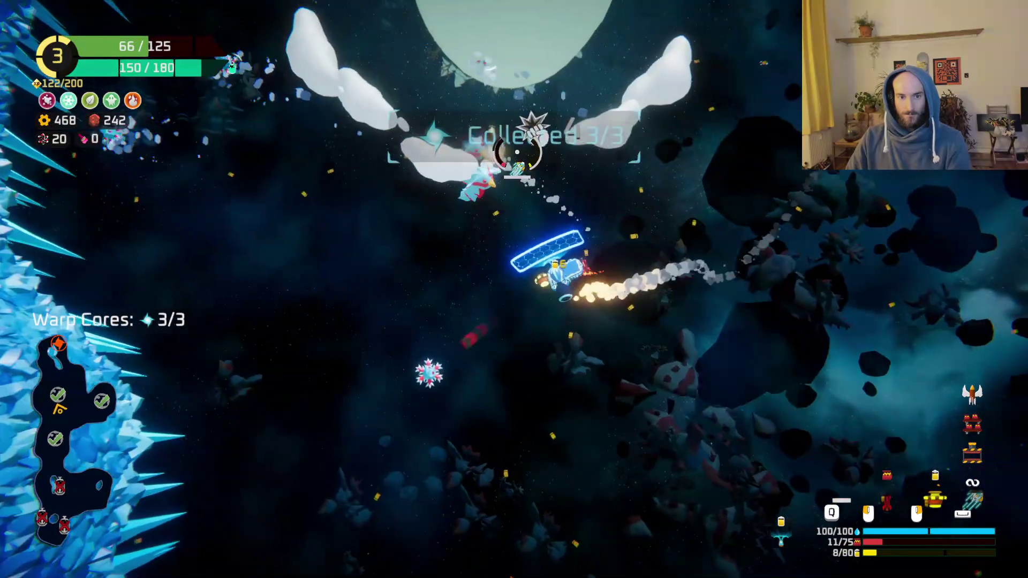
pyautogui.moveTo(596, 161)
pyautogui.mouseDown()
pyautogui.moveTo(735, 184)
pyautogui.moveTo(673, 126)
pyautogui.moveTo(588, 139)
pyautogui.mouseUp()
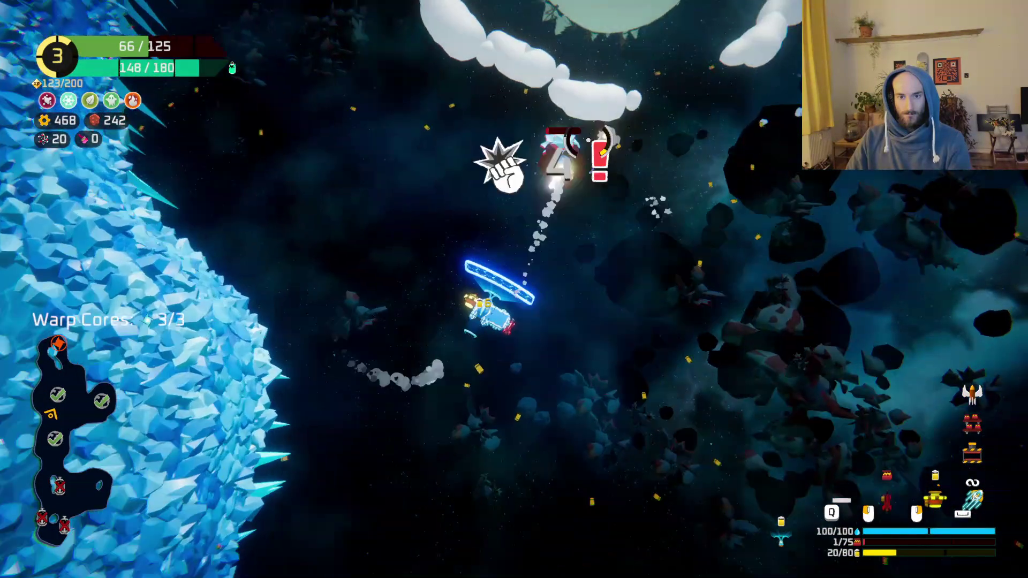
pyautogui.moveTo(408, 140)
pyautogui.mouseDown()
pyautogui.moveTo(478, 271)
pyautogui.moveTo(652, 209)
pyautogui.moveTo(705, 255)
pyautogui.moveTo(660, 184)
pyautogui.moveTo(470, 143)
pyautogui.moveTo(501, 253)
pyautogui.moveTo(363, 110)
pyautogui.mouseUp()
pyautogui.moveTo(419, 276)
pyautogui.mouseDown()
pyautogui.moveTo(445, 211)
pyautogui.moveTo(728, 120)
pyautogui.moveTo(632, 126)
pyautogui.moveTo(603, 231)
pyautogui.moveTo(468, 227)
pyautogui.mouseUp()
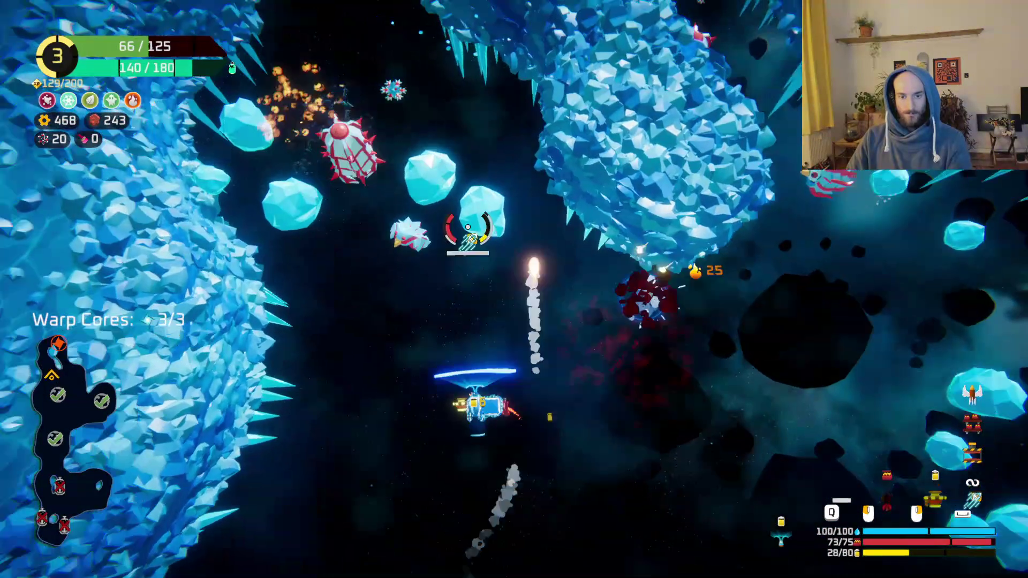
pyautogui.moveTo(514, 145)
pyautogui.mouseDown()
pyautogui.moveTo(643, 155)
pyautogui.moveTo(608, 193)
pyautogui.mouseUp()
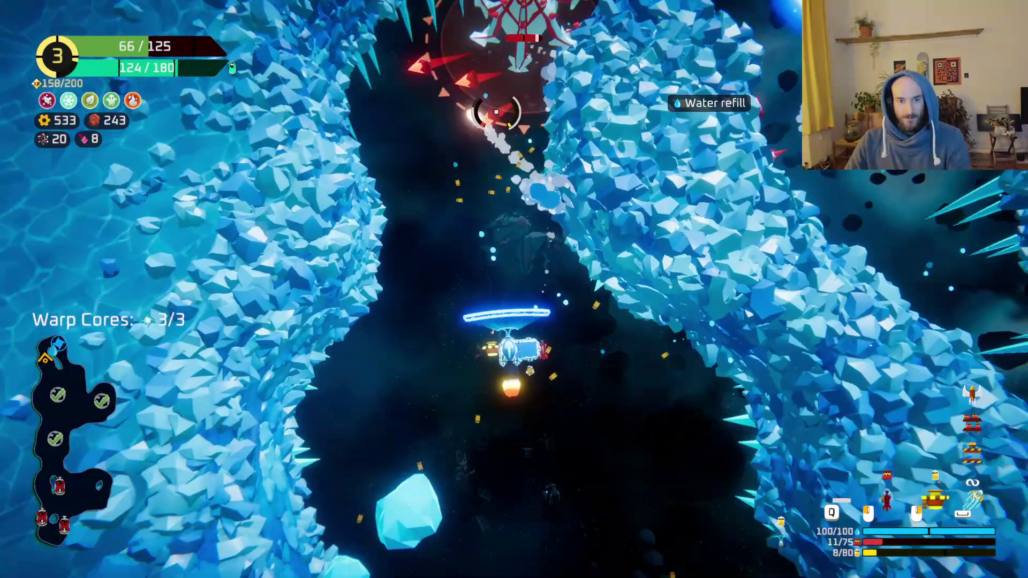
pyautogui.moveTo(497, 111); pyautogui.dragTo(519, 98)
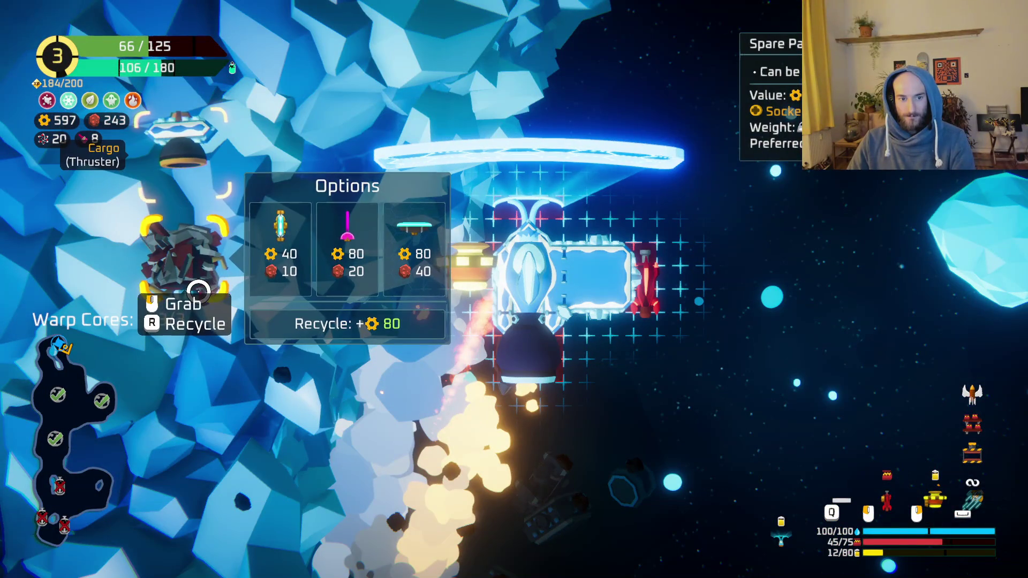
# - Buy the crystal body part, recycle the old Body for scrap, and attach the crystal body
pyautogui.click(289, 246)
pyautogui.press('r')
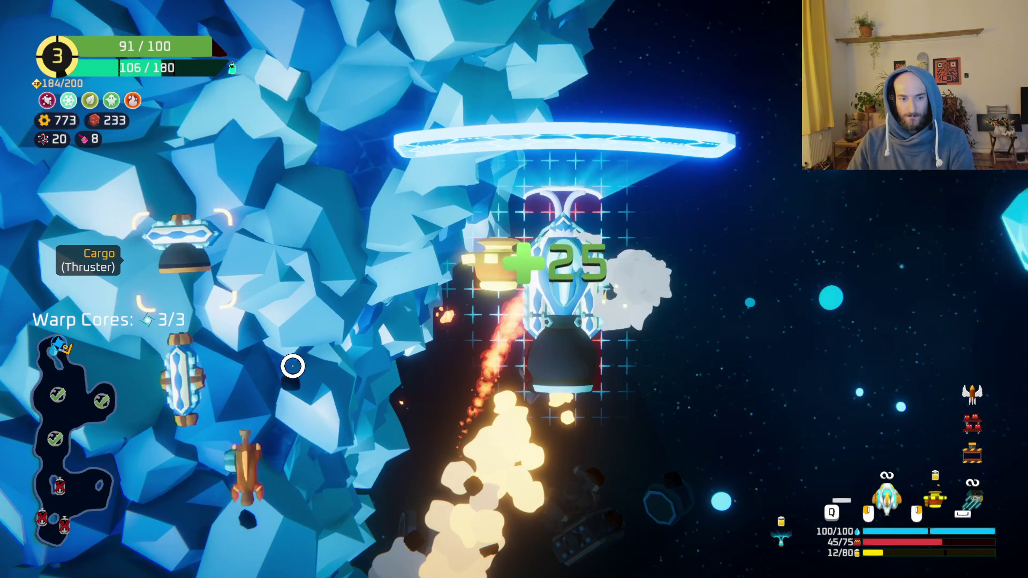
pyautogui.click(182, 378)
# - Mount the red rifle on the right side and the cargo thruster lower on the hull, then fly to the portal
pyautogui.click(622, 321)
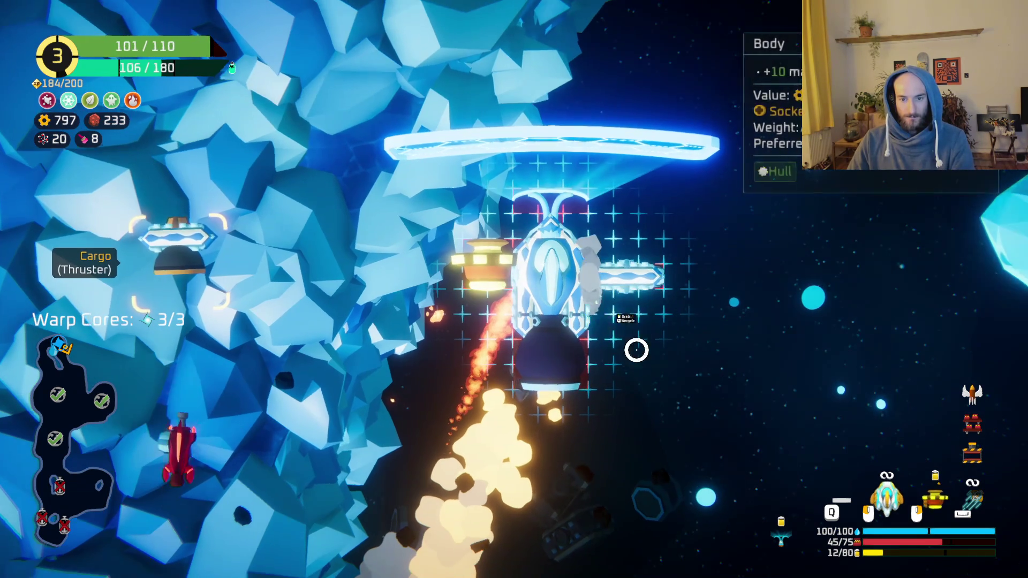
pyautogui.click(245, 463)
pyautogui.click(652, 311)
pyautogui.click(185, 241)
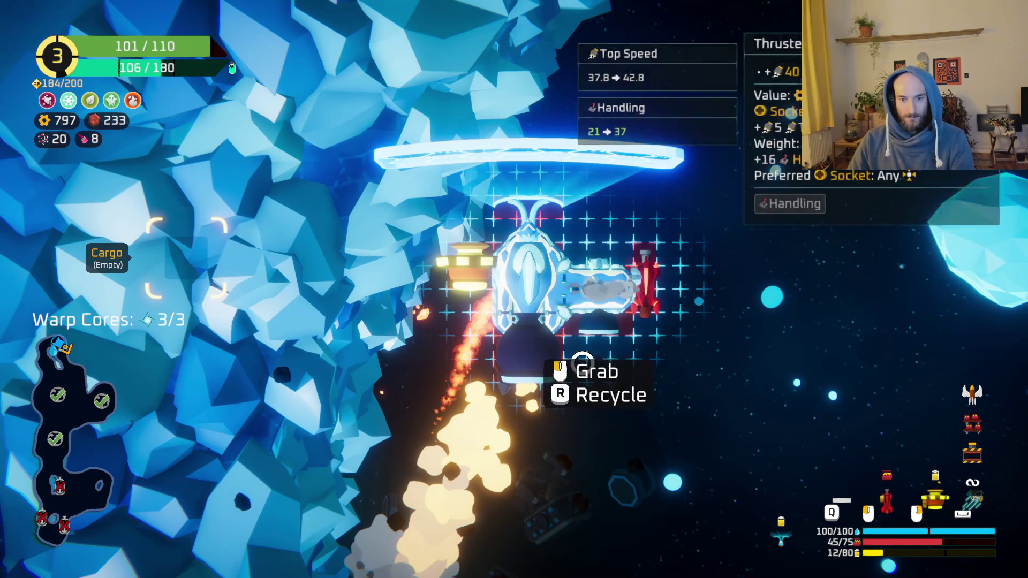
pyautogui.click(597, 265)
pyautogui.click(599, 265)
pyautogui.click(541, 402)
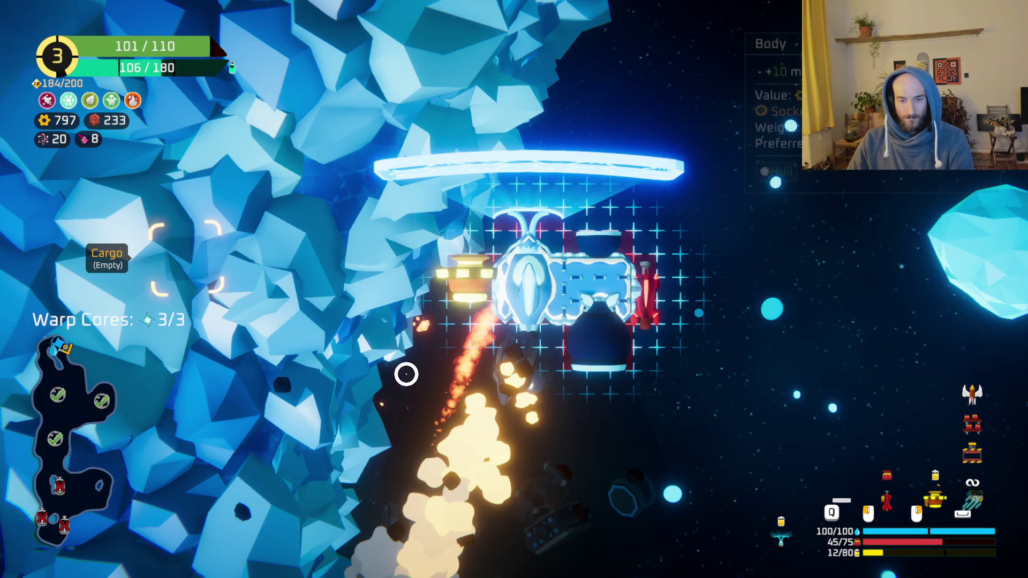
pyautogui.press('Tab')
pyautogui.press('w')
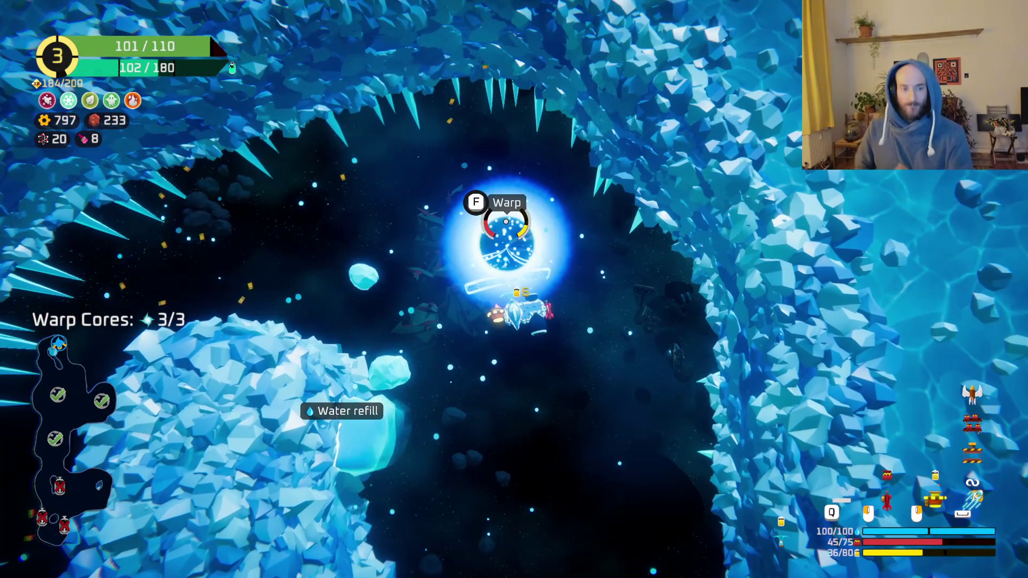
# - Warp through the portal and pick the Hideout node on the sector map
pyautogui.press('f')
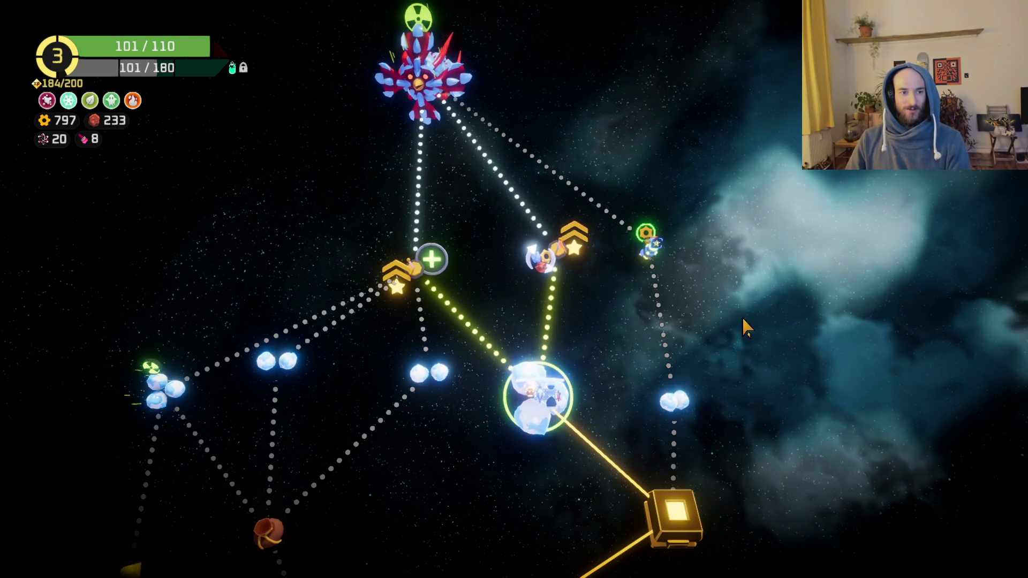
pyautogui.click(545, 316)
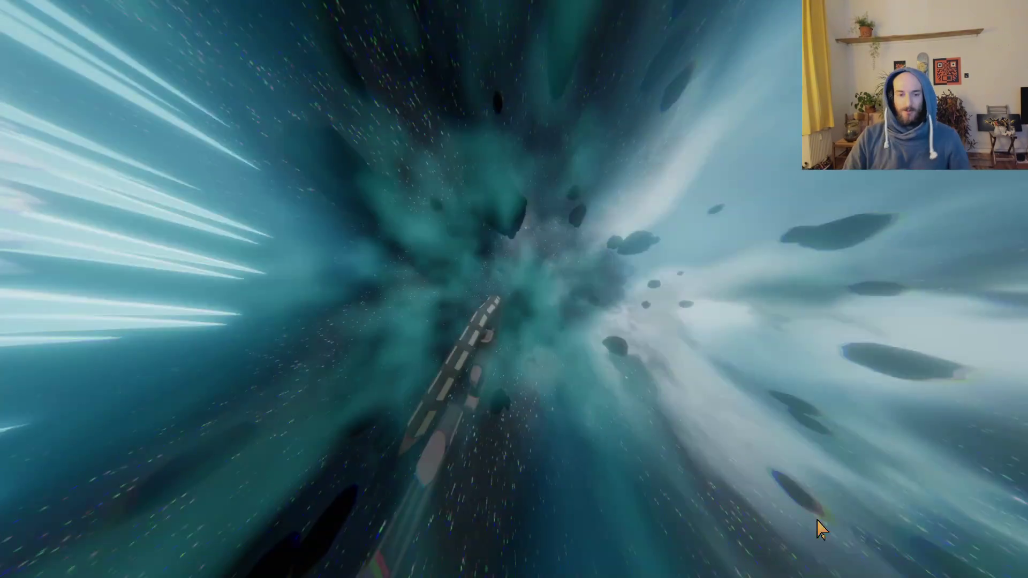
# - At the upgrade station, buy the Double Barrel rifle upgrade and the Gimbal upgrade
pyautogui.press('d')
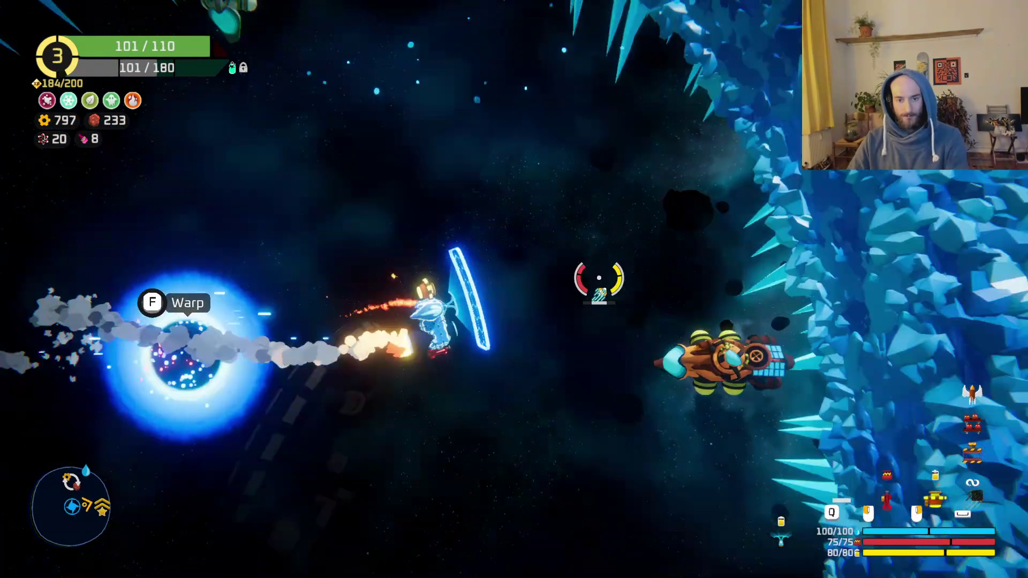
pyautogui.press('f')
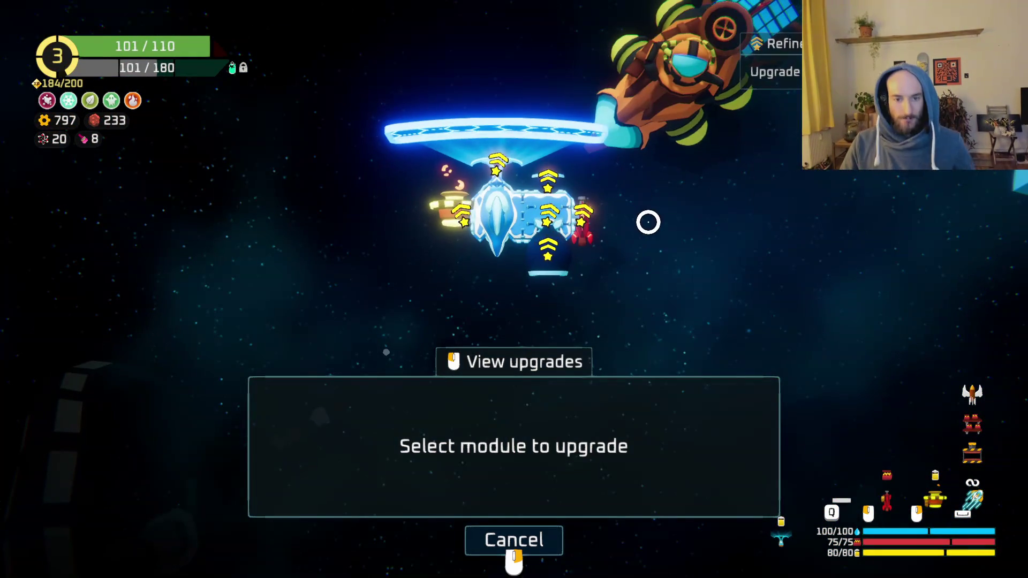
pyautogui.moveTo(575, 231)
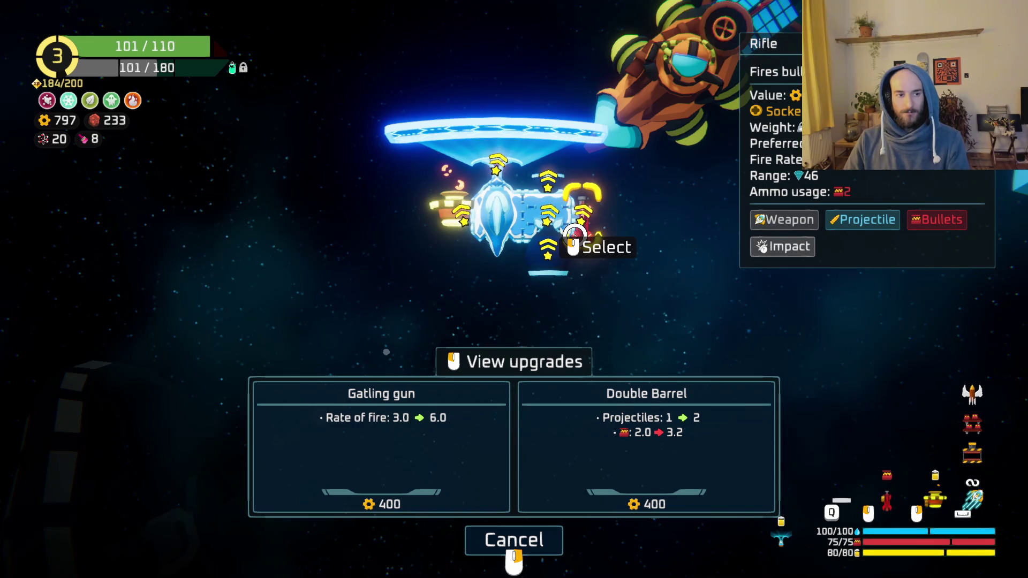
pyautogui.click(575, 234)
pyautogui.press('2')
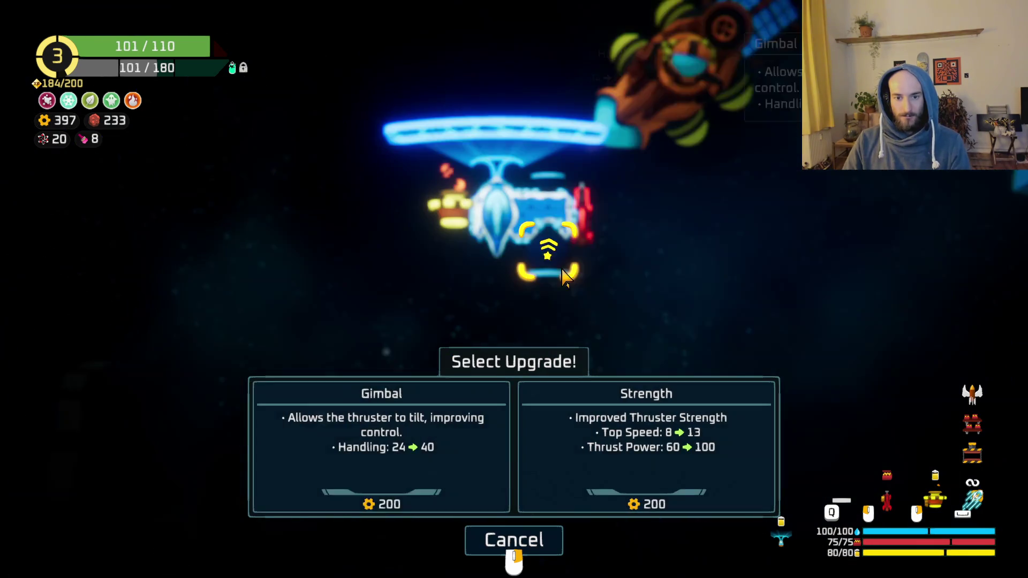
pyautogui.press('1')
pyautogui.press('Escape')
pyautogui.press('Escape')
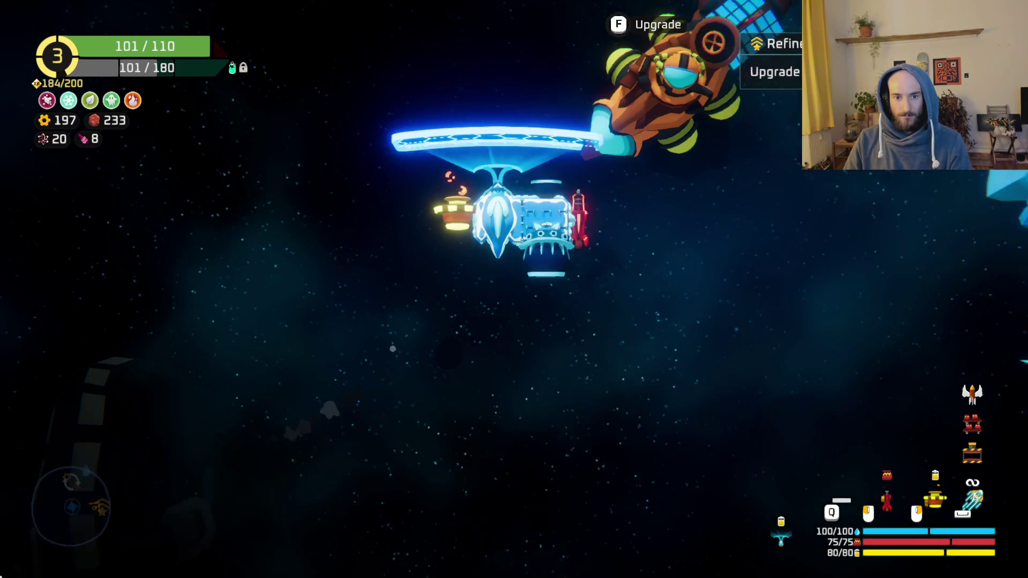
# - At the Trader, exchange ore for gears twice, 100 ore for 200 gears each
pyautogui.press('w')
pyautogui.press('Tab')
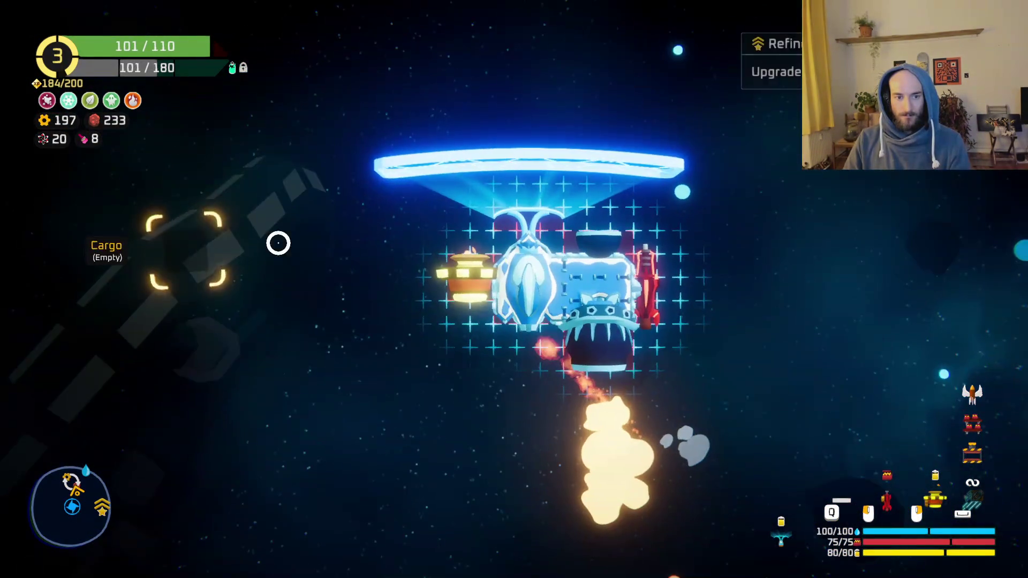
pyautogui.press('Tab')
pyautogui.press('f')
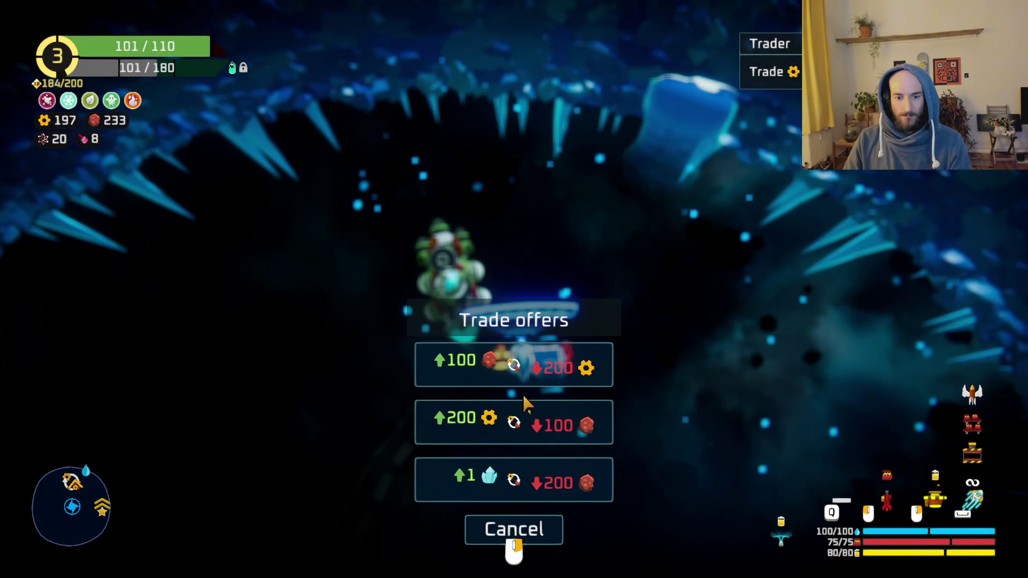
pyautogui.click(523, 420)
pyautogui.click(523, 420)
pyautogui.press('Escape')
# - Back at the upgrade station, buy the Strength and Gimbal thruster upgrades, leaving 197 gears
pyautogui.press('w')
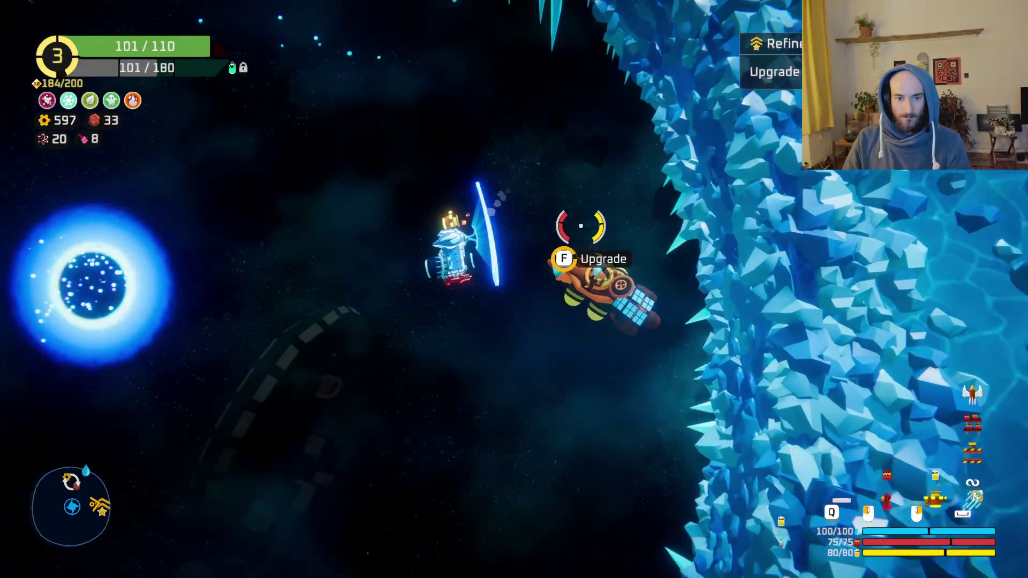
pyautogui.press('f')
pyautogui.moveTo(464, 212)
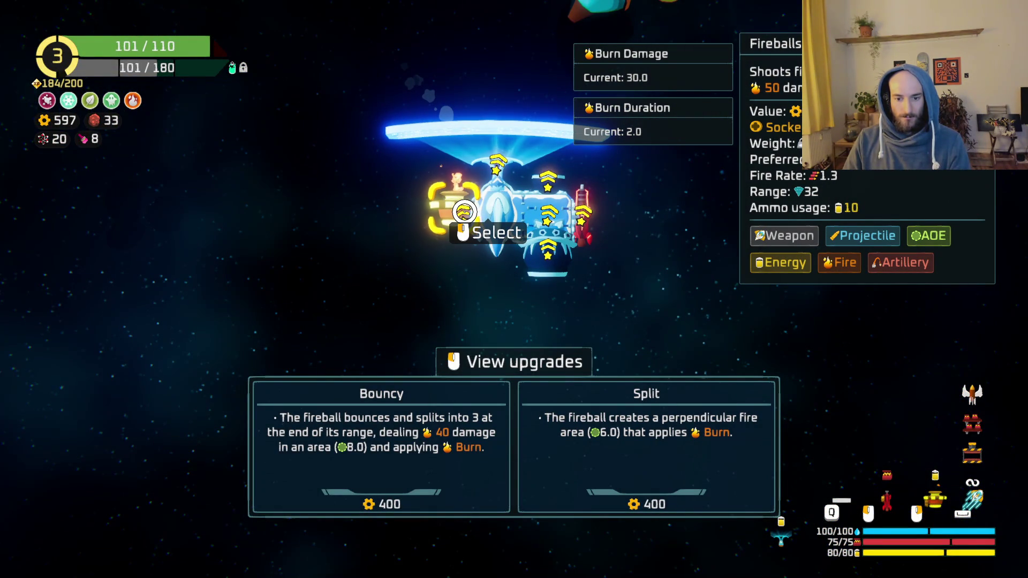
pyautogui.moveTo(502, 170)
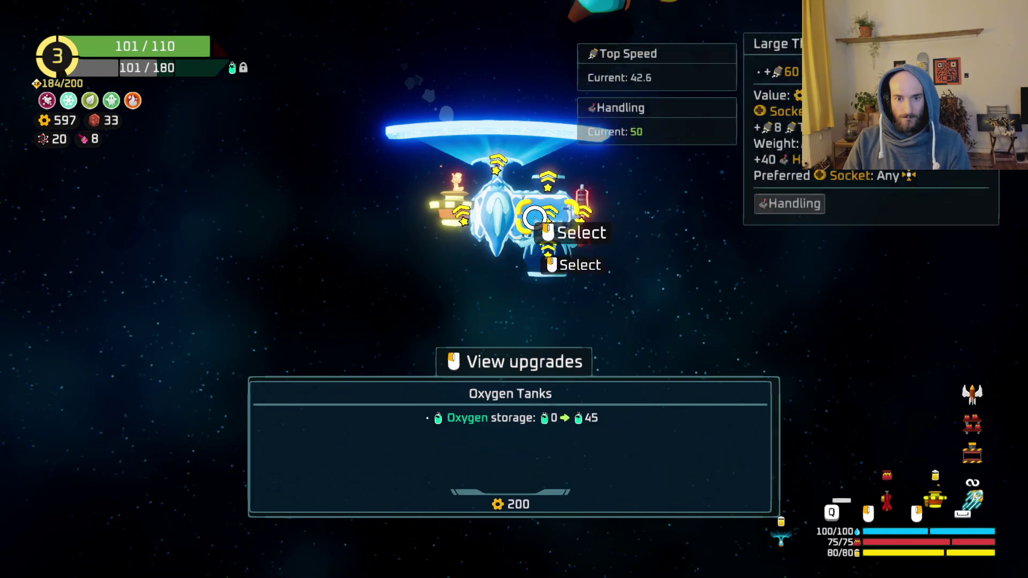
pyautogui.click(548, 188)
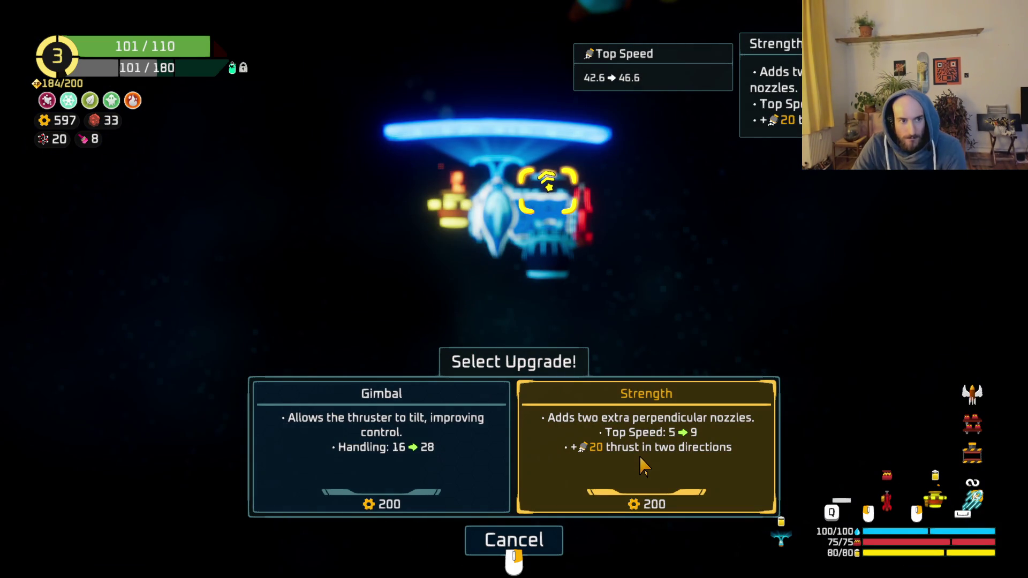
pyautogui.click(623, 451)
pyautogui.click(446, 410)
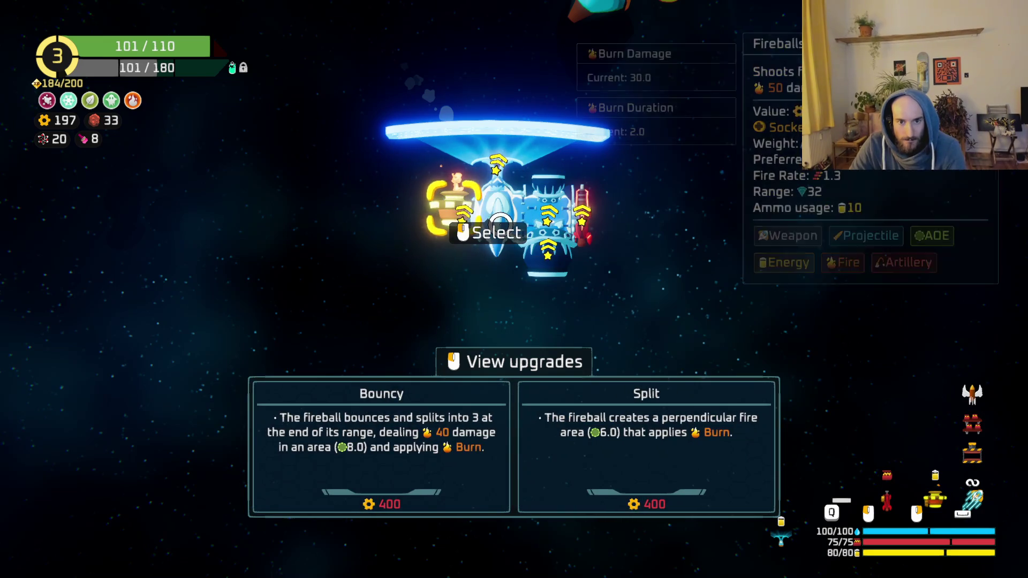
pyautogui.press('Escape')
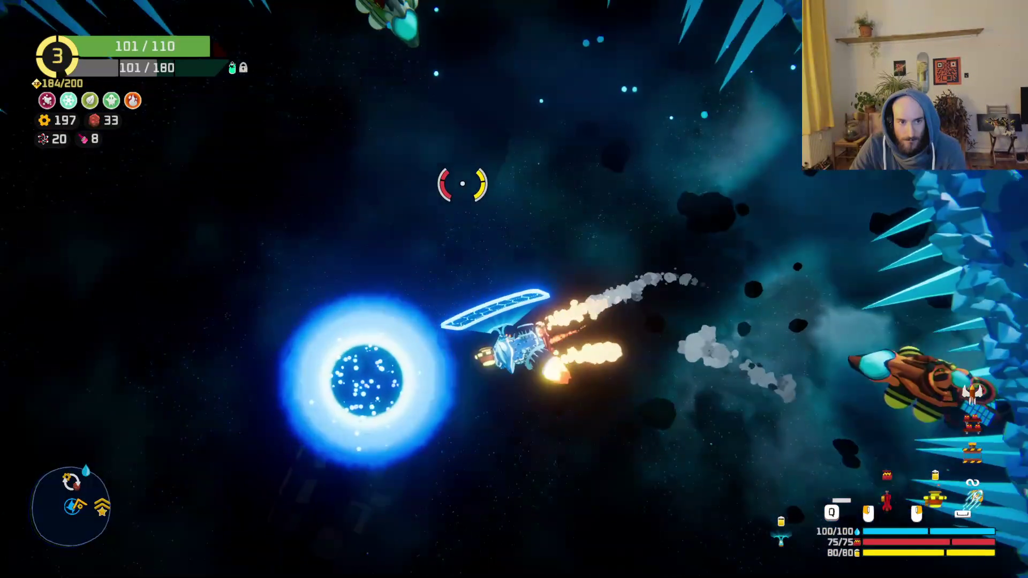
# - Warp into the boss arena and close in on the Frost Shrike while firing
pyautogui.press('f')
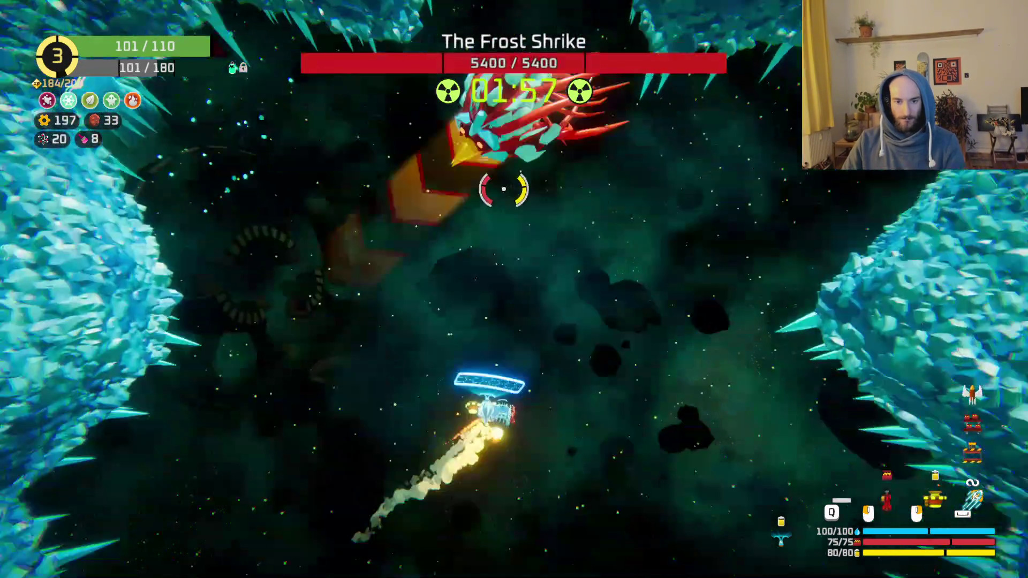
pyautogui.moveTo(504, 189)
pyautogui.mouseDown()
pyautogui.moveTo(460, 231)
pyautogui.moveTo(444, 278)
pyautogui.moveTo(544, 523)
pyautogui.moveTo(610, 448)
pyautogui.mouseUp()
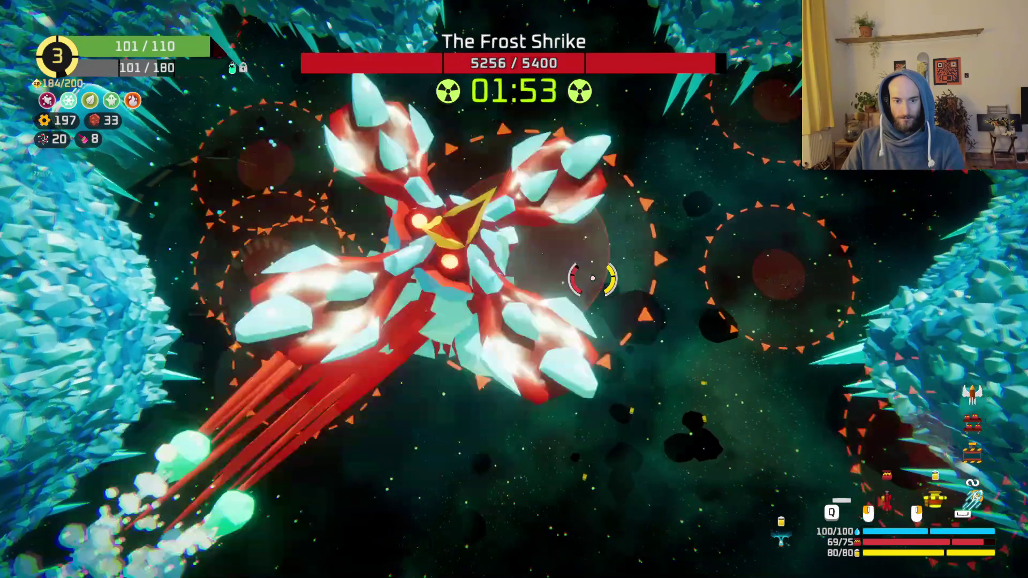
pyautogui.moveTo(593, 278)
pyautogui.mouseDown()
pyautogui.moveTo(517, 275)
pyautogui.moveTo(552, 231)
pyautogui.moveTo(540, 150)
pyautogui.moveTo(497, 147)
pyautogui.moveTo(517, 140)
pyautogui.moveTo(546, 160)
pyautogui.moveTo(596, 147)
pyautogui.moveTo(567, 176)
pyautogui.moveTo(585, 161)
pyautogui.moveTo(423, 193)
pyautogui.moveTo(407, 177)
pyautogui.moveTo(418, 188)
pyautogui.mouseUp()
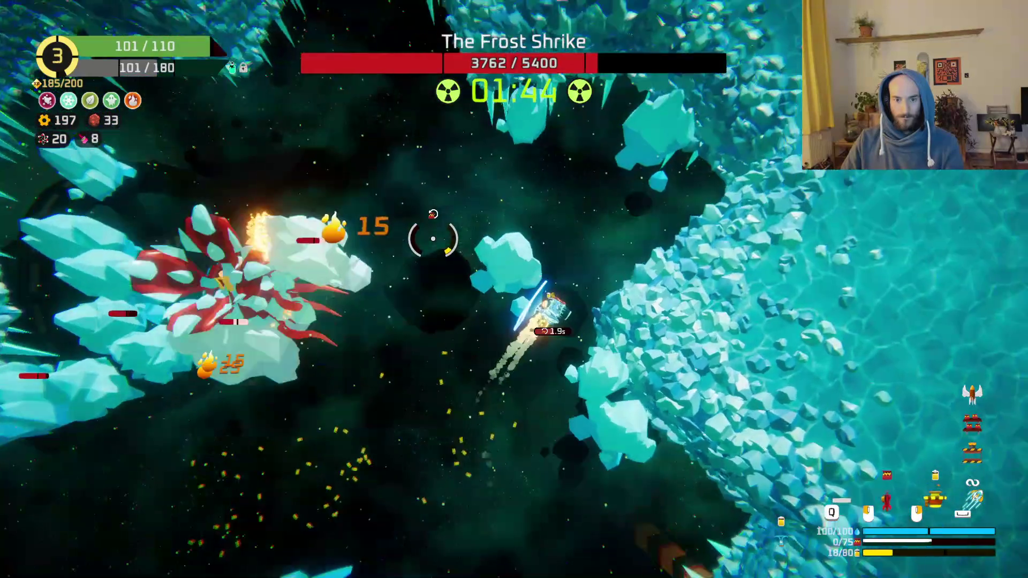
# - Strafe left toward the ice shore and up-left to dodge, tracking and shooting the Frost Shrike
pyautogui.press('a')
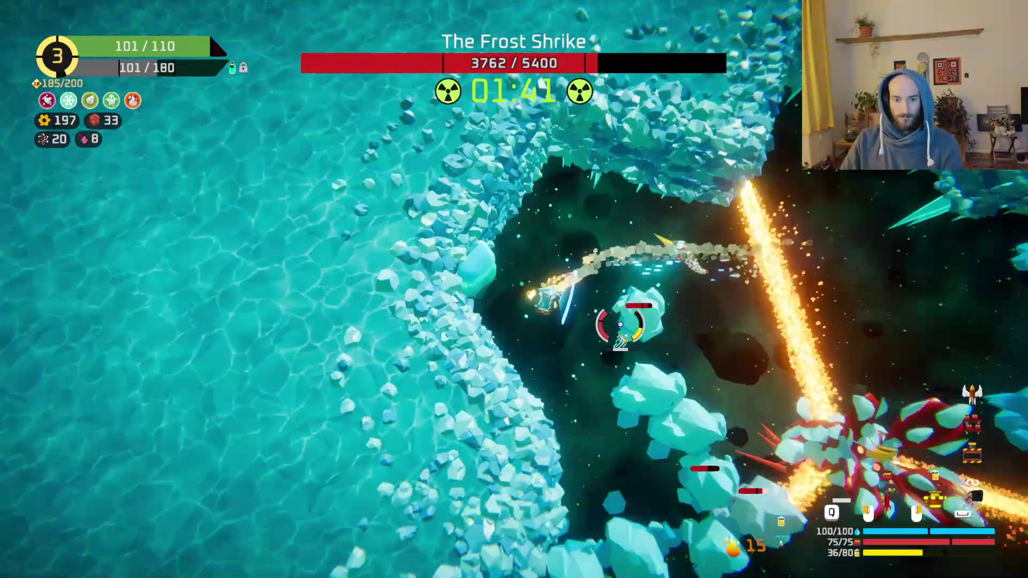
pyautogui.press('a')
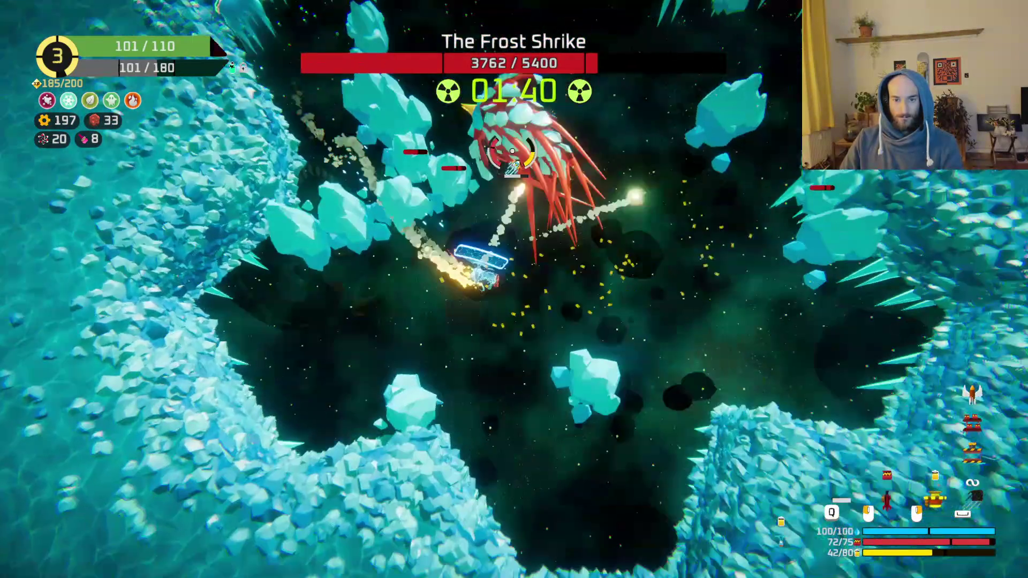
pyautogui.moveTo(513, 152)
pyautogui.mouseDown()
pyautogui.moveTo(402, 129)
pyautogui.moveTo(391, 164)
pyautogui.mouseUp()
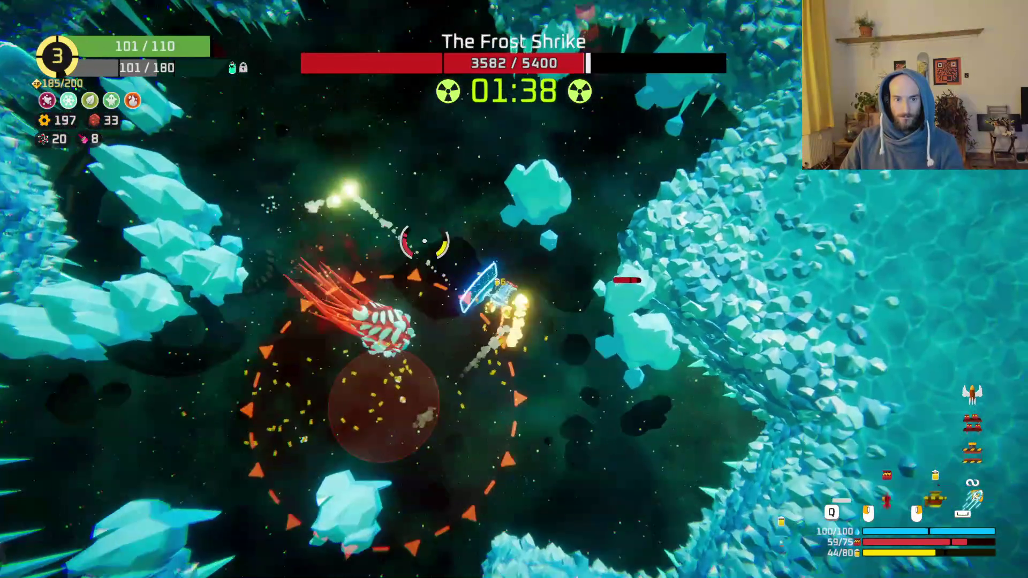
pyautogui.press('a')
pyautogui.press('w')
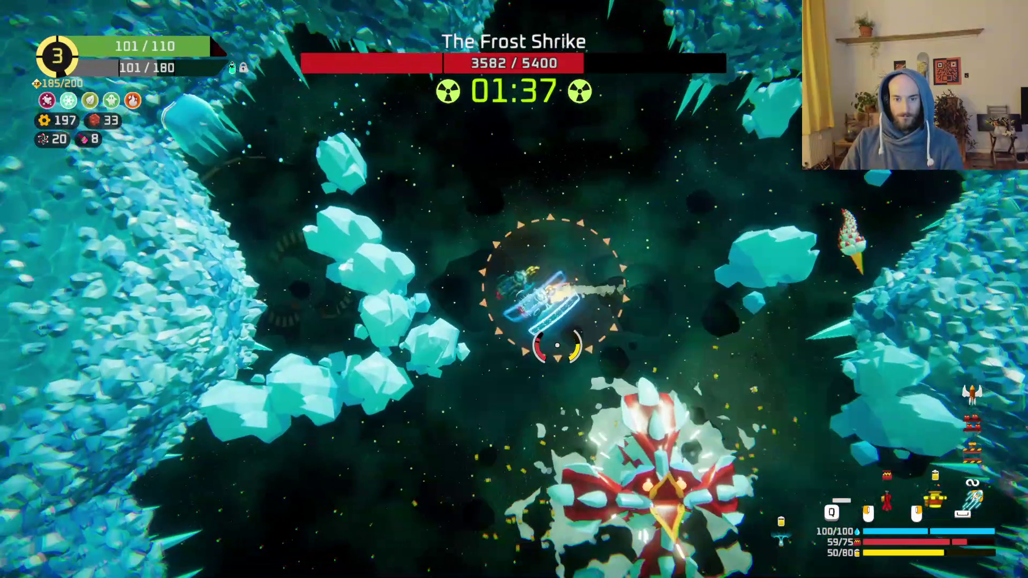
pyautogui.press('w')
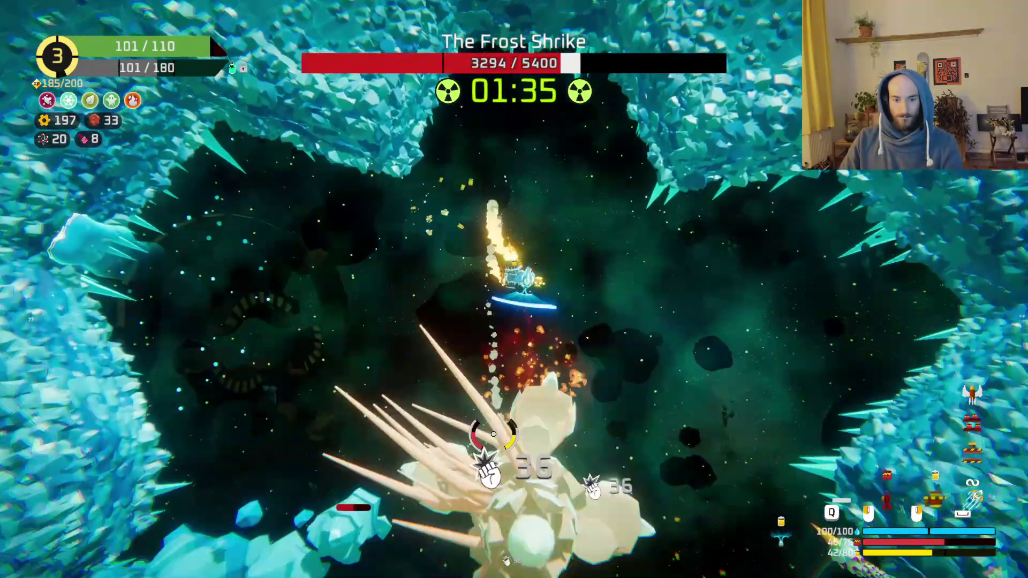
pyautogui.moveTo(493, 434); pyautogui.dragTo(459, 374)
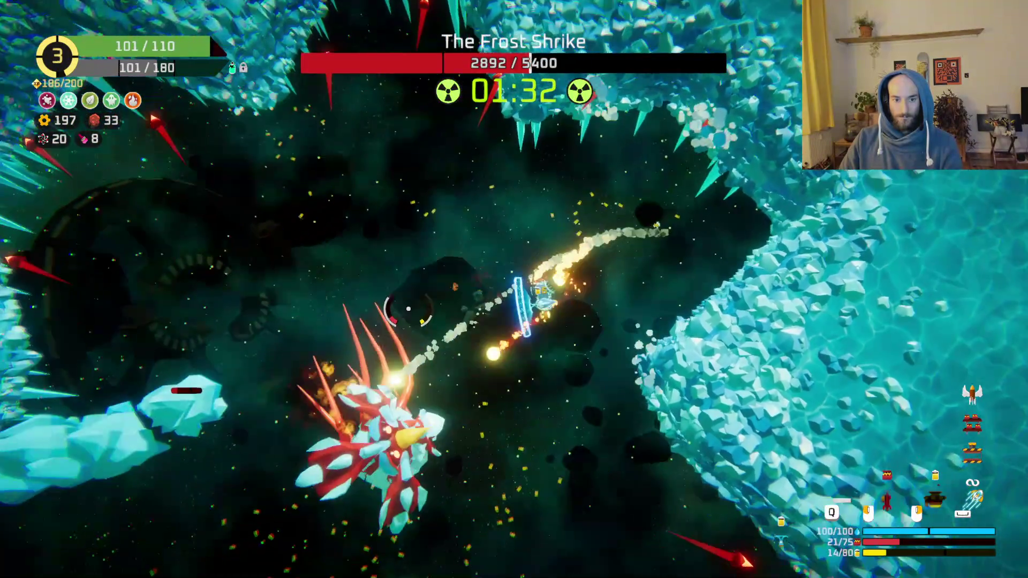
pyautogui.moveTo(408, 309); pyautogui.dragTo(452, 247)
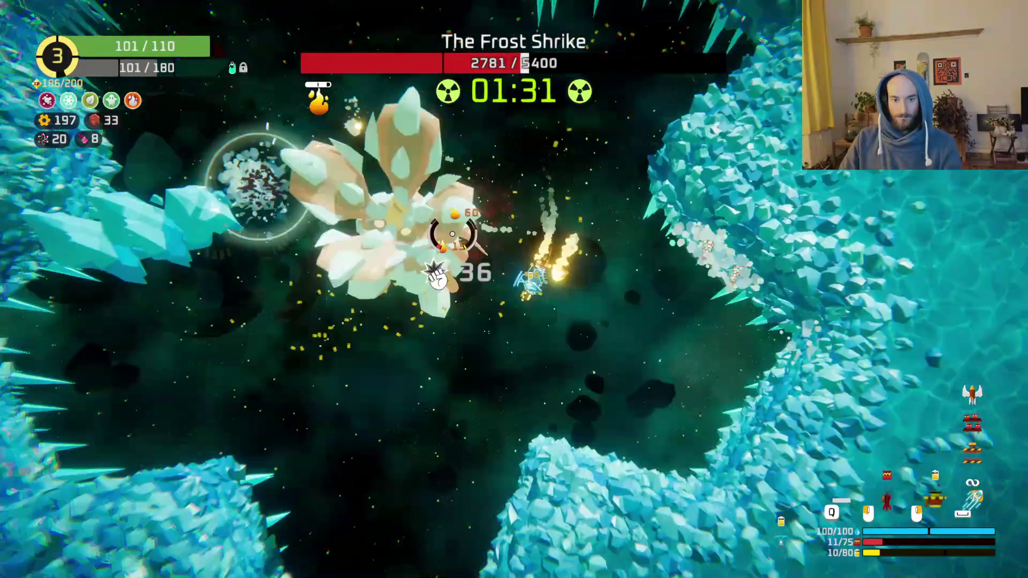
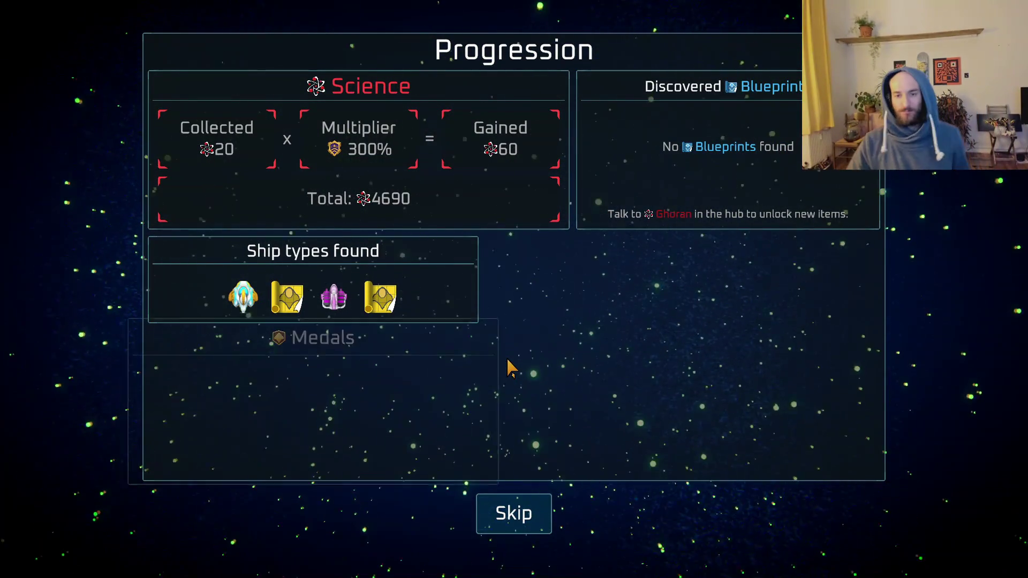
# - Skip the progression results and return to the hub from the run summary (60 Science, total 4690)
pyautogui.click(521, 518)
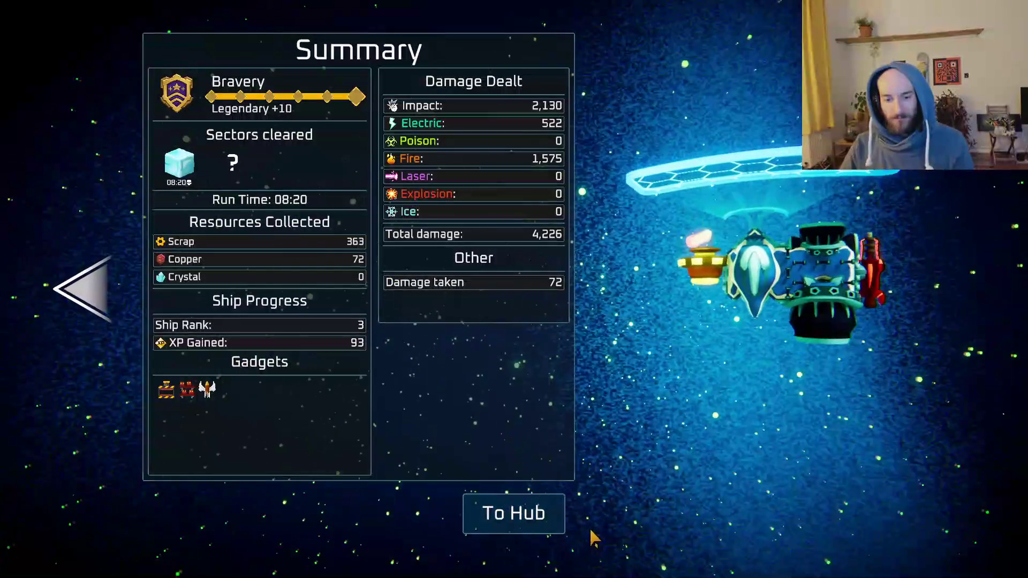
pyautogui.click(515, 515)
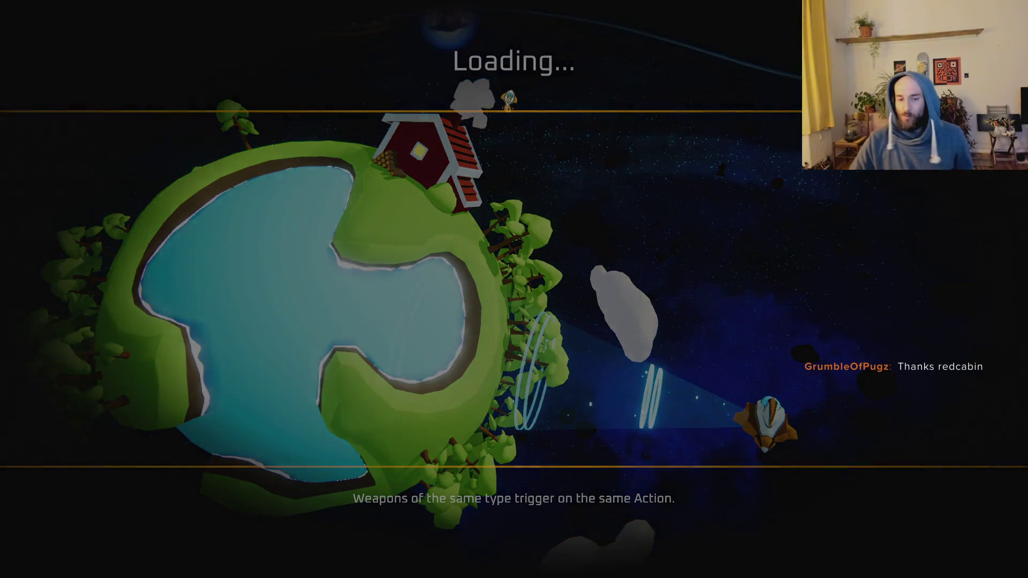
# - Start a new trial at the portal and destroy the enemy cluster in the icy sector
pyautogui.hotkey('w', 'd')
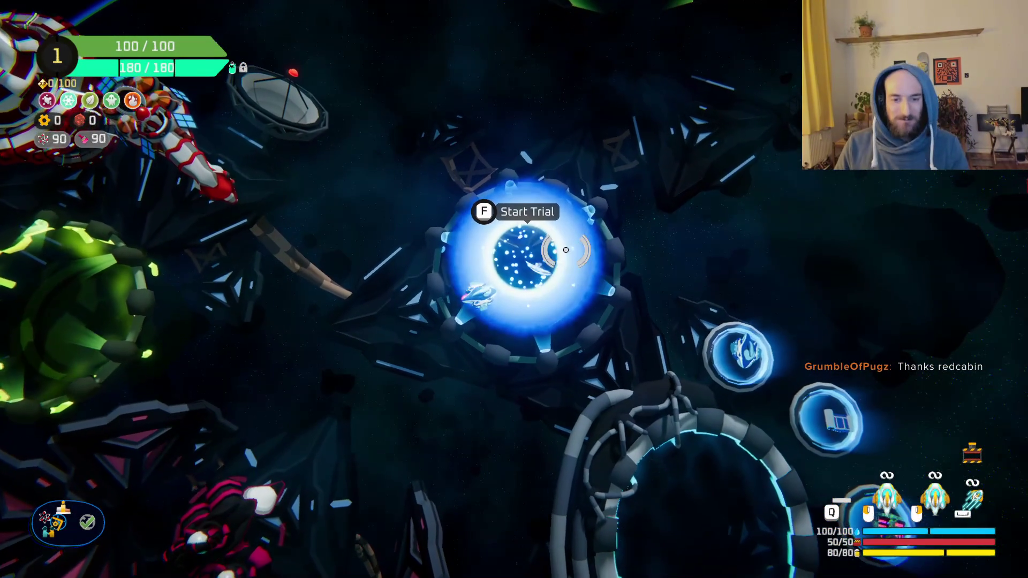
pyautogui.press('f')
pyautogui.click(827, 504)
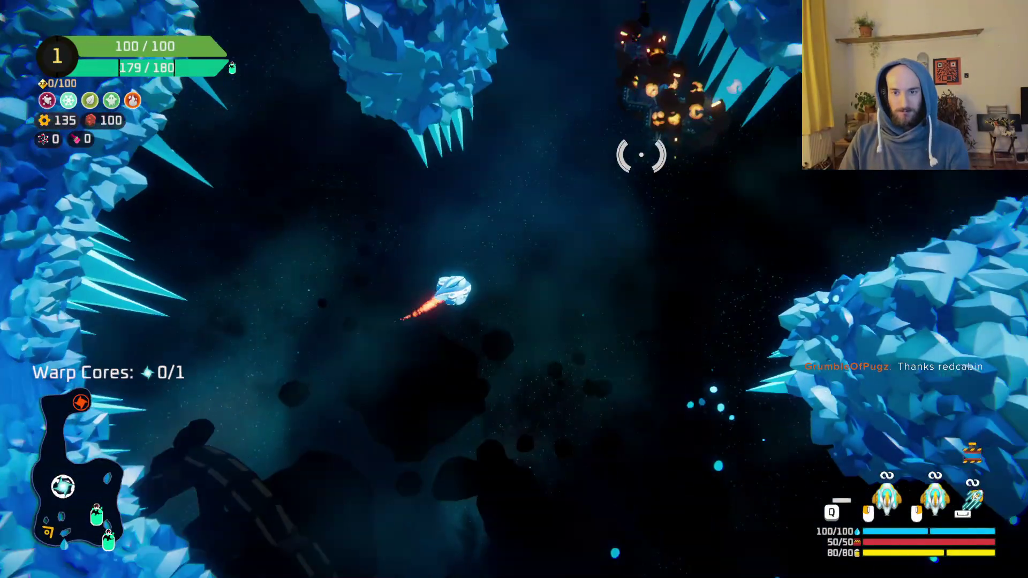
pyautogui.moveTo(641, 154)
pyautogui.mouseDown()
pyautogui.moveTo(516, 241)
pyautogui.moveTo(420, 344)
pyautogui.moveTo(420, 333)
pyautogui.moveTo(471, 301)
pyautogui.moveTo(544, 375)
pyautogui.moveTo(649, 241)
pyautogui.moveTo(563, 246)
pyautogui.moveTo(596, 263)
pyautogui.moveTo(673, 248)
pyautogui.moveTo(670, 257)
pyautogui.moveTo(568, 223)
pyautogui.moveTo(484, 310)
pyautogui.moveTo(668, 348)
pyautogui.moveTo(654, 280)
pyautogui.moveTo(451, 268)
pyautogui.moveTo(367, 294)
pyautogui.moveTo(505, 280)
pyautogui.moveTo(643, 202)
pyautogui.moveTo(657, 216)
pyautogui.moveTo(522, 231)
pyautogui.mouseUp()
# - Claim the oxygen station's copper reward, then fight through the ice field
pyautogui.press('f')
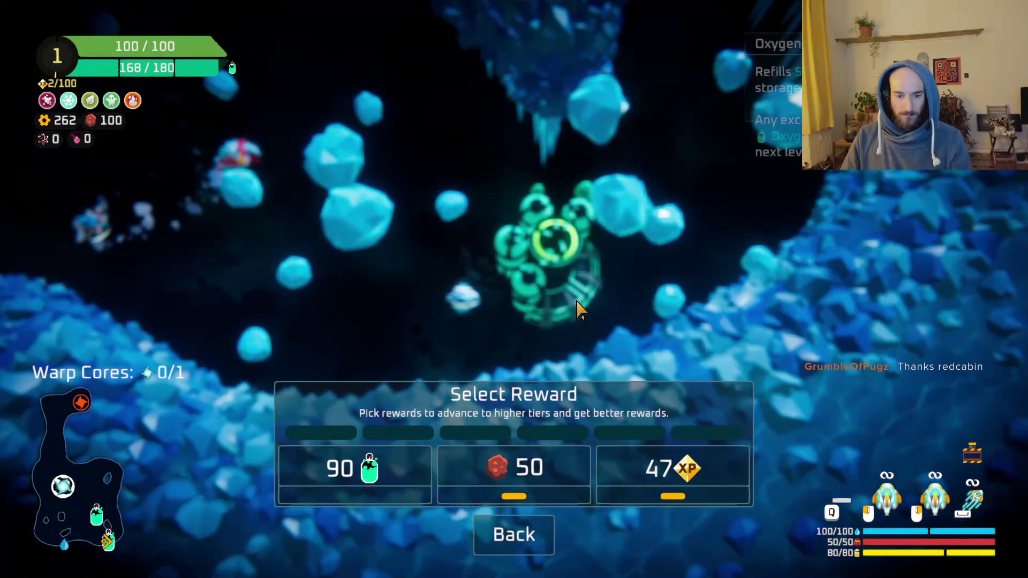
pyautogui.click(523, 493)
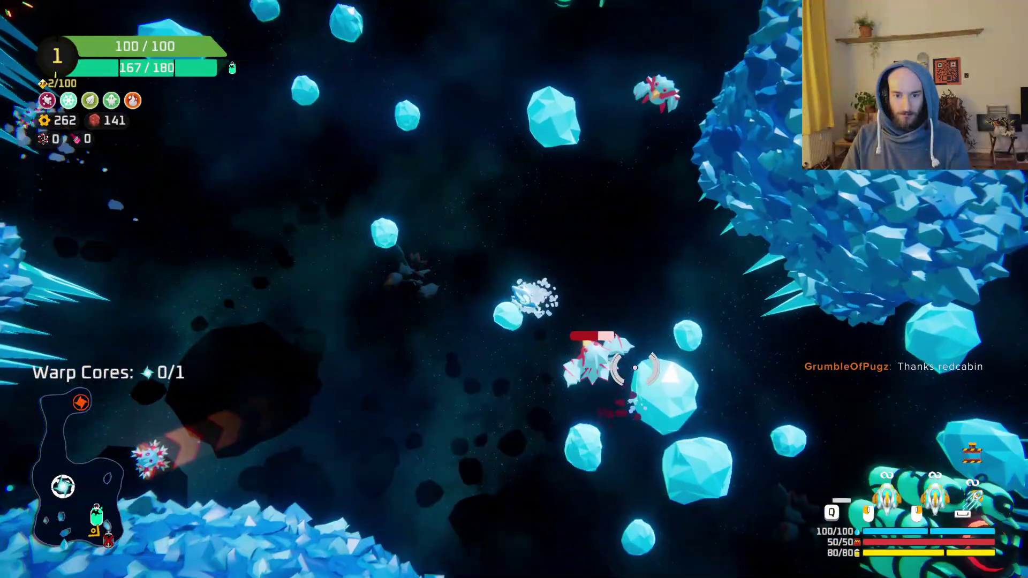
pyautogui.moveTo(636, 367)
pyautogui.mouseDown()
pyautogui.moveTo(592, 335)
pyautogui.moveTo(440, 359)
pyautogui.mouseUp()
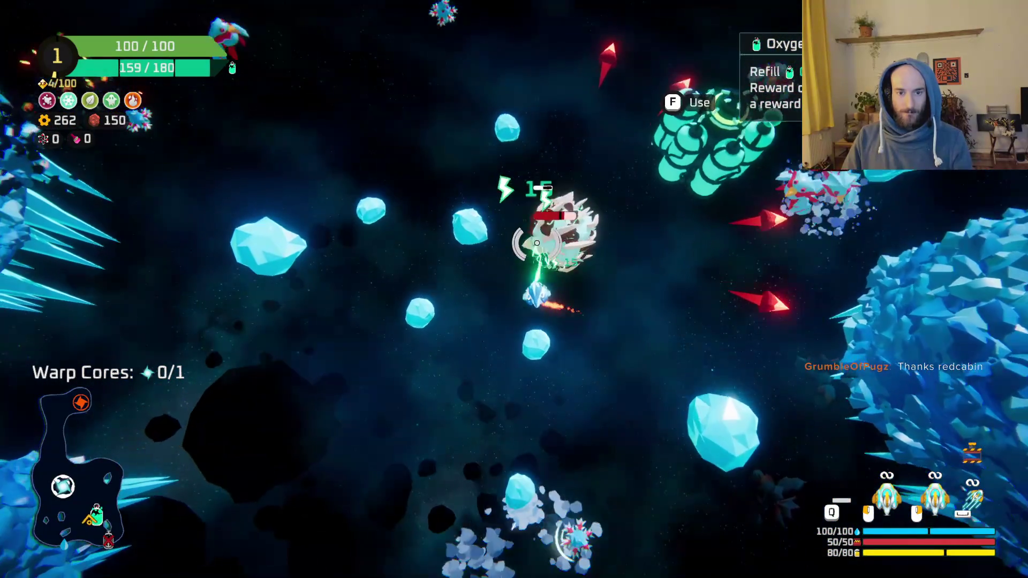
pyautogui.moveTo(538, 243); pyautogui.dragTo(589, 316)
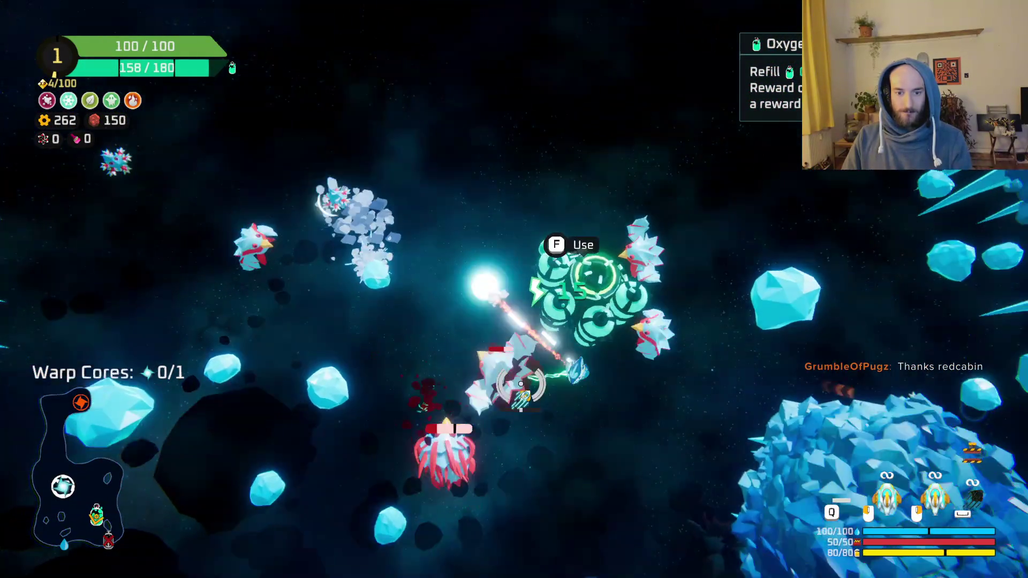
pyautogui.moveTo(521, 384)
pyautogui.mouseDown()
pyautogui.moveTo(436, 332)
pyautogui.moveTo(432, 303)
pyautogui.moveTo(480, 166)
pyautogui.moveTo(631, 218)
pyautogui.moveTo(503, 381)
pyautogui.mouseUp()
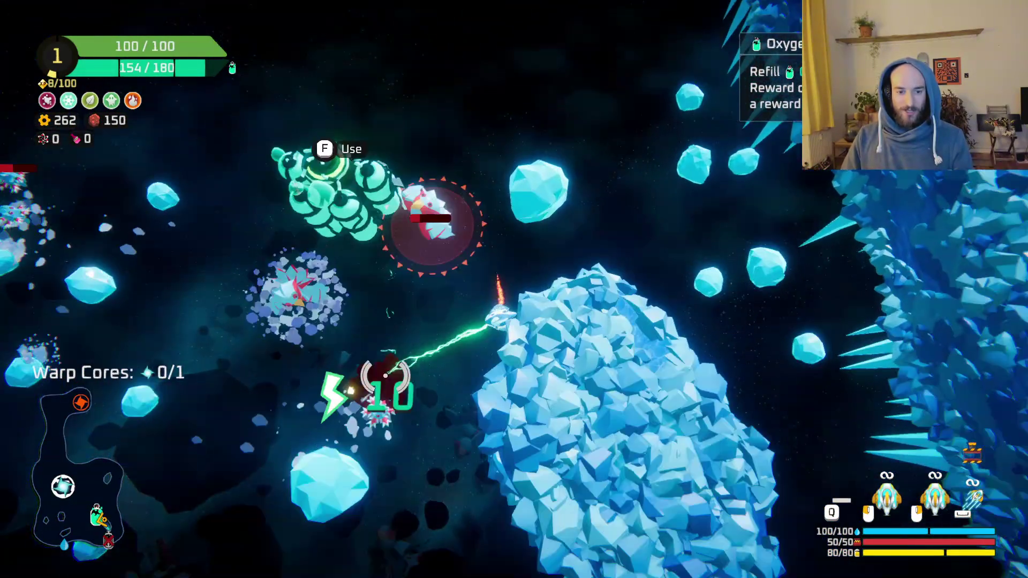
# - Return to the oxygen station and take the Throwing Axe weapon reward
pyautogui.moveTo(386, 375)
pyautogui.mouseDown()
pyautogui.moveTo(482, 289)
pyautogui.moveTo(544, 108)
pyautogui.moveTo(634, 260)
pyautogui.mouseUp()
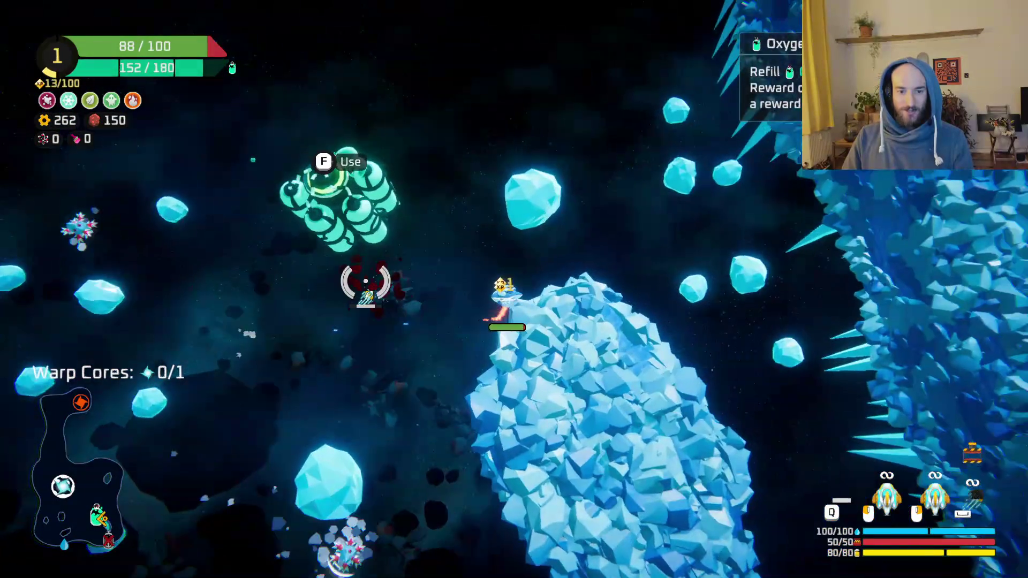
pyautogui.press('f')
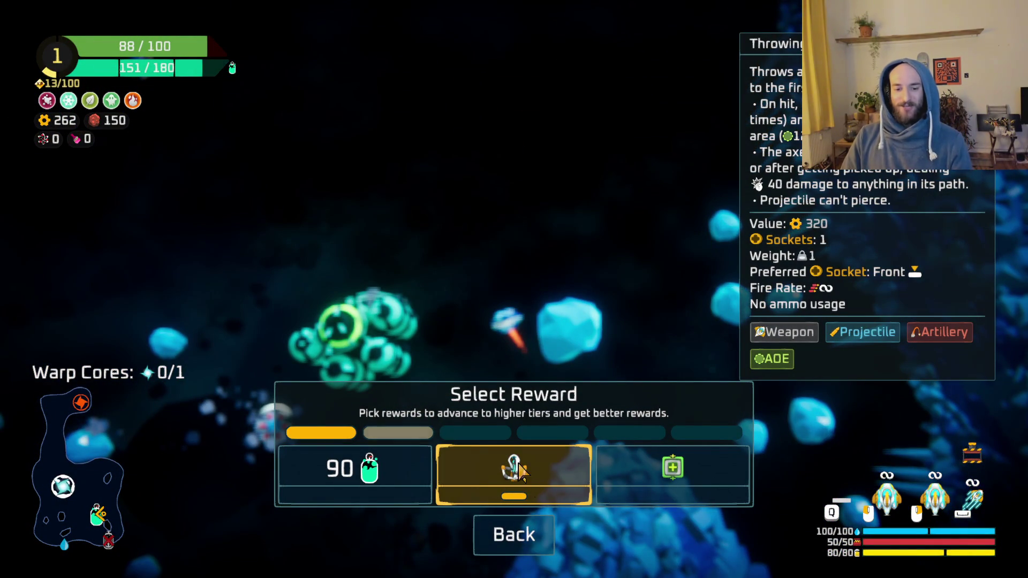
pyautogui.click(518, 470)
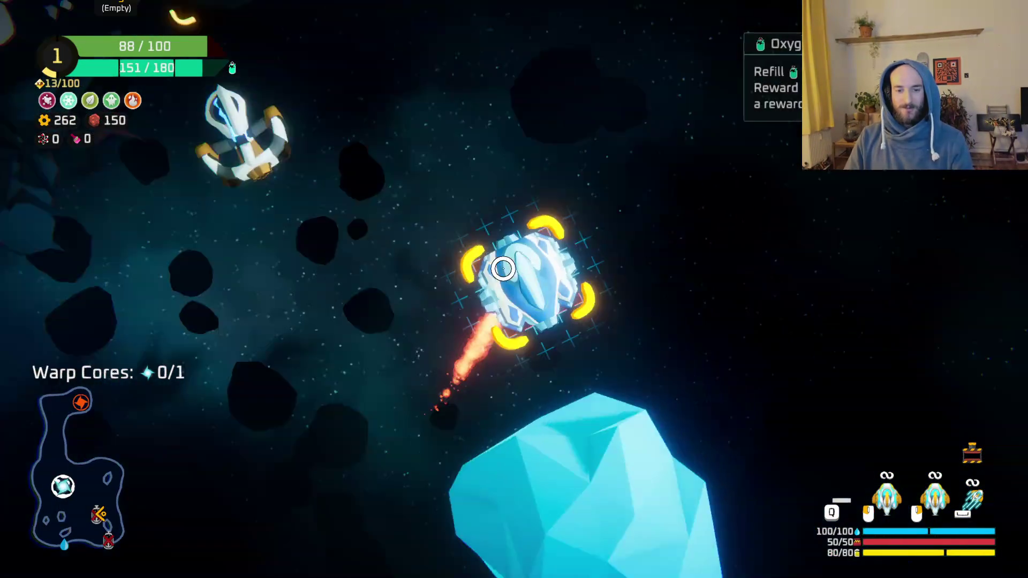
# - Fly up-left into a new area, shooting the nearby enemies
pyautogui.press('w')
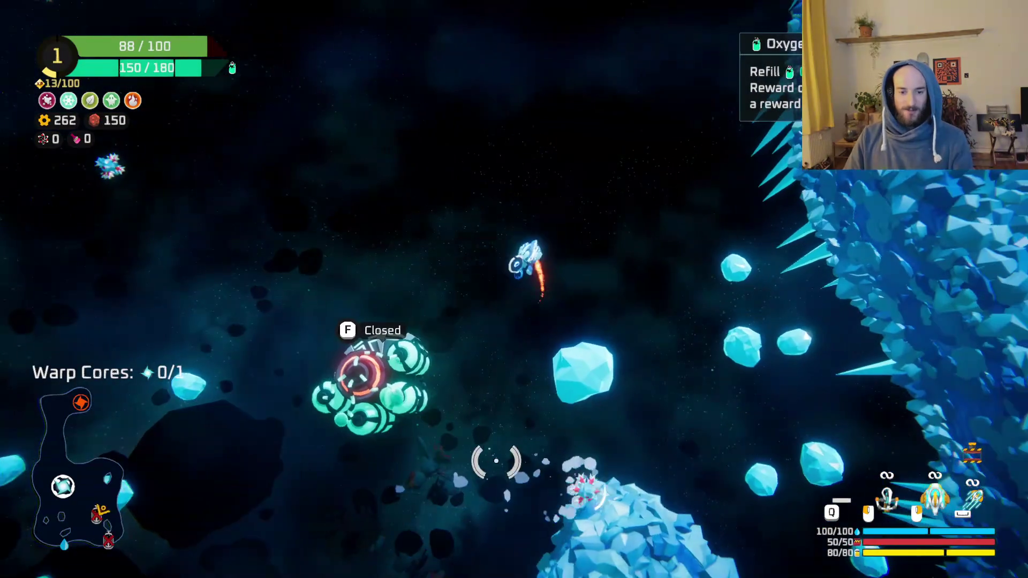
pyautogui.press('a')
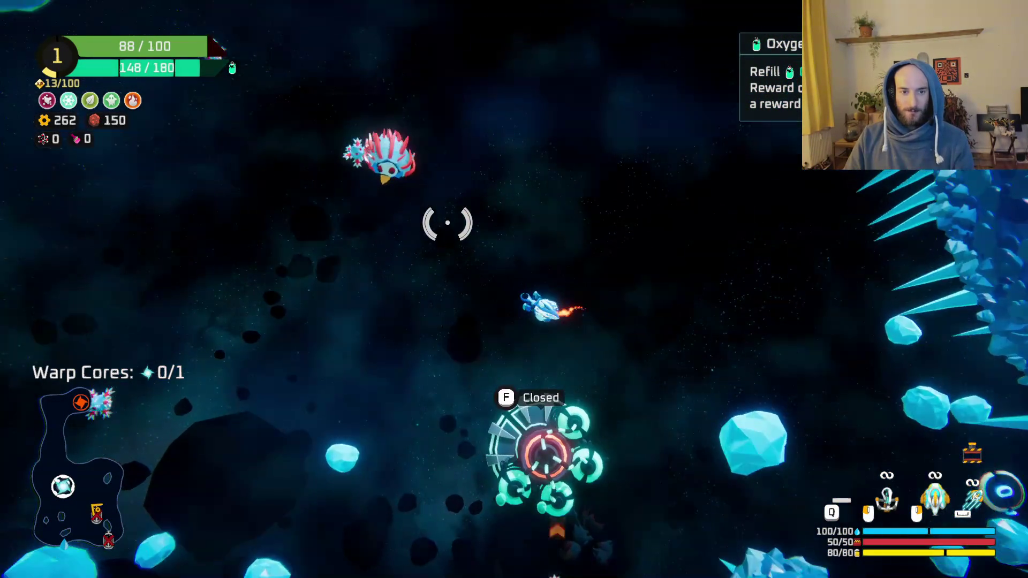
pyautogui.moveTo(654, 239)
pyautogui.mouseDown()
pyautogui.moveTo(682, 291)
pyautogui.moveTo(363, 447)
pyautogui.moveTo(362, 349)
pyautogui.moveTo(402, 252)
pyautogui.moveTo(448, 218)
pyautogui.moveTo(454, 154)
pyautogui.moveTo(444, 175)
pyautogui.moveTo(524, 264)
pyautogui.moveTo(621, 197)
pyautogui.moveTo(684, 223)
pyautogui.moveTo(659, 361)
pyautogui.moveTo(578, 236)
pyautogui.moveTo(595, 417)
pyautogui.moveTo(574, 448)
pyautogui.moveTo(556, 360)
pyautogui.moveTo(433, 409)
pyautogui.moveTo(415, 431)
pyautogui.moveTo(464, 425)
pyautogui.moveTo(482, 361)
pyautogui.moveTo(630, 328)
pyautogui.mouseUp()
pyautogui.moveTo(622, 251)
pyautogui.mouseDown()
pyautogui.moveTo(544, 168)
pyautogui.moveTo(538, 193)
pyautogui.moveTo(583, 234)
pyautogui.moveTo(583, 450)
pyautogui.moveTo(571, 383)
pyautogui.moveTo(528, 339)
pyautogui.moveTo(526, 229)
pyautogui.moveTo(500, 230)
pyautogui.moveTo(478, 172)
pyautogui.mouseUp()
# - Fit the spare parts from cargo onto the ship in the build grid
pyautogui.press('e')
pyautogui.moveTo(139, 276)
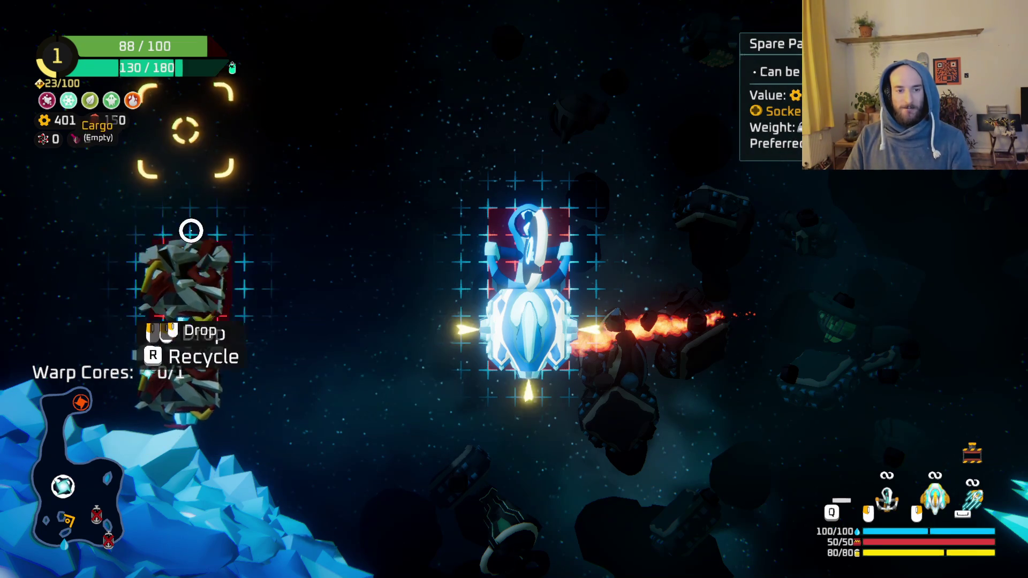
pyautogui.moveTo(185, 292); pyautogui.dragTo(471, 303)
pyautogui.press('e')
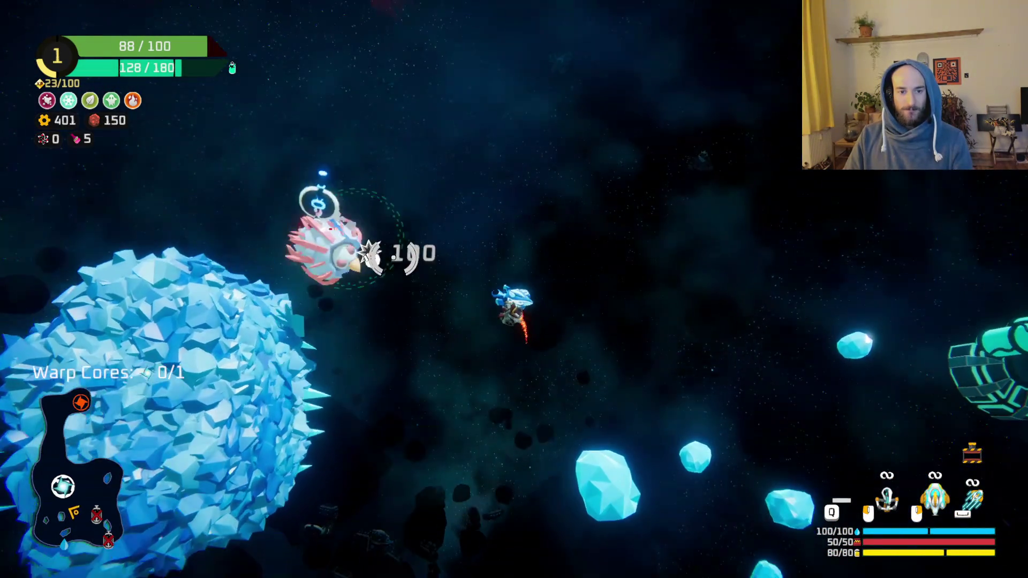
# - Destroy the spiky enemy and fight through the asteroids toward the large ice asteroid
pyautogui.moveTo(394, 257)
pyautogui.mouseDown()
pyautogui.moveTo(460, 300)
pyautogui.moveTo(504, 278)
pyautogui.moveTo(517, 418)
pyautogui.moveTo(507, 571)
pyautogui.mouseUp()
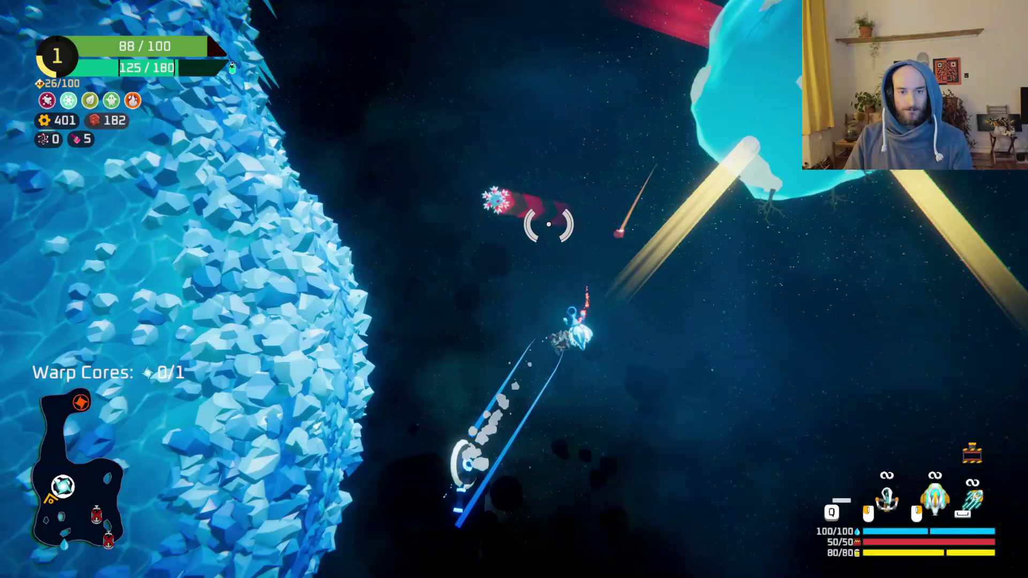
pyautogui.moveTo(549, 224)
pyautogui.mouseDown()
pyautogui.moveTo(394, 457)
pyautogui.moveTo(622, 500)
pyautogui.moveTo(649, 131)
pyautogui.moveTo(725, 401)
pyautogui.moveTo(654, 425)
pyautogui.moveTo(602, 558)
pyautogui.moveTo(618, 306)
pyautogui.moveTo(551, 375)
pyautogui.moveTo(576, 362)
pyautogui.moveTo(558, 363)
pyautogui.moveTo(378, 225)
pyautogui.moveTo(259, 225)
pyautogui.moveTo(264, 257)
pyautogui.moveTo(407, 382)
pyautogui.mouseUp()
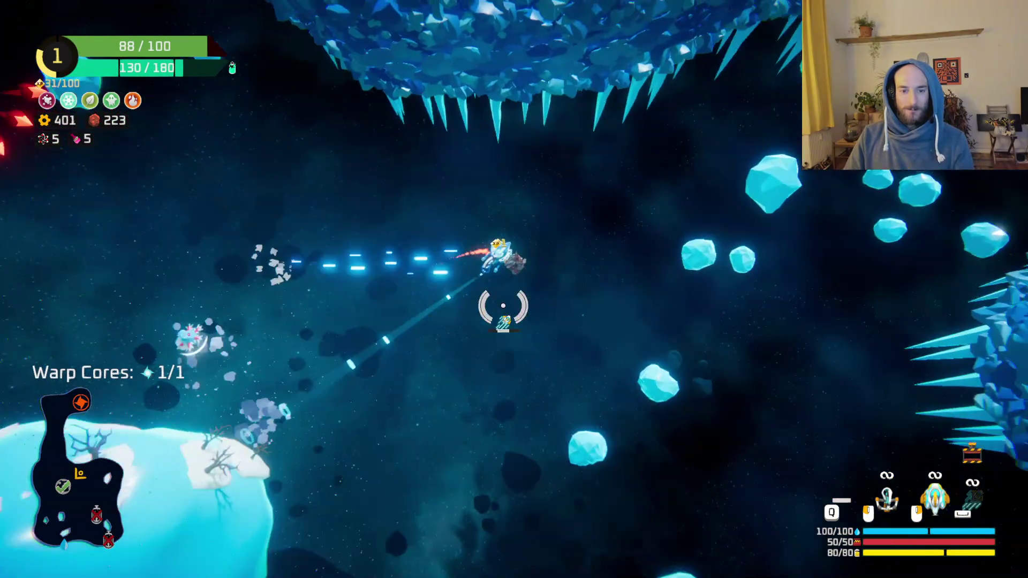
pyautogui.moveTo(503, 306); pyautogui.dragTo(1010, 570)
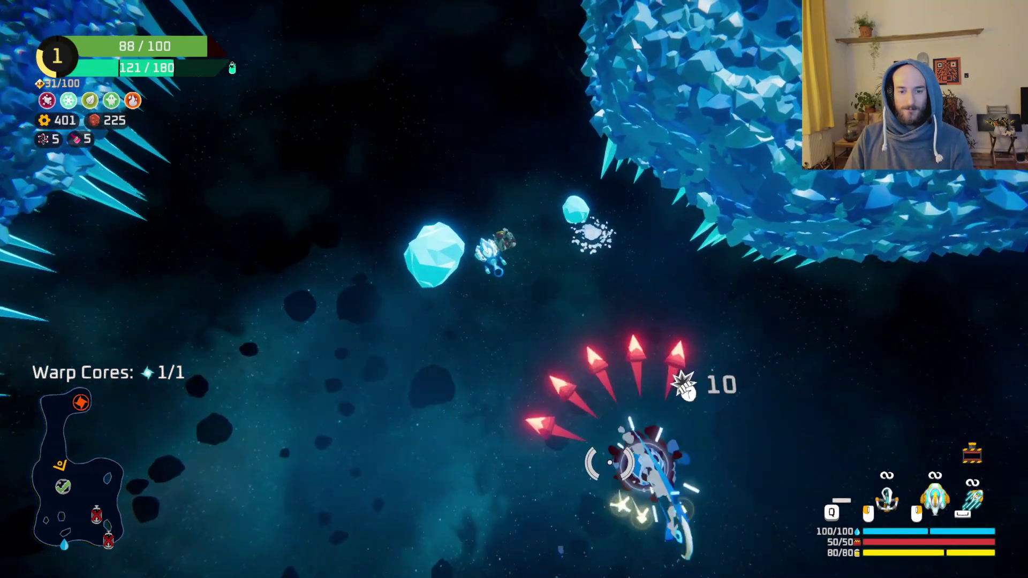
# - Fly up the icy corridor, killing the spiky creatures with lightning, into the open cave
pyautogui.press('w')
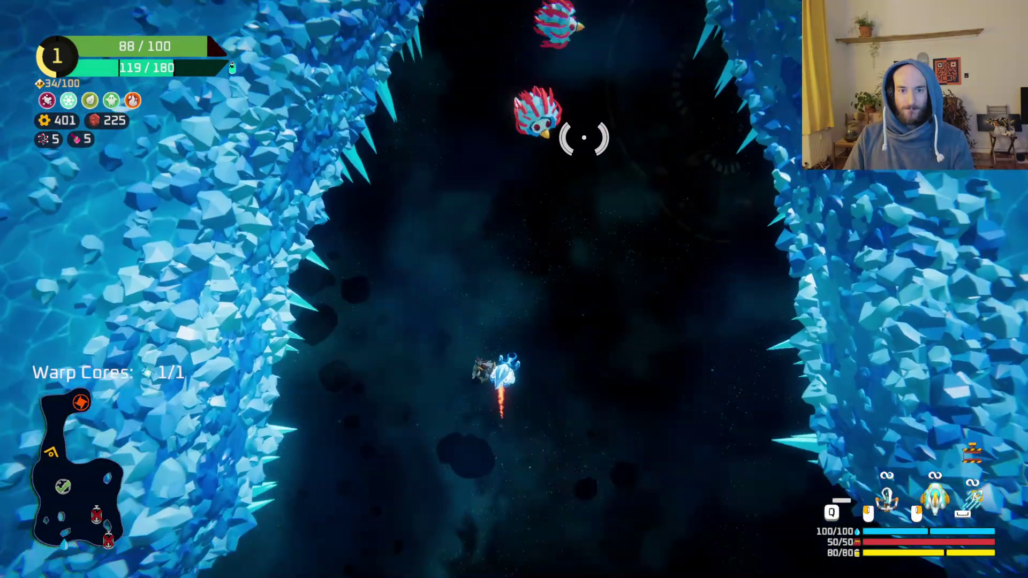
pyautogui.press('w')
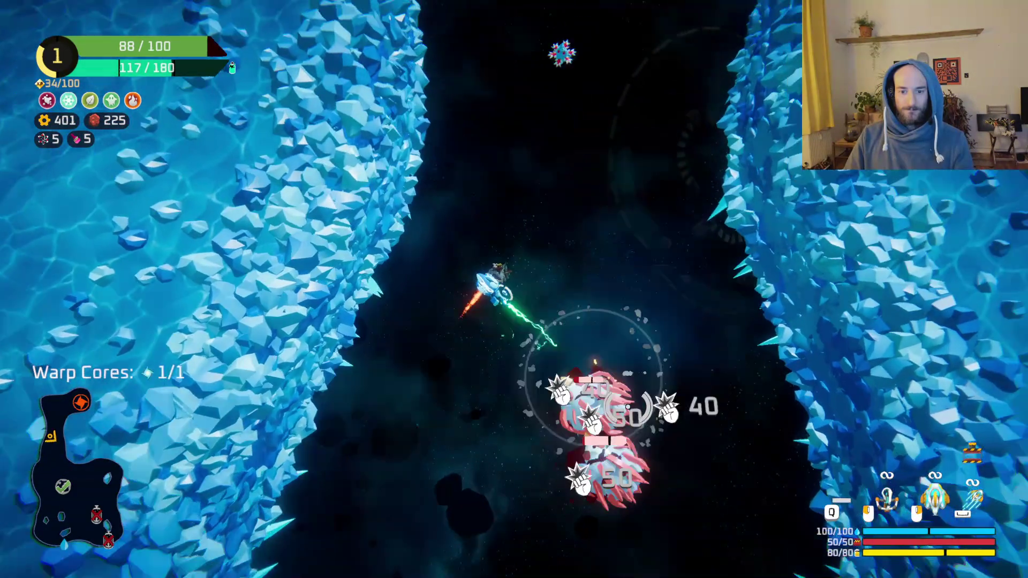
pyautogui.press('w')
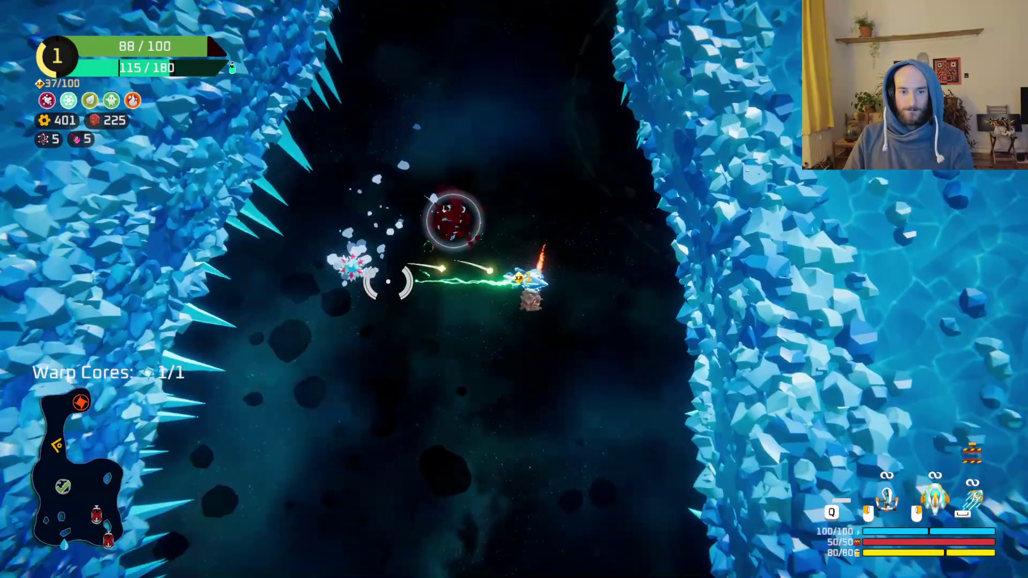
pyautogui.press('w')
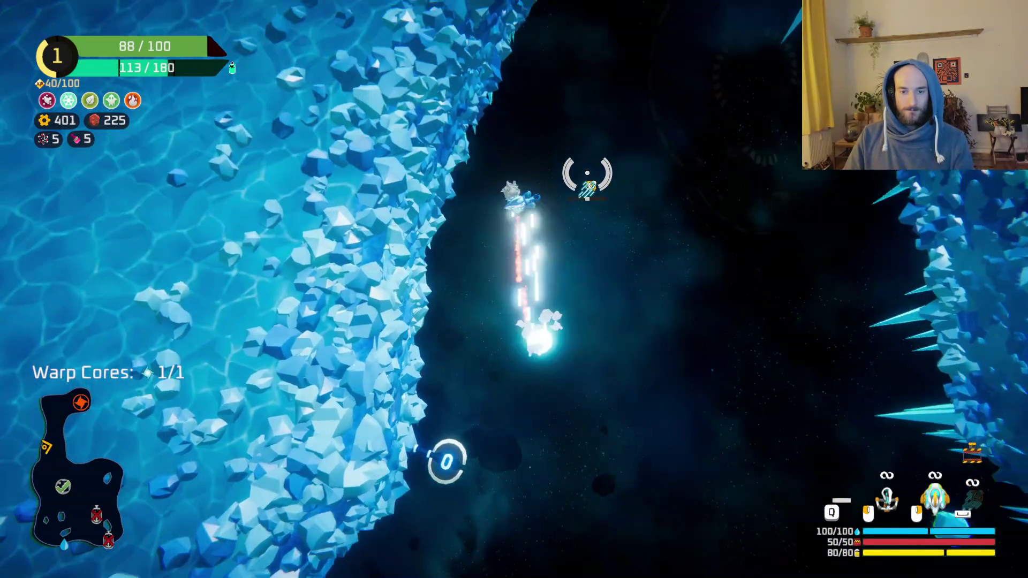
pyautogui.press('w')
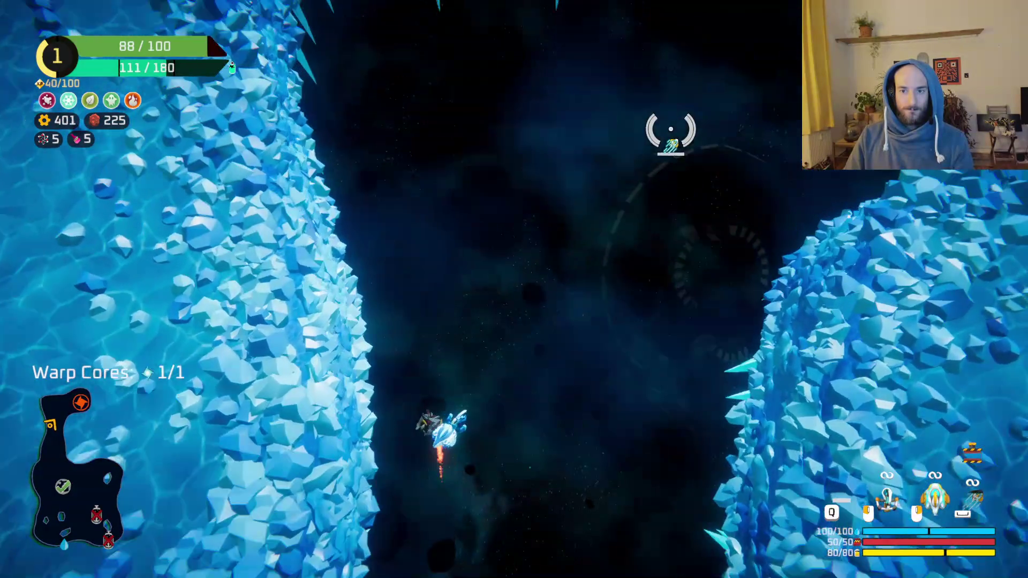
pyautogui.press('w')
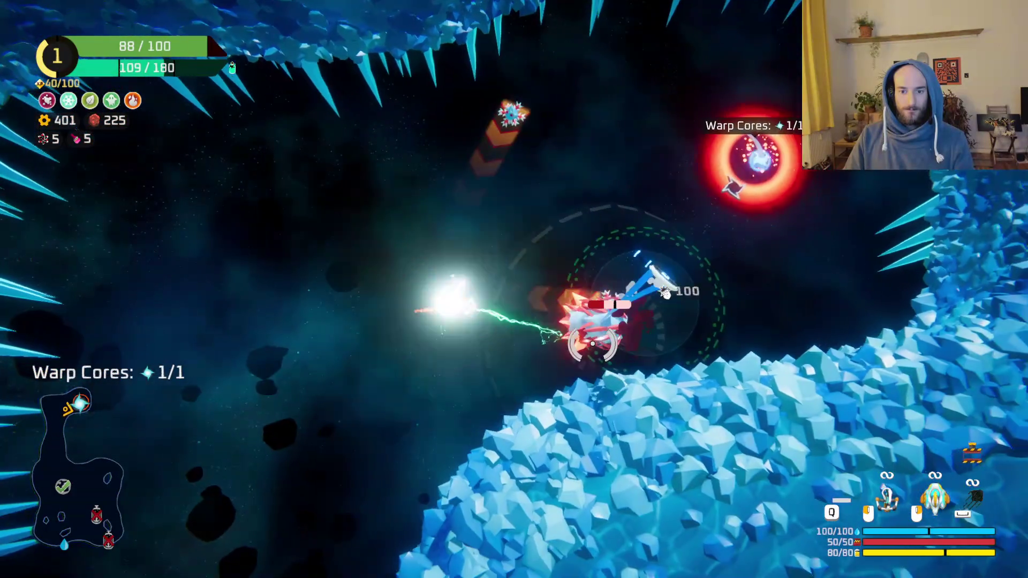
# - Warp out through the portal and choose the golden chest node on the sector map
pyautogui.press('w')
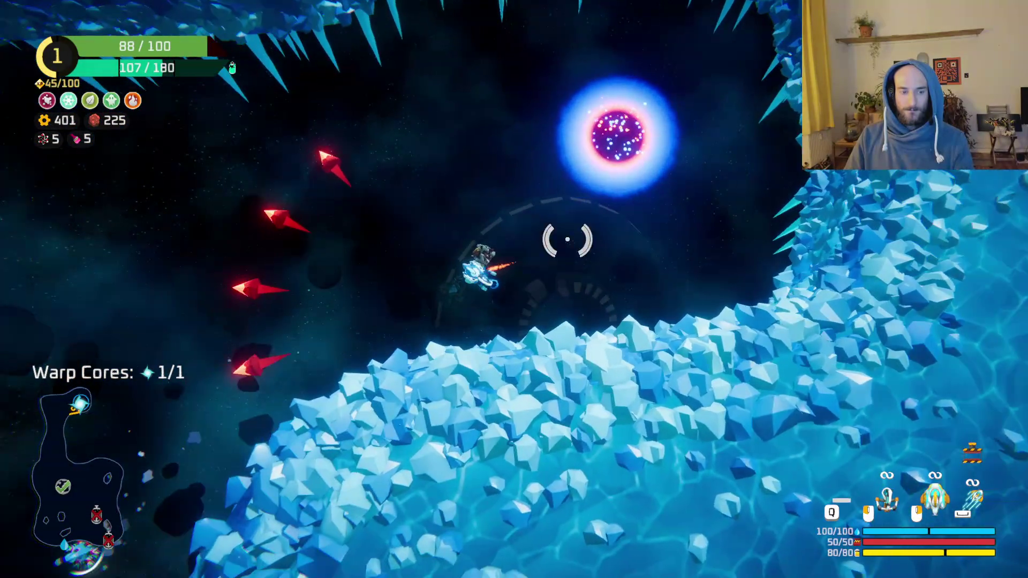
pyautogui.press('w')
pyautogui.press('e')
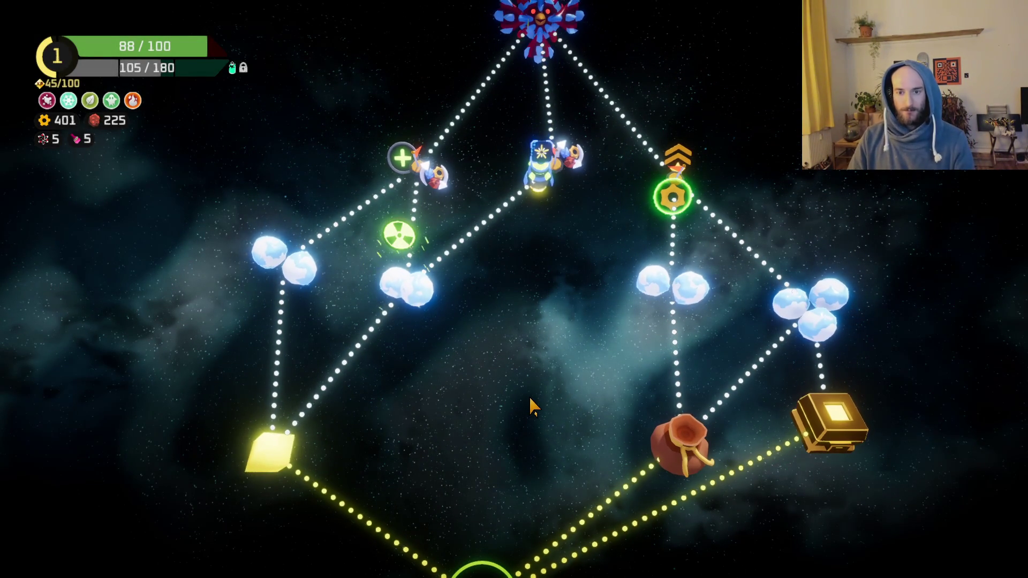
pyautogui.click(845, 417)
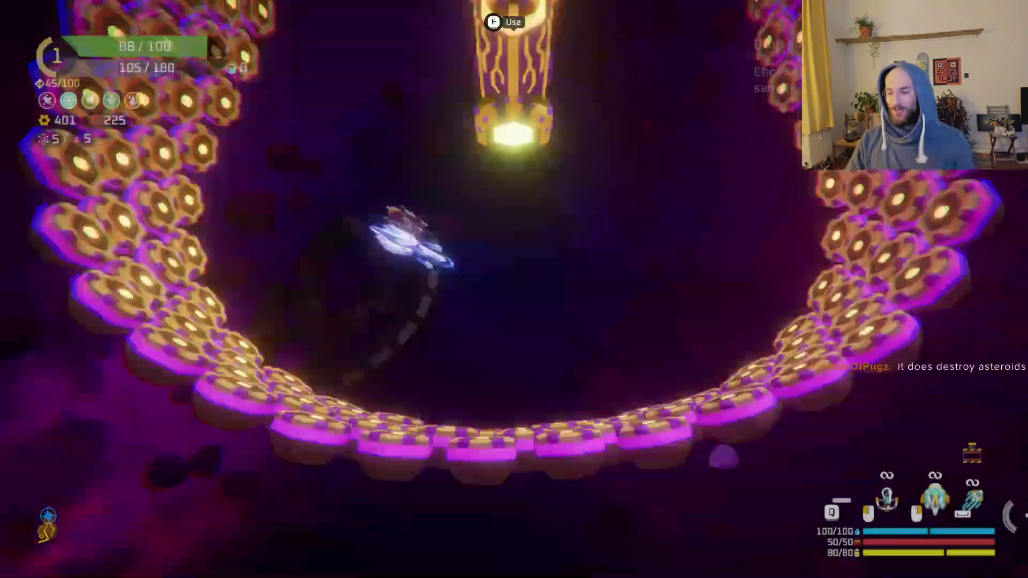
pyautogui.press('f')
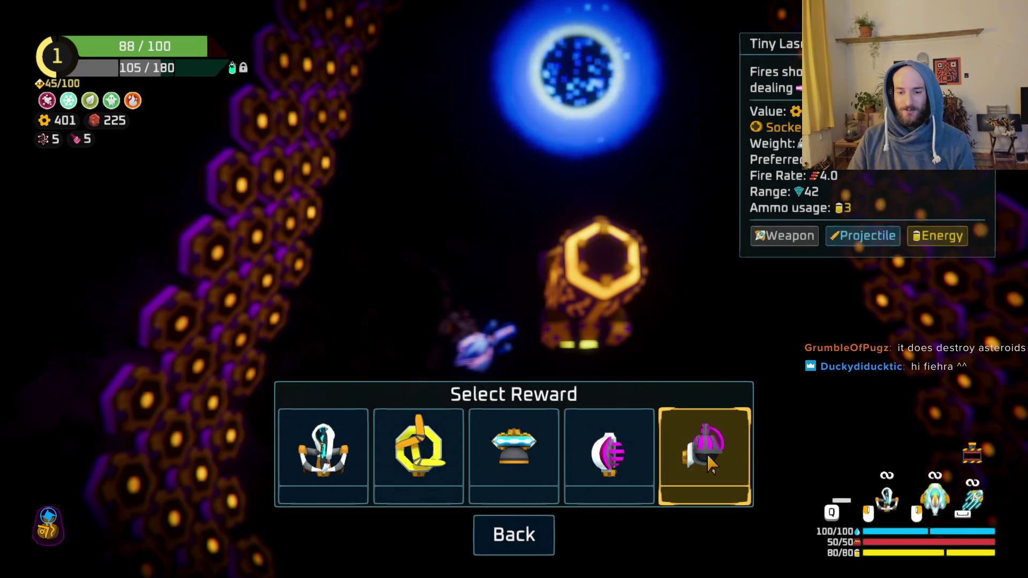
pyautogui.press('Escape')
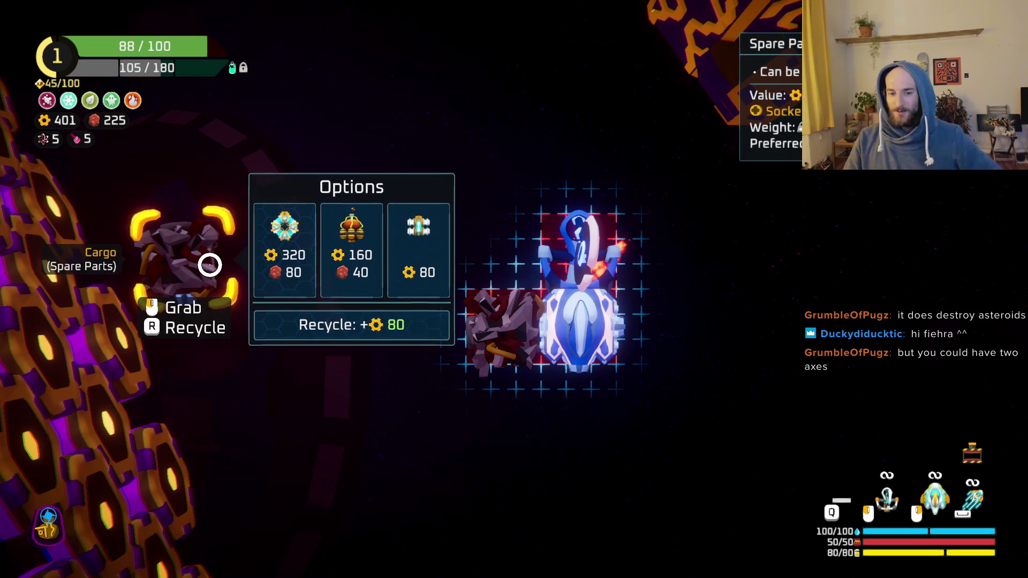
pyautogui.press('Tab')
pyautogui.press('w')
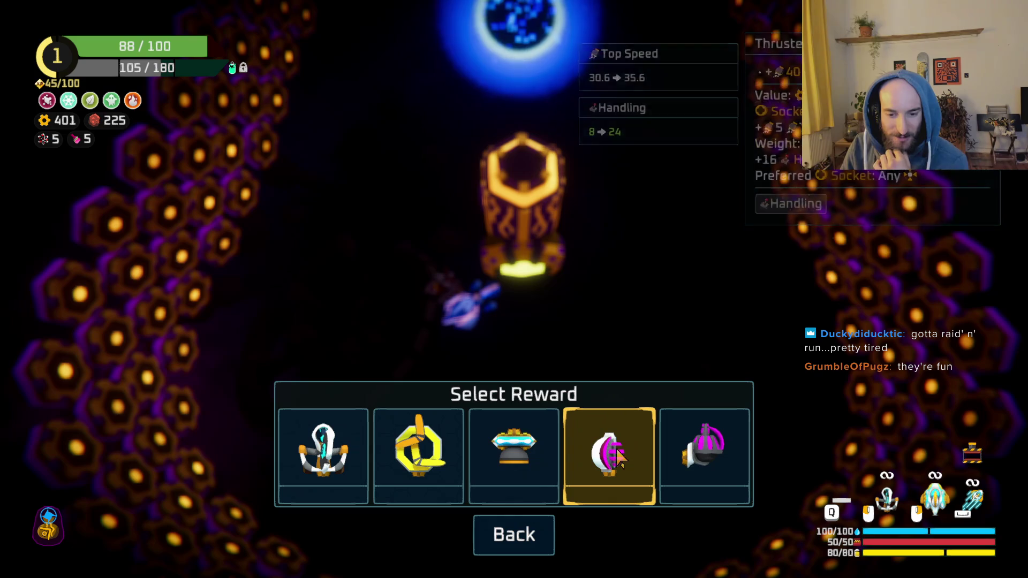
pyautogui.press('Escape')
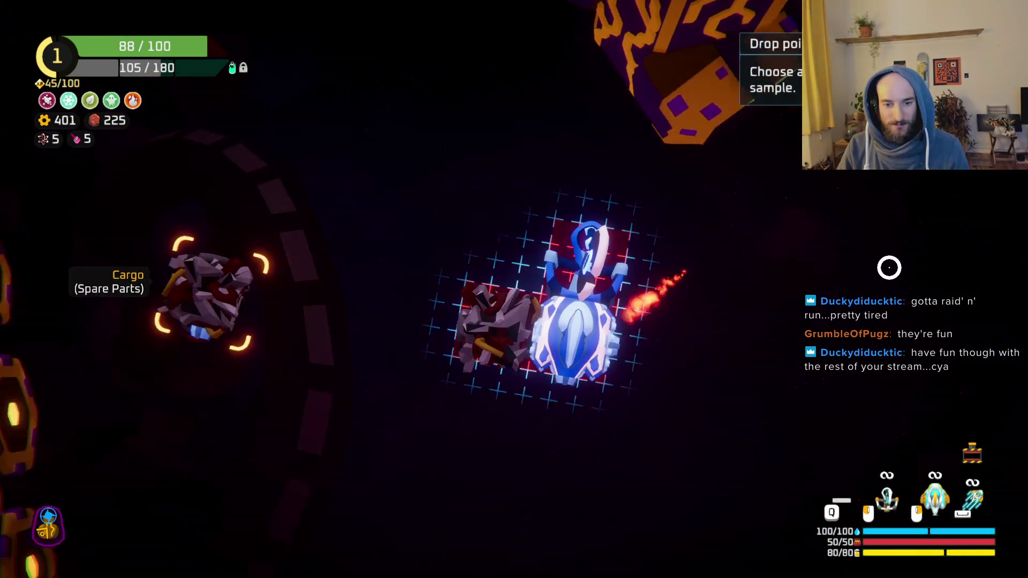
# - Inspect the drop pod's reward choices and close them without taking one
pyautogui.moveTo(146, 286)
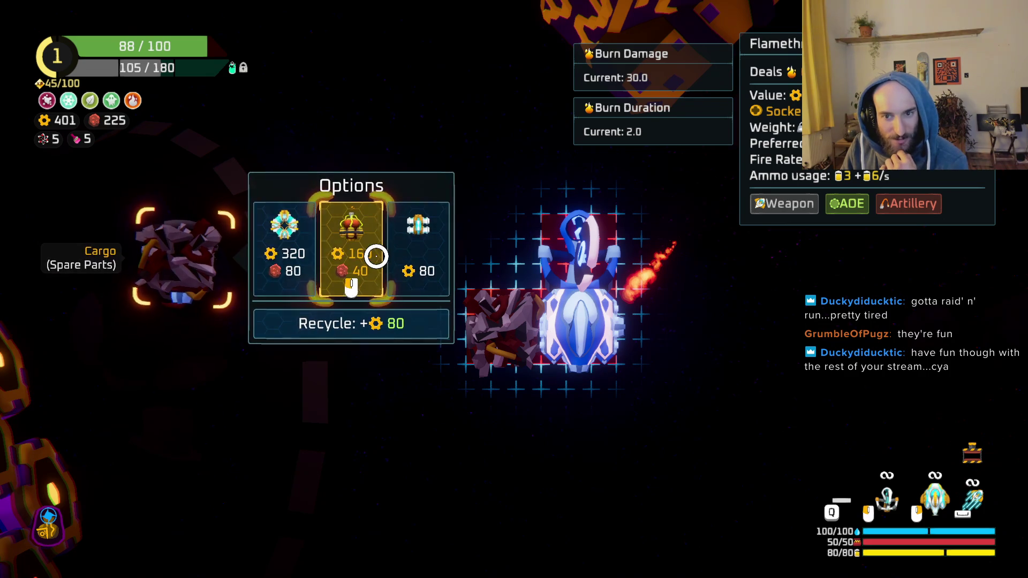
pyautogui.moveTo(529, 334)
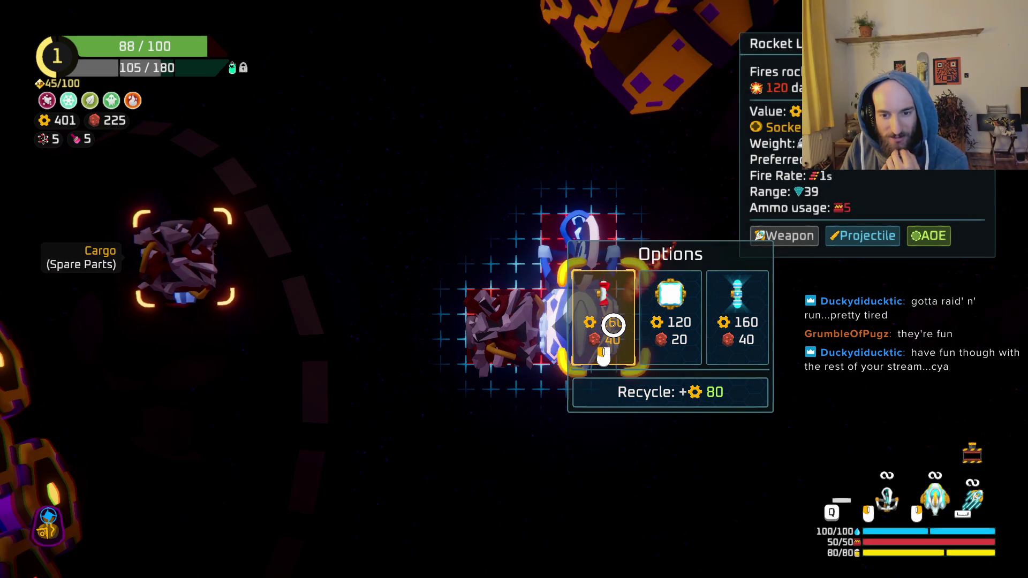
pyautogui.moveTo(184, 284)
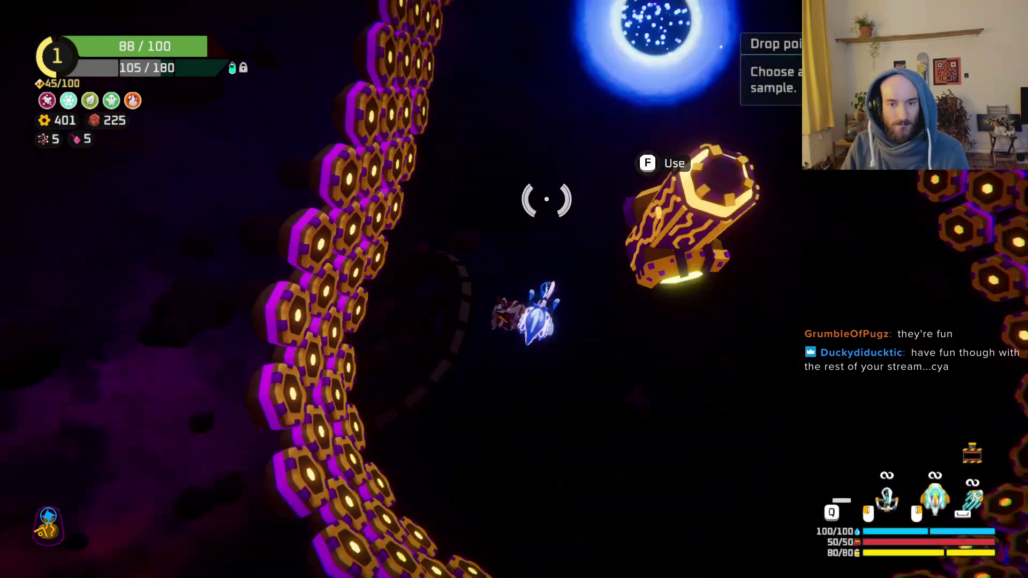
pyautogui.press('f')
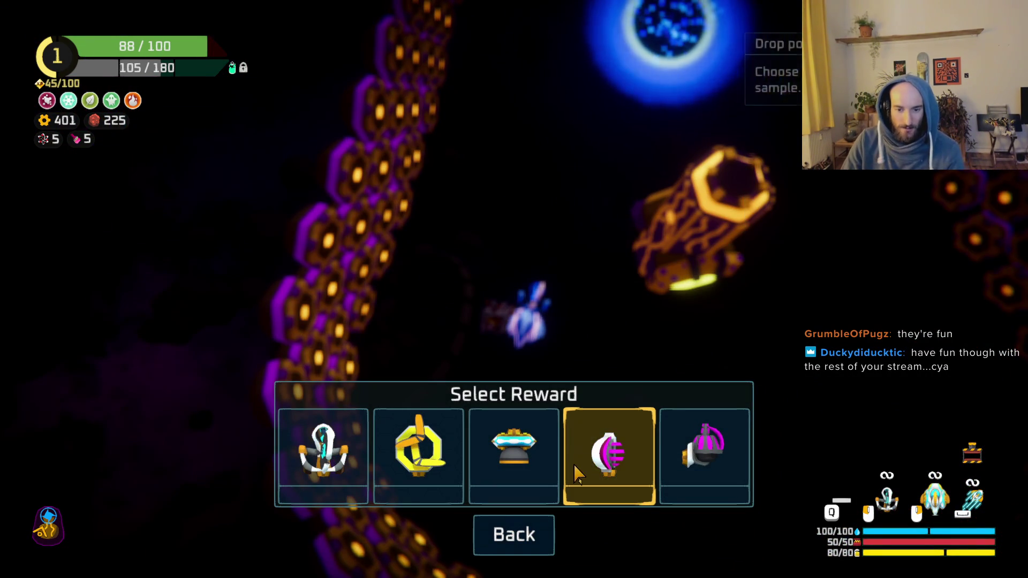
pyautogui.moveTo(611, 469)
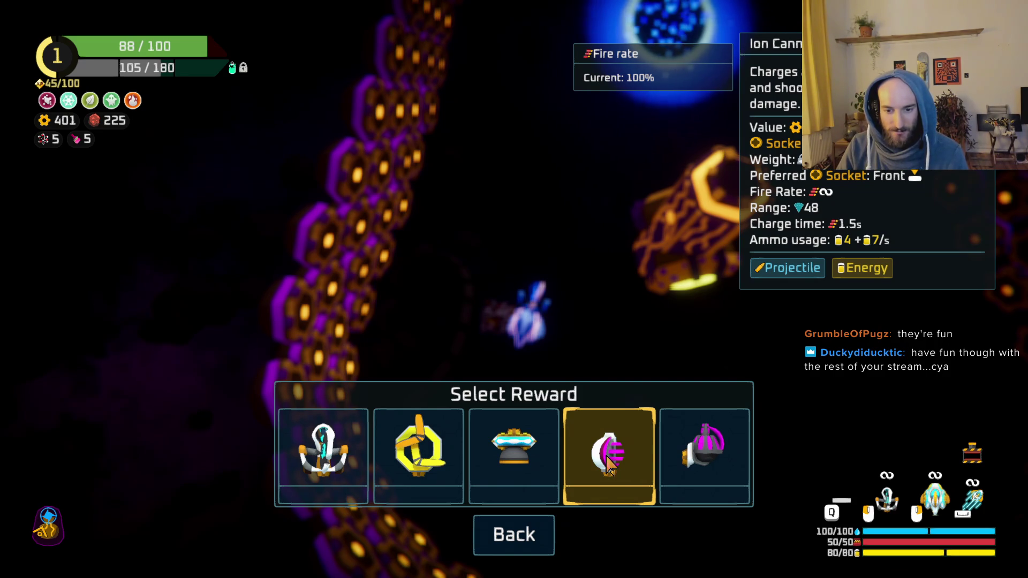
pyautogui.moveTo(423, 470)
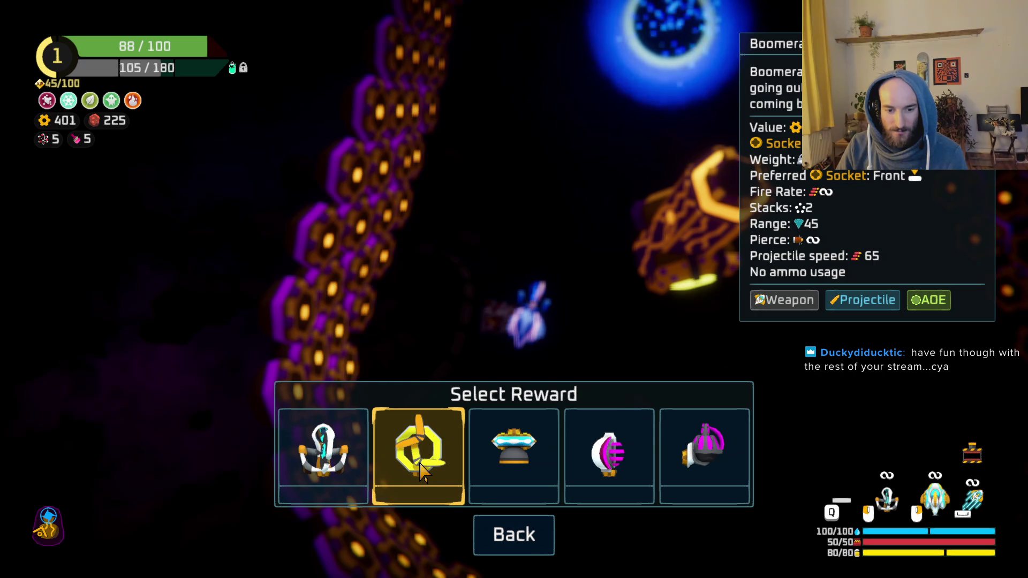
pyautogui.click(423, 470)
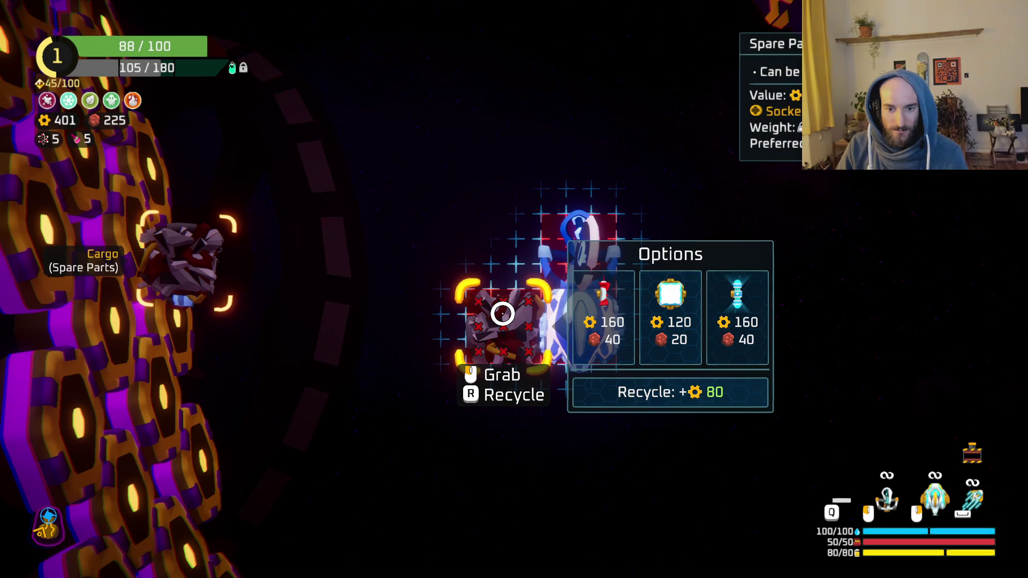
# - Recycle the Throwing Axe weapon, raising copper from 401 to 721
pyautogui.moveTo(156, 232)
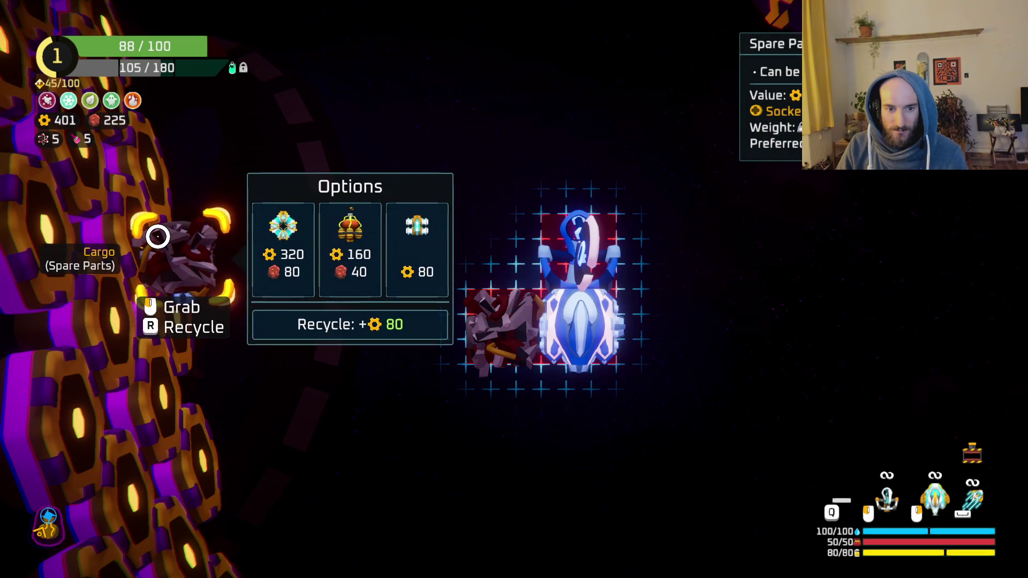
pyautogui.moveTo(587, 267)
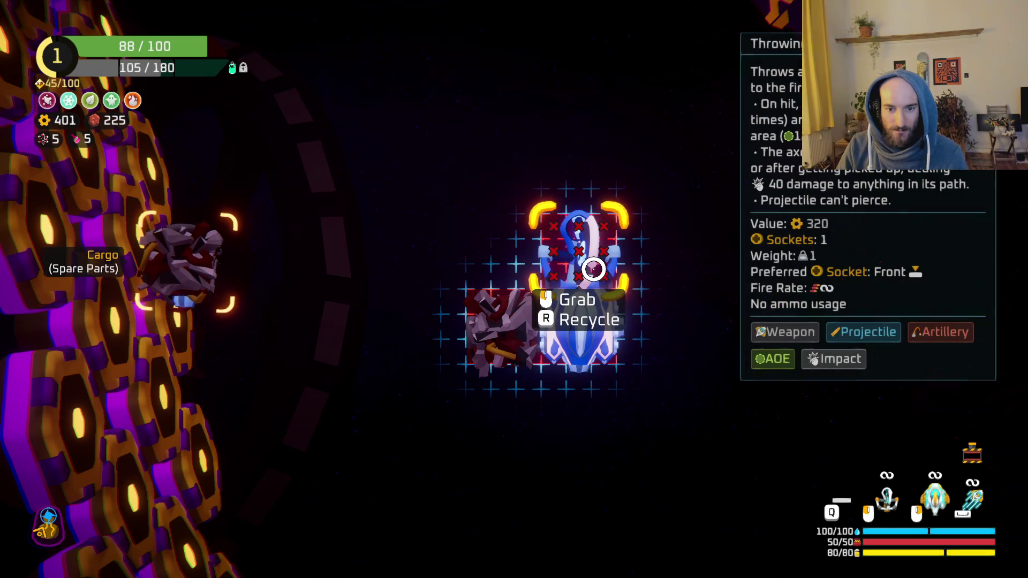
pyautogui.press('r')
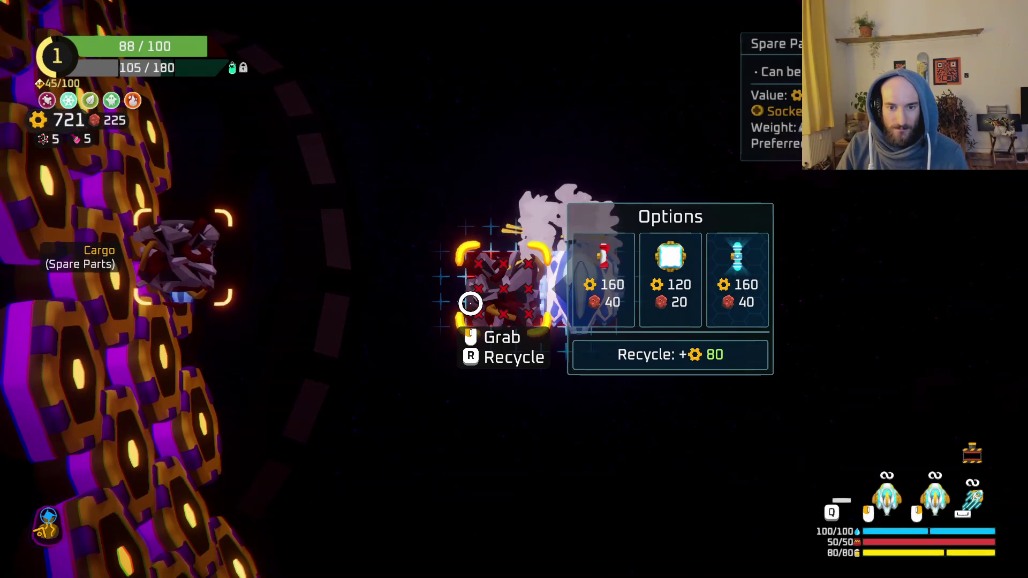
pyautogui.press('Tab')
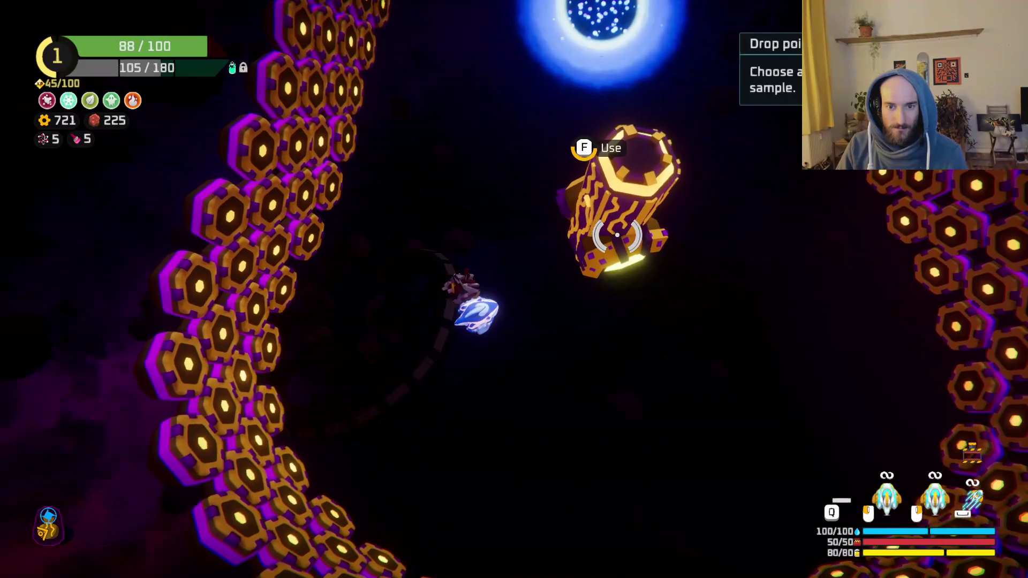
# - Pick the Ion Cannon from the drop pod rewards and place it onto the ship
pyautogui.press('f')
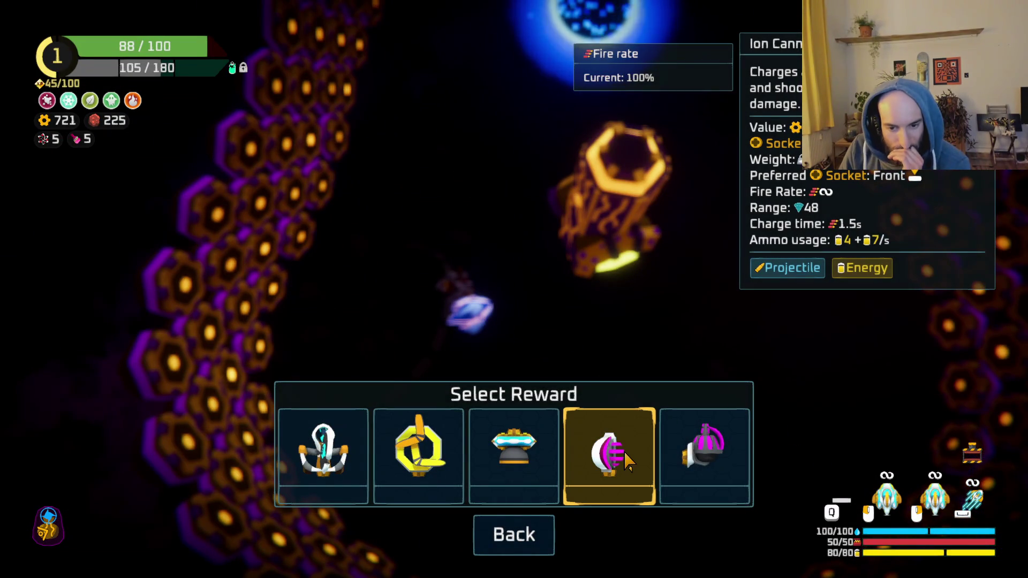
pyautogui.click(635, 442)
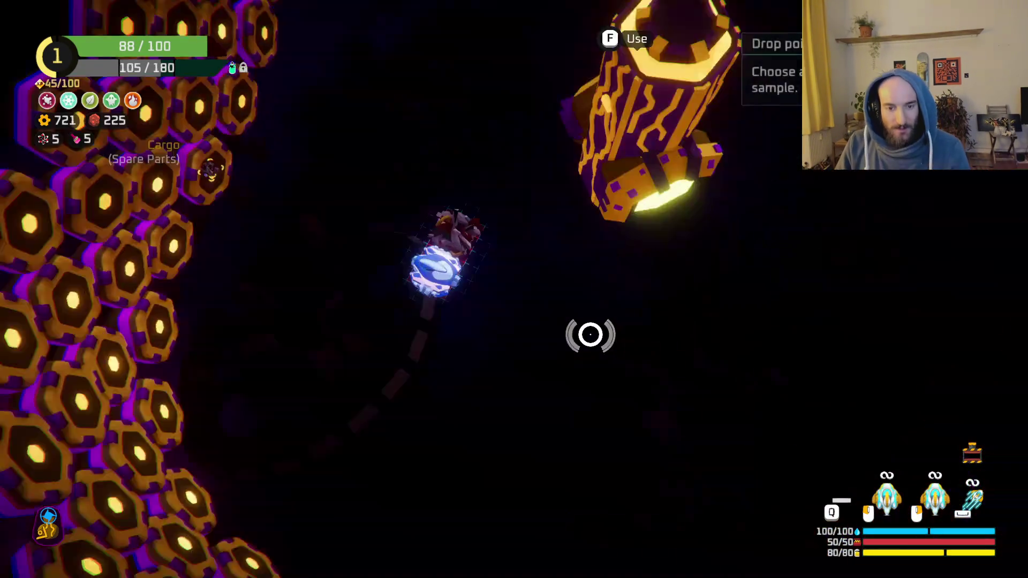
pyautogui.click(720, 315)
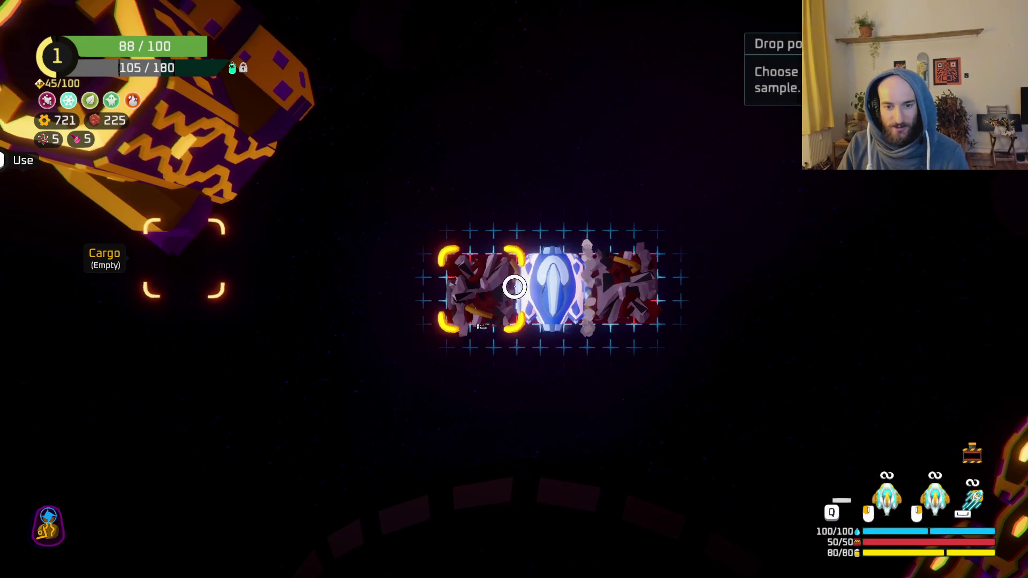
# - Reopen the drop pod's five-item reward selection, with copper still at 721
pyautogui.moveTo(452, 284)
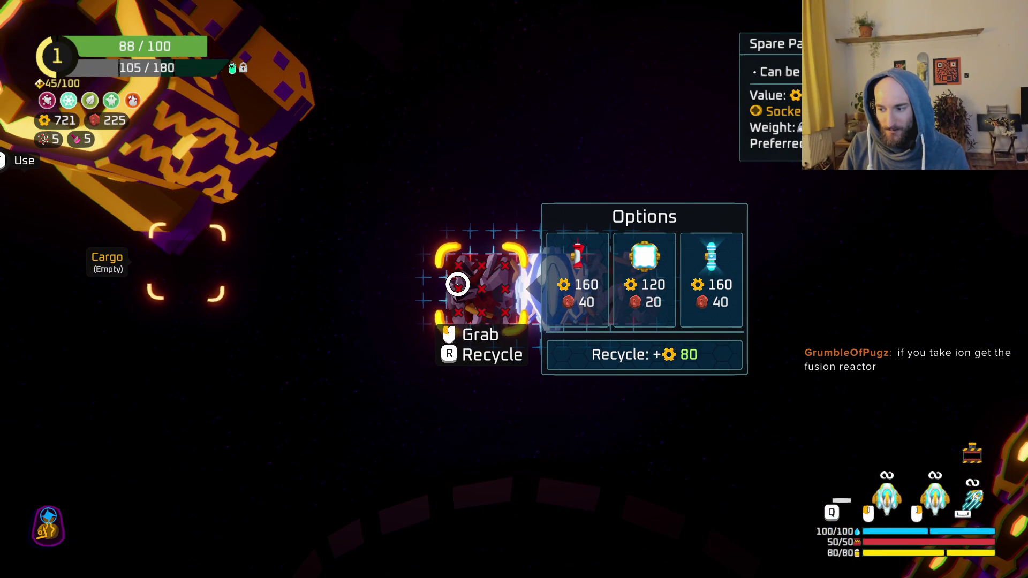
pyautogui.moveTo(650, 307)
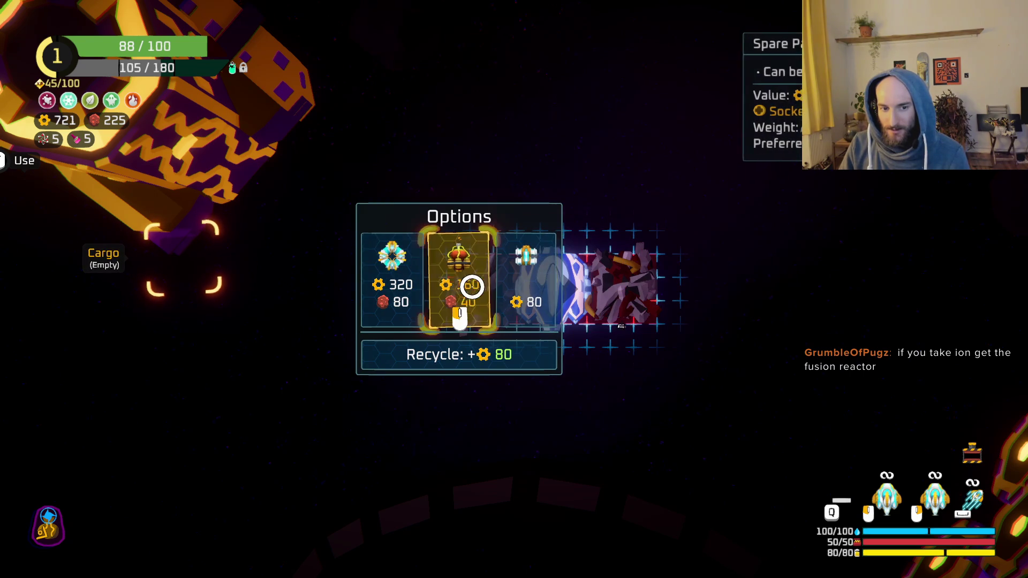
pyautogui.moveTo(410, 289)
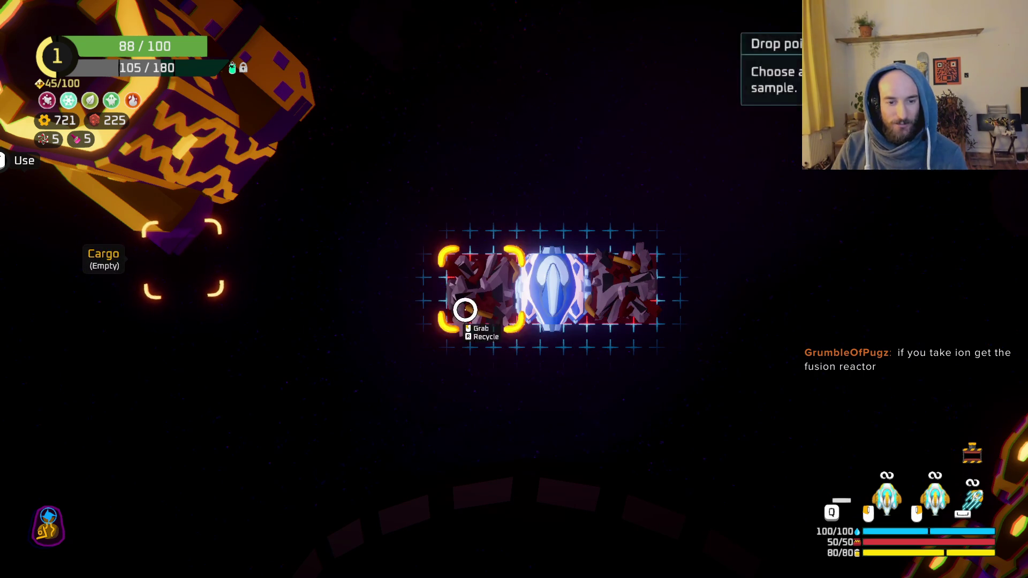
pyautogui.moveTo(478, 303)
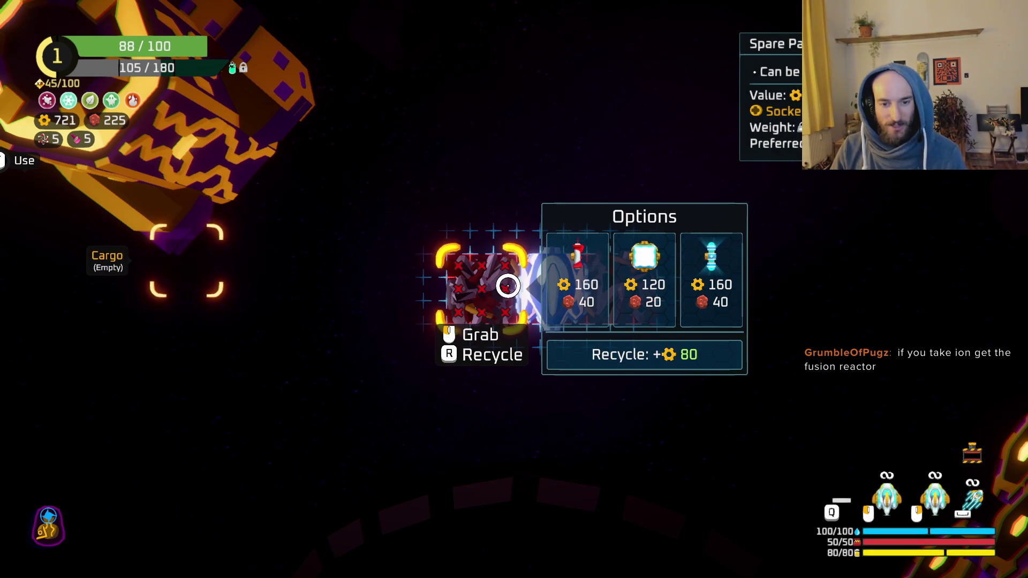
pyautogui.moveTo(638, 263)
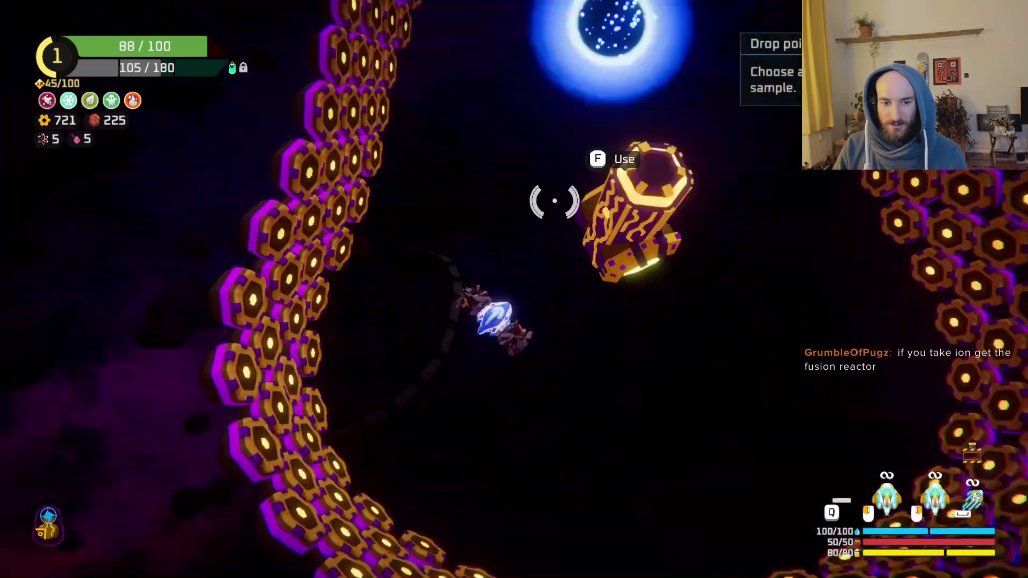
pyautogui.press('e')
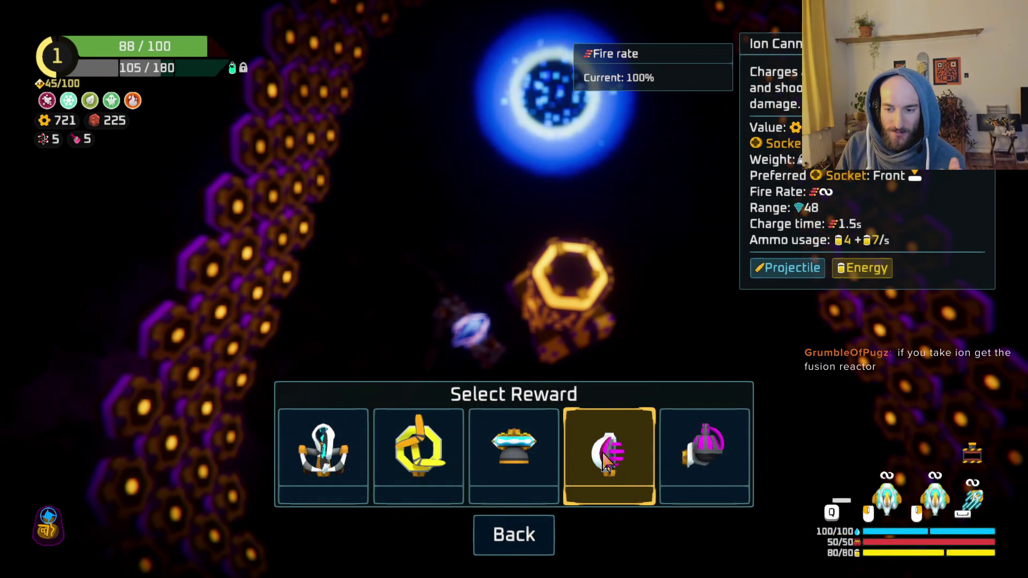
# - Take the Ion Cannon, attach it to the ship's front, and return to flight beside the chest
pyautogui.click(611, 486)
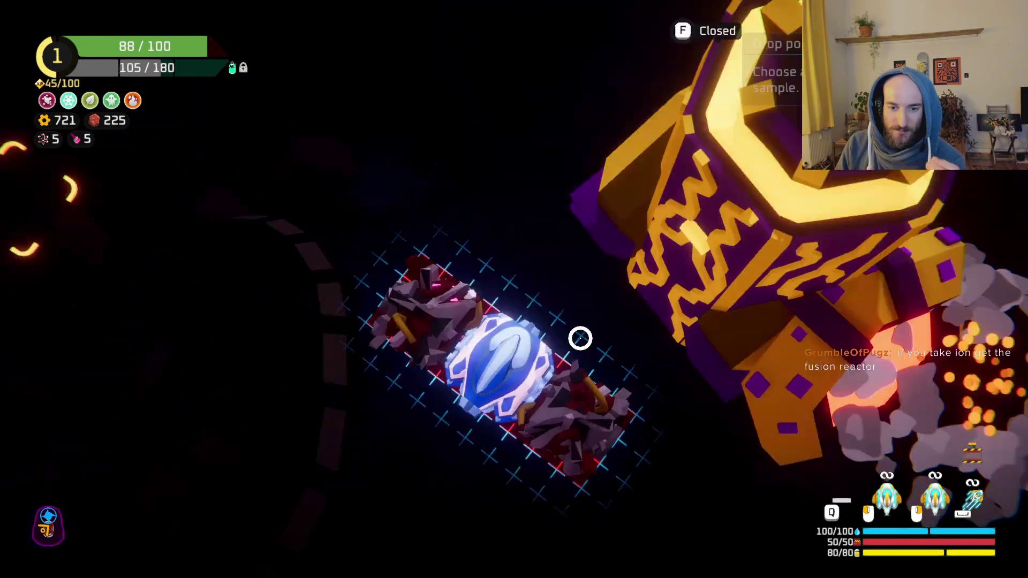
pyautogui.click(536, 235)
pyautogui.moveTo(617, 330)
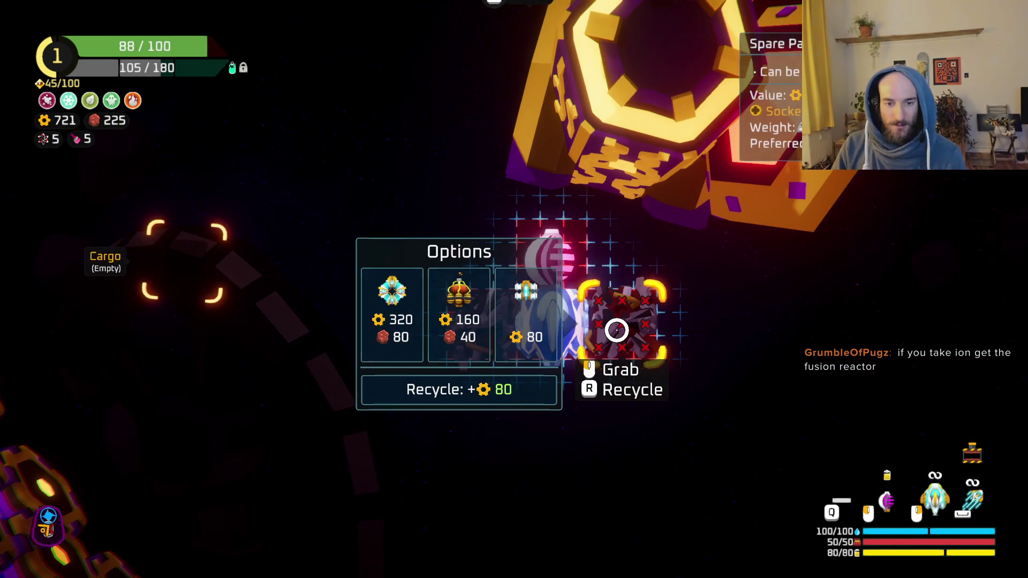
pyautogui.moveTo(500, 317)
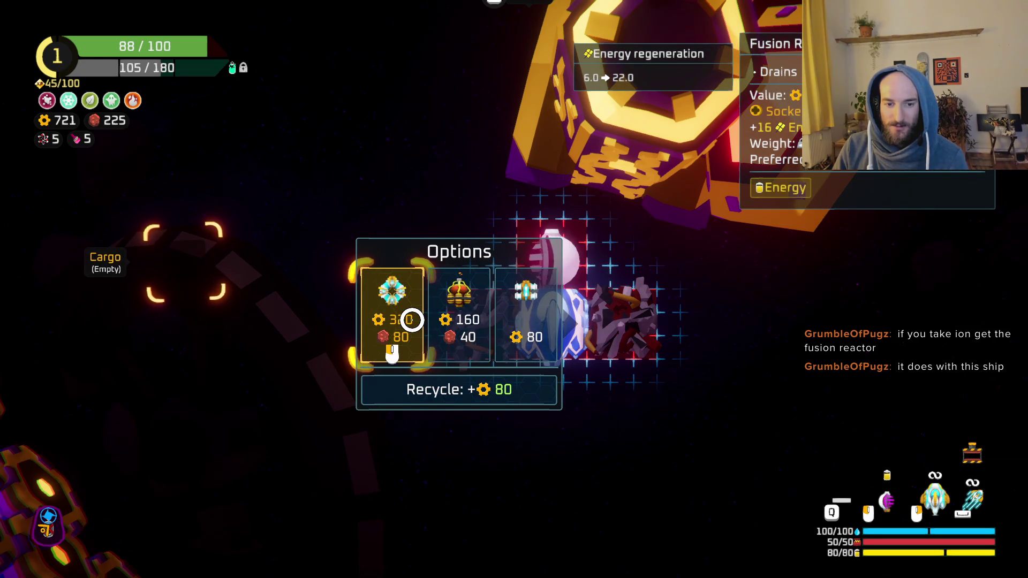
pyautogui.moveTo(450, 316)
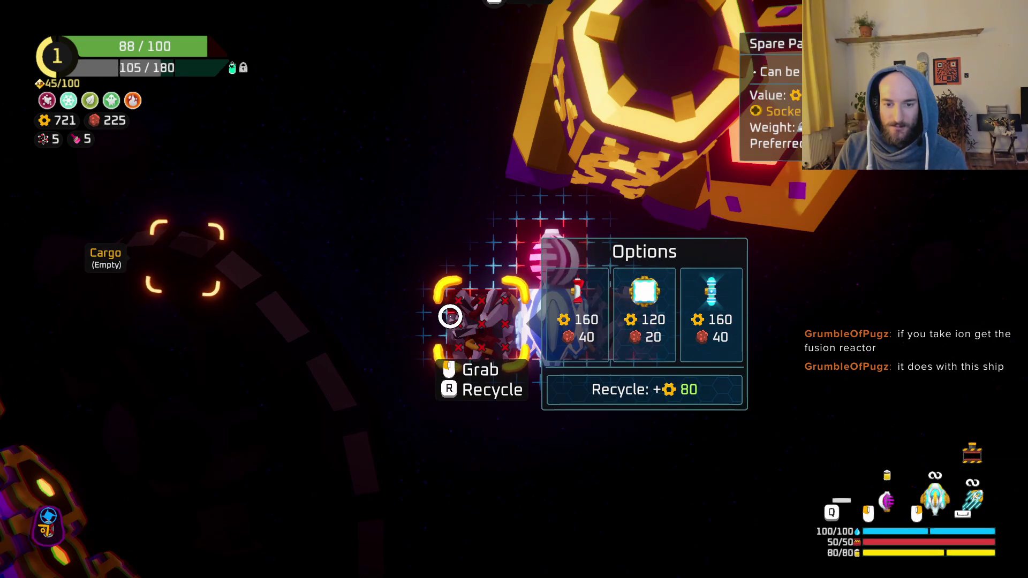
pyautogui.click(574, 311)
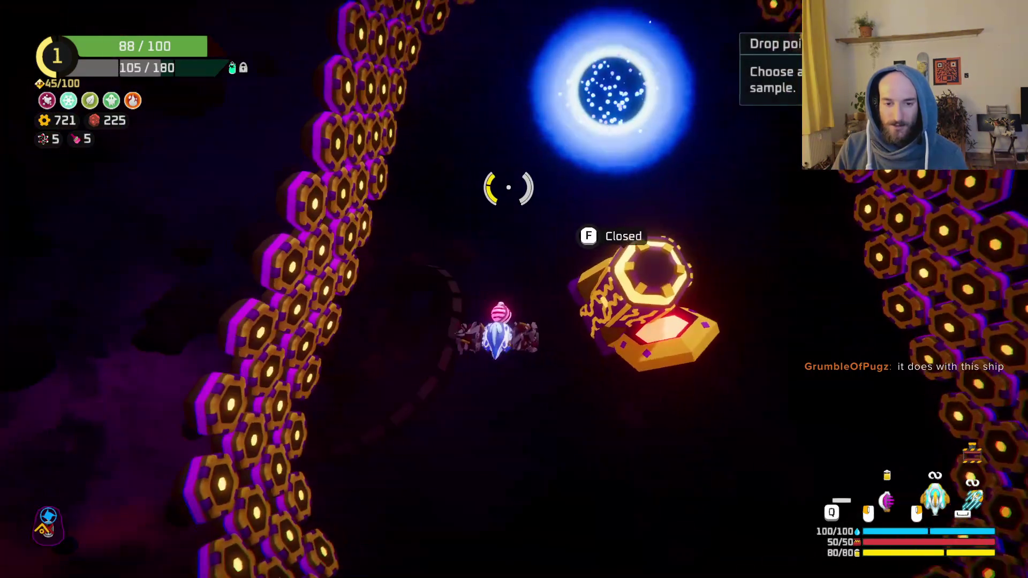
# - Warp into the icy sector and fly through the ice cave collecting scrap
pyautogui.press('f')
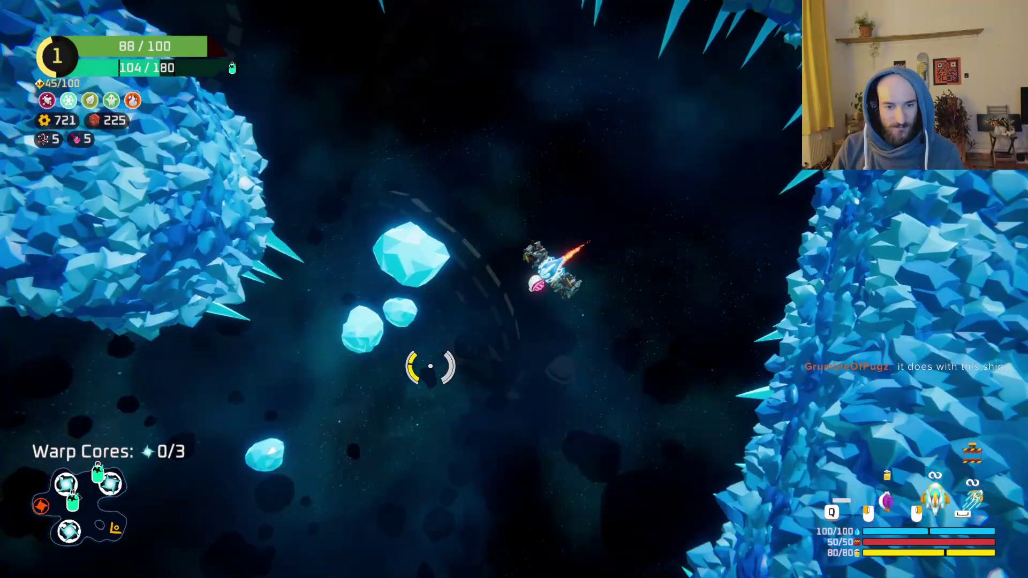
pyautogui.press('w')
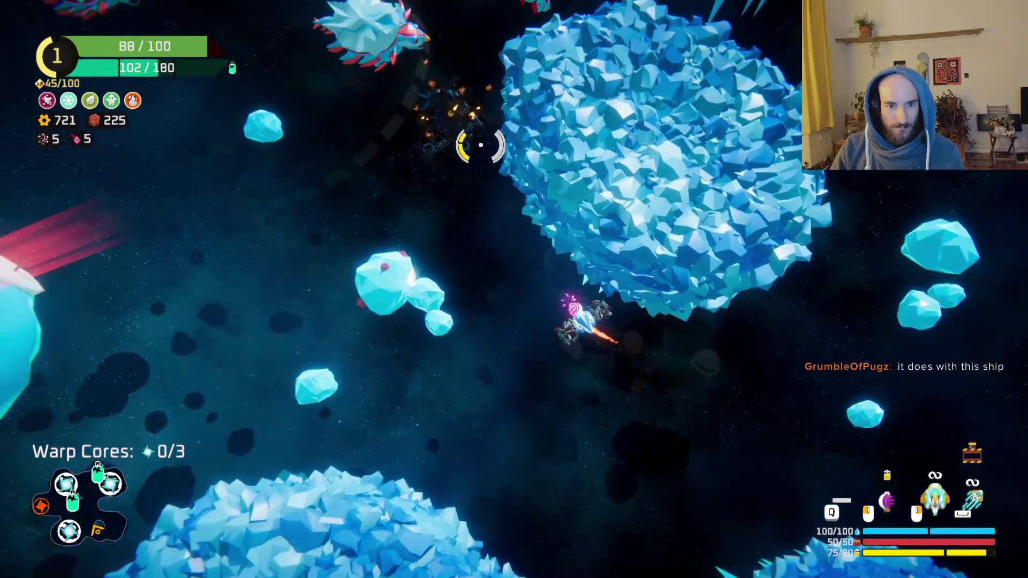
pyautogui.press('s')
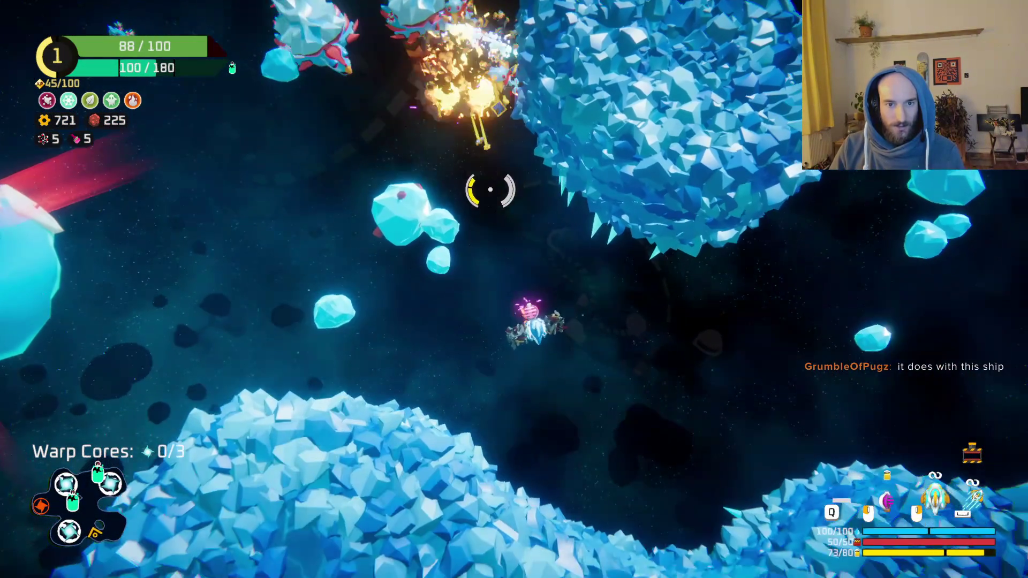
# - Craft a Rocket weapon from spare parts, then fly on shooting enemies
pyautogui.press('Tab')
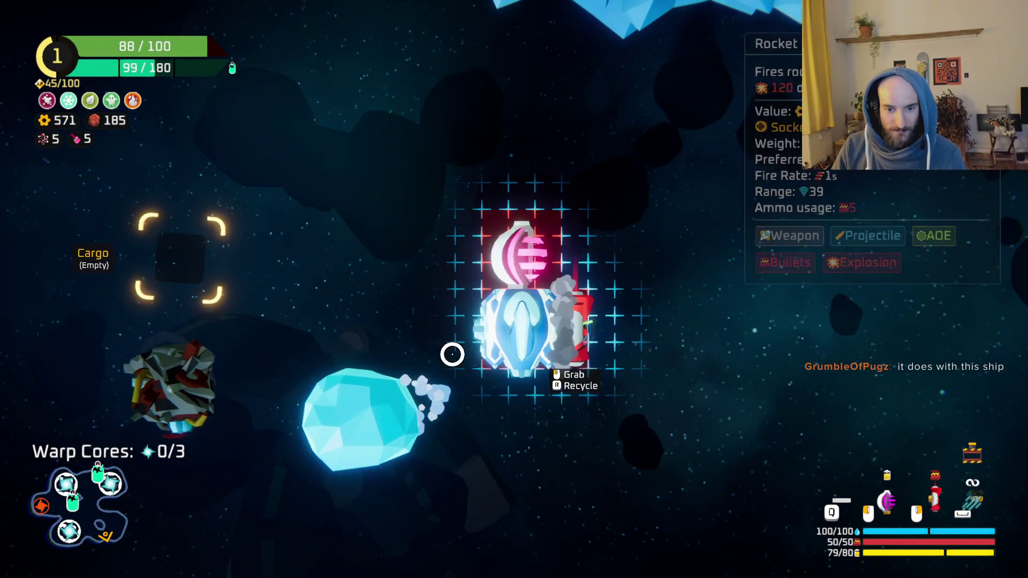
pyautogui.press('Tab')
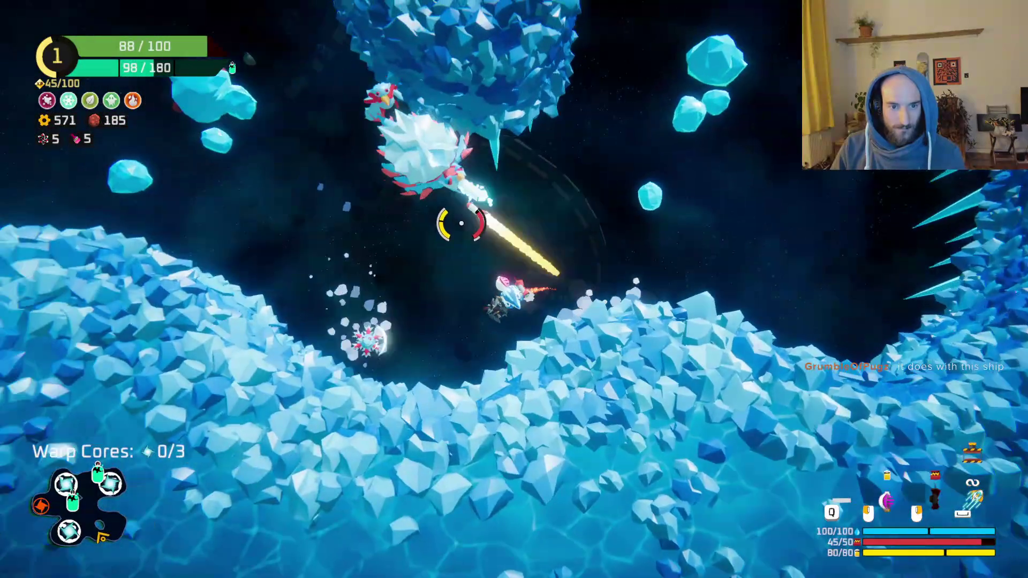
pyautogui.press('a')
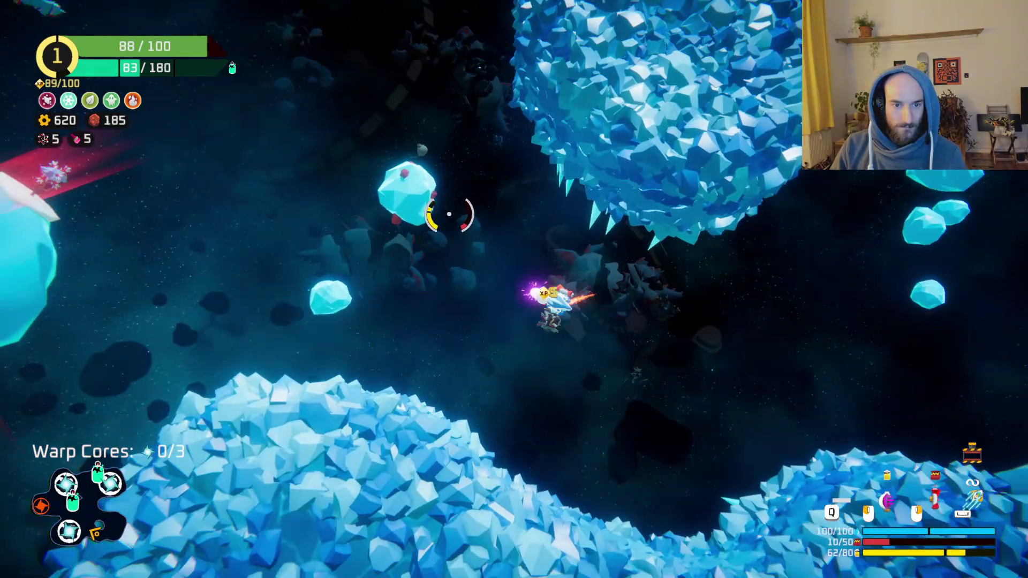
# - Shoot and break apart the nearby asteroids to mine red ore
pyautogui.moveTo(449, 214); pyautogui.dragTo(469, 219)
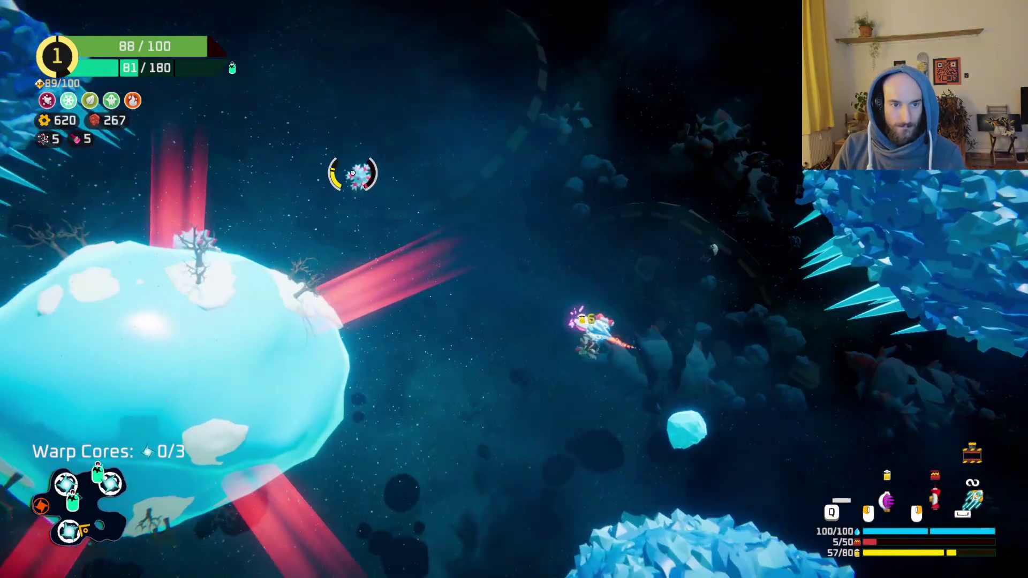
pyautogui.moveTo(351, 172); pyautogui.dragTo(456, 272)
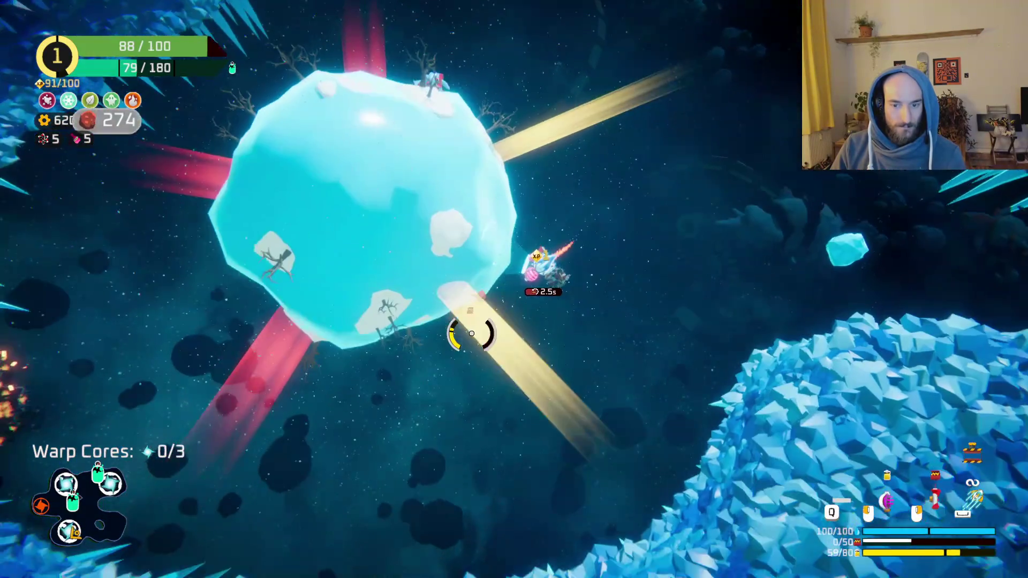
pyautogui.press('a')
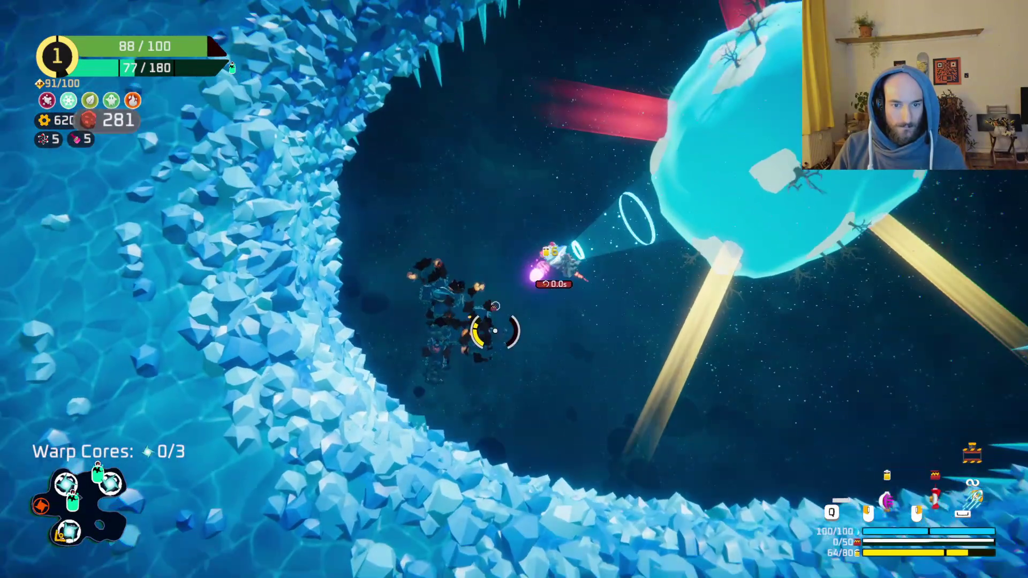
pyautogui.click(482, 333)
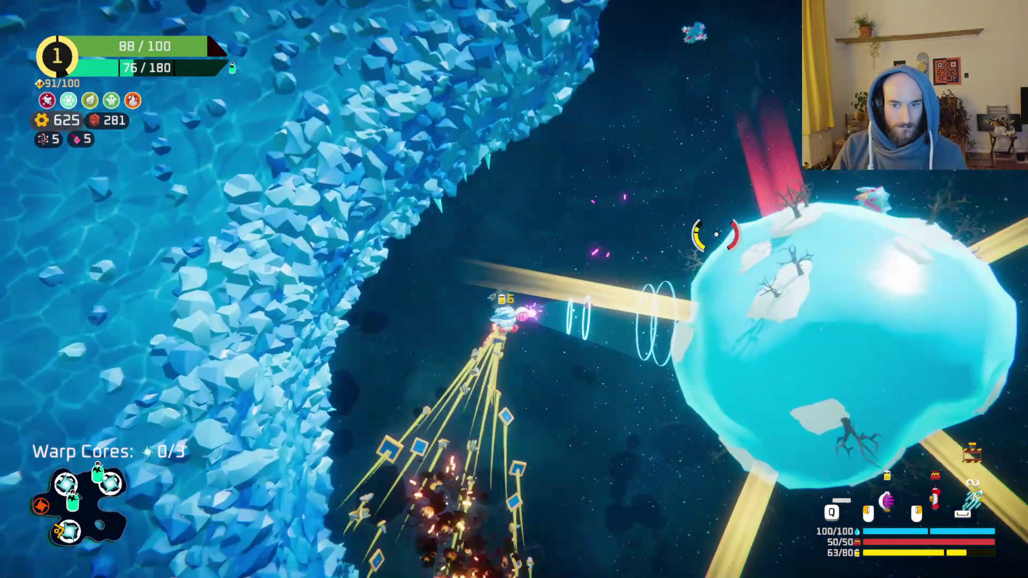
# - Land on the ice planet for a warp core (1/3), then shoot the enemies nearby
pyautogui.press('d')
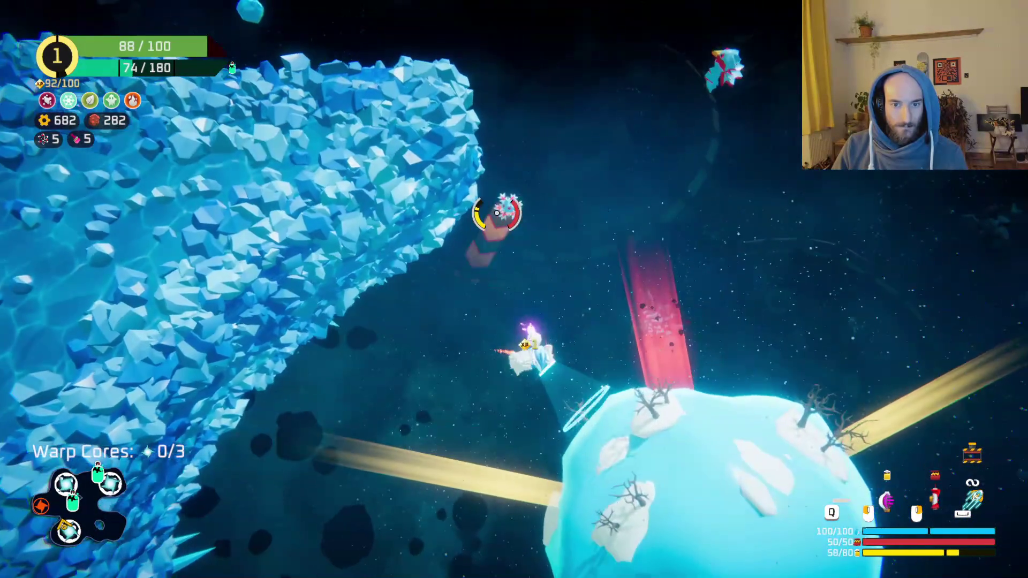
pyautogui.press('w')
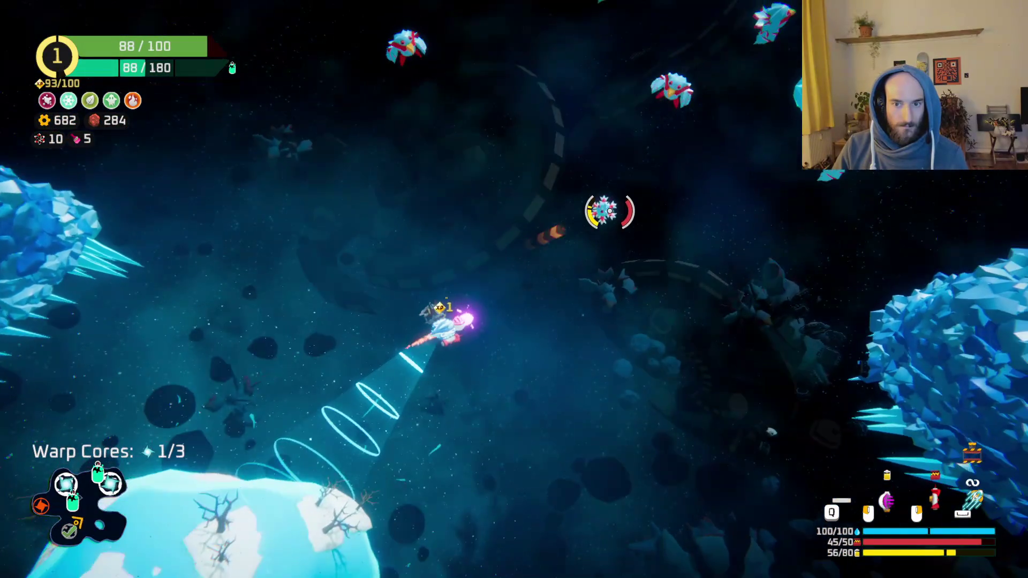
pyautogui.click(550, 213)
pyautogui.press('d')
pyautogui.click(551, 217)
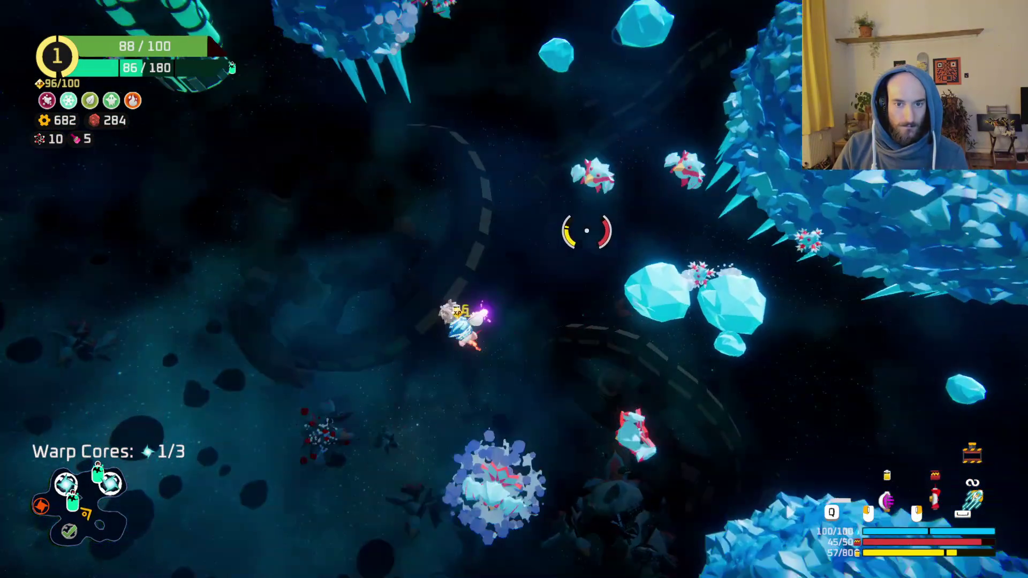
pyautogui.press('w')
pyautogui.click(666, 294)
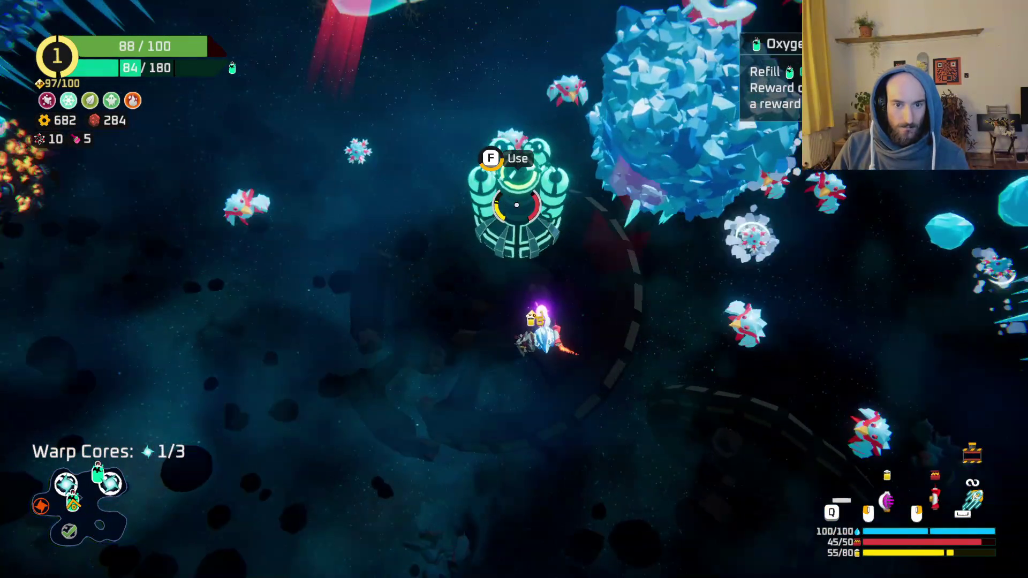
# - Claim the oxygen station's gears reward (832) and fight toward the warp portal, reaching Rank 2
pyautogui.press('f')
pyautogui.click(545, 479)
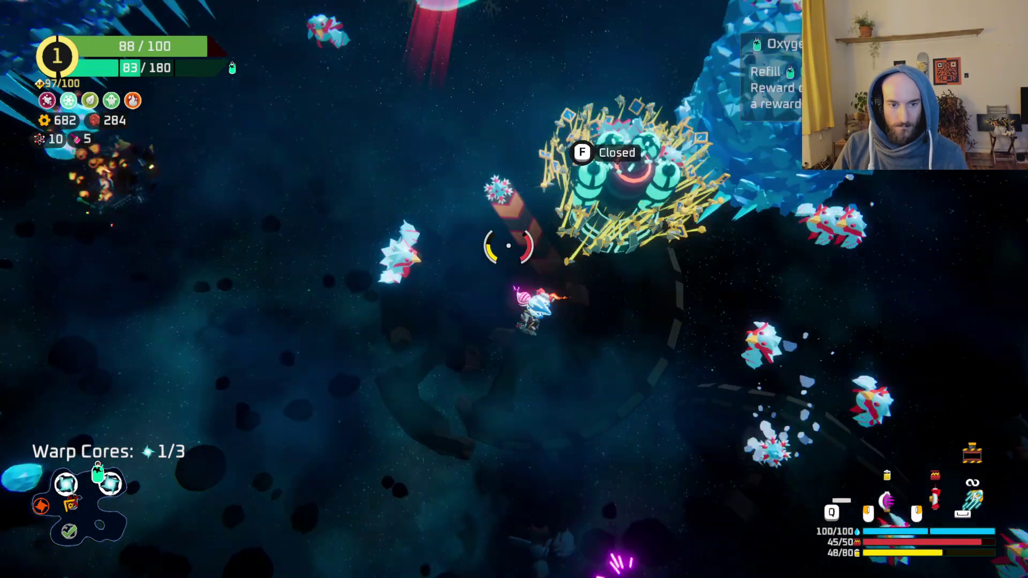
pyautogui.press('s')
pyautogui.click(706, 257)
pyautogui.press('w')
pyautogui.press('a')
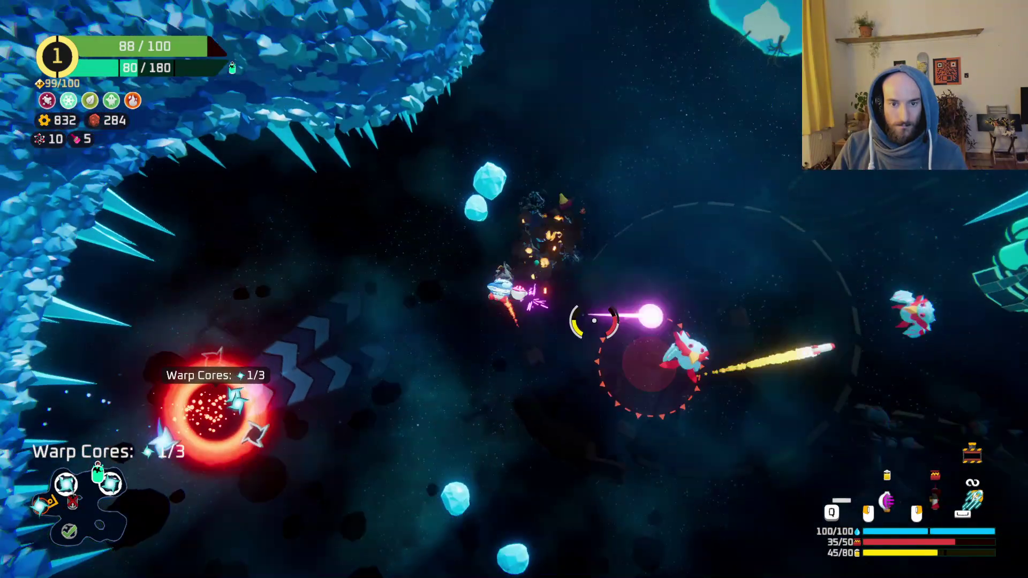
pyautogui.click(609, 321)
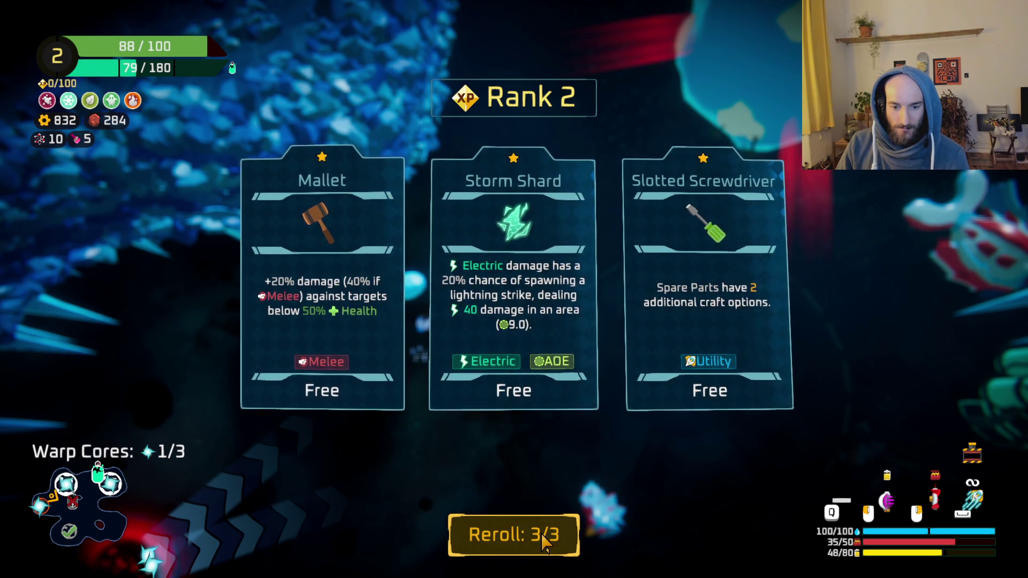
# - Reroll the Rank 2 cards once and take Heavy Bullets for +15% pierce
pyautogui.click(545, 542)
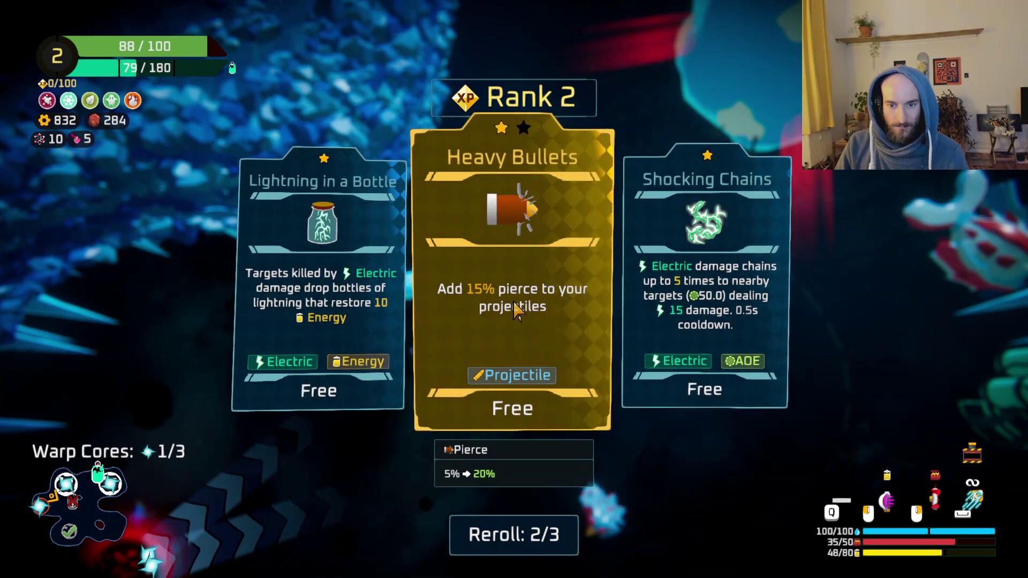
pyautogui.click(511, 329)
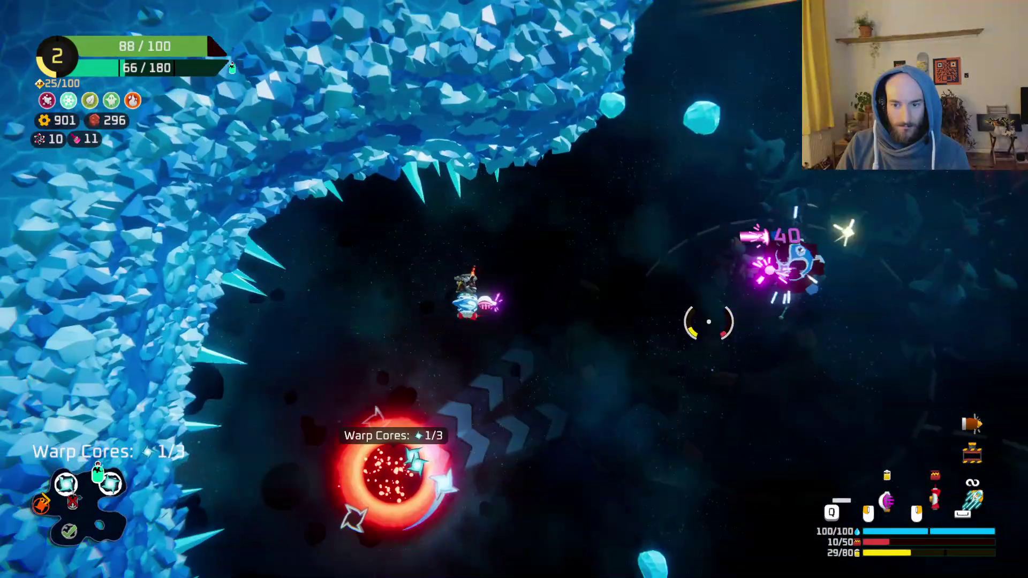
# - Shoot the nearby enemies while flying to the ice planet and grabbing the second warp core
pyautogui.click(620, 299)
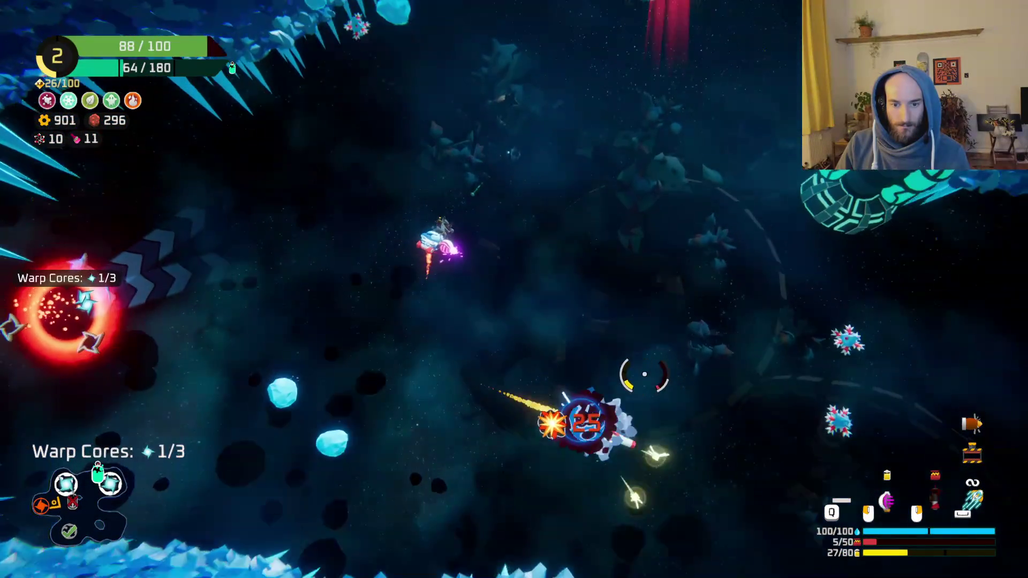
pyautogui.click(644, 374)
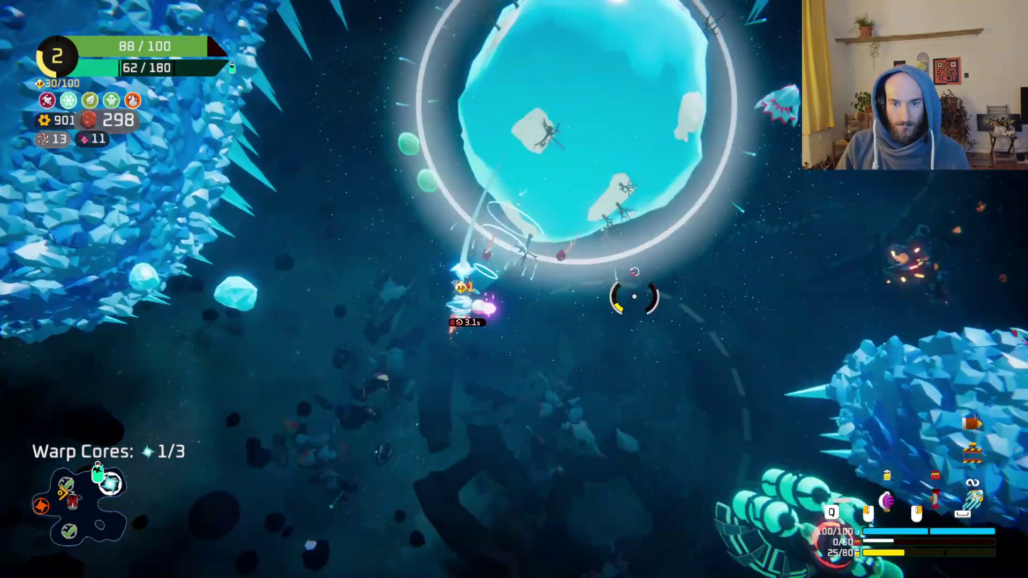
pyautogui.click(757, 321)
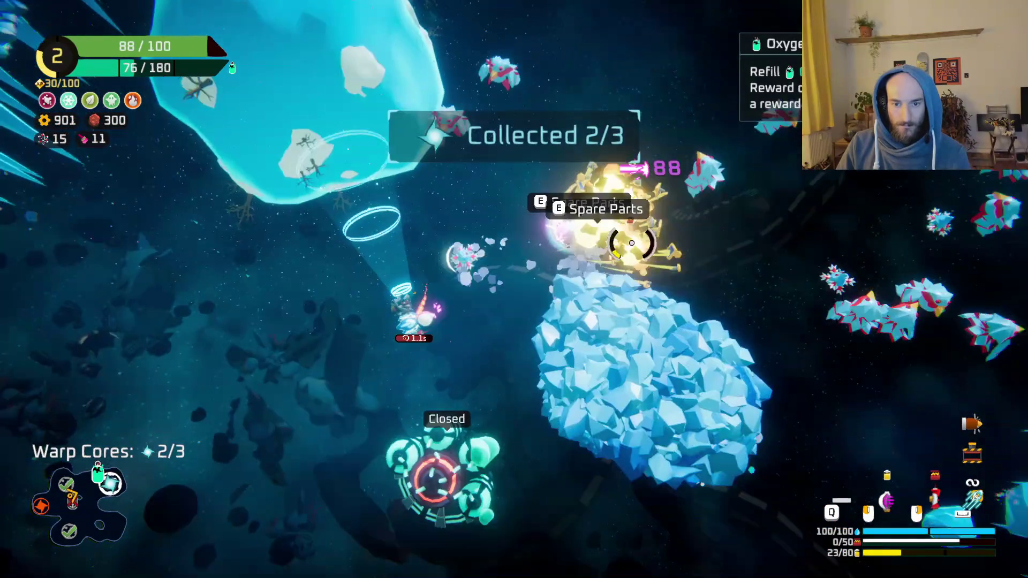
pyautogui.click(669, 120)
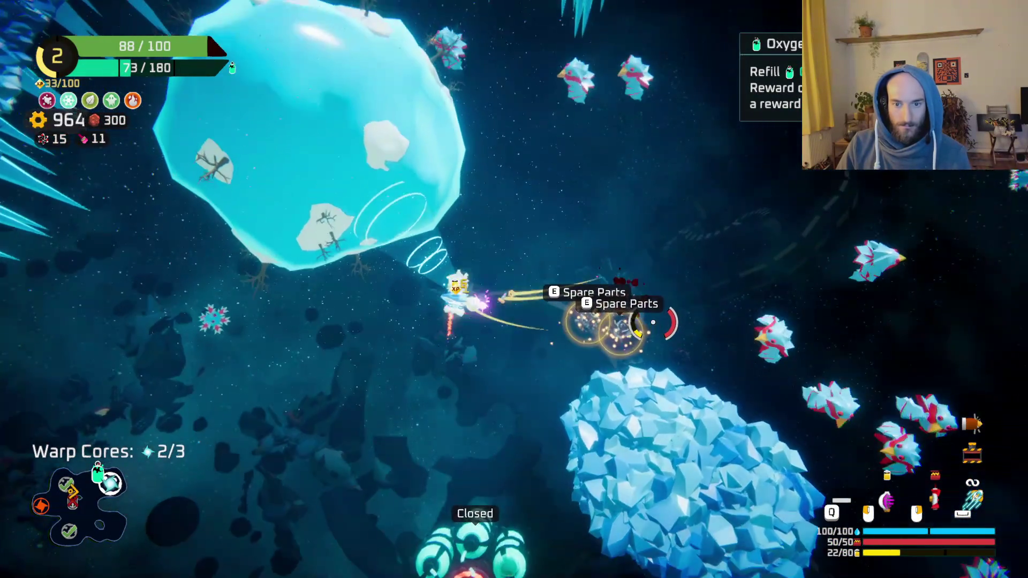
# - In the ship grid, craft the 40-gear option from the spare part and fit the wreck part onto the ship
pyautogui.press('Tab')
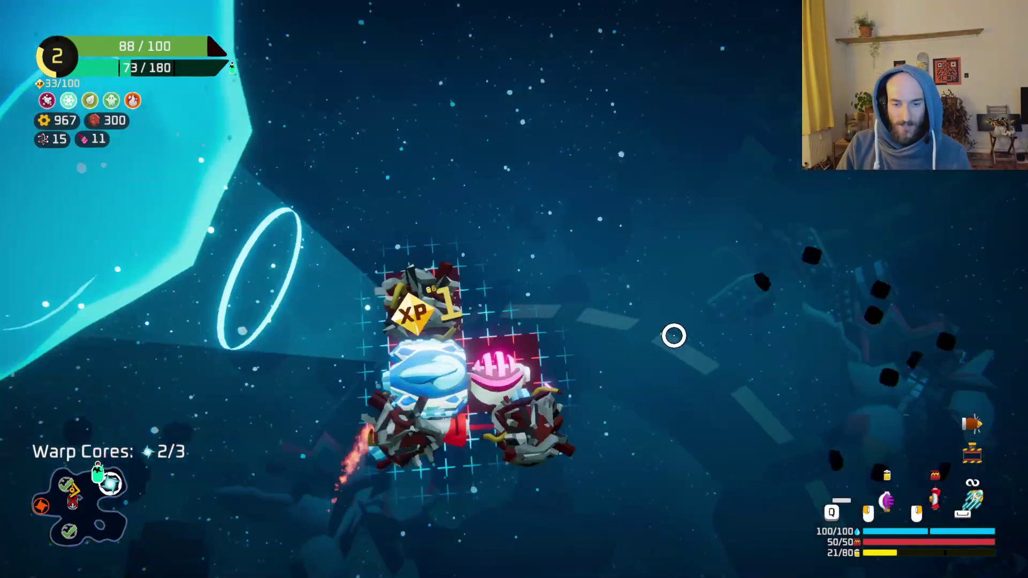
pyautogui.moveTo(193, 278)
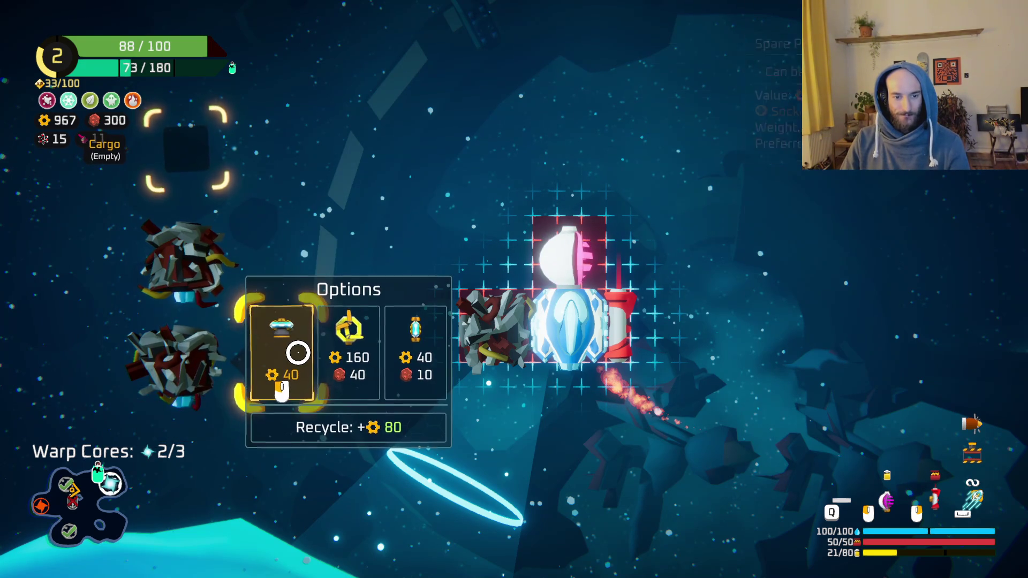
pyautogui.click(296, 351)
pyautogui.click(489, 303)
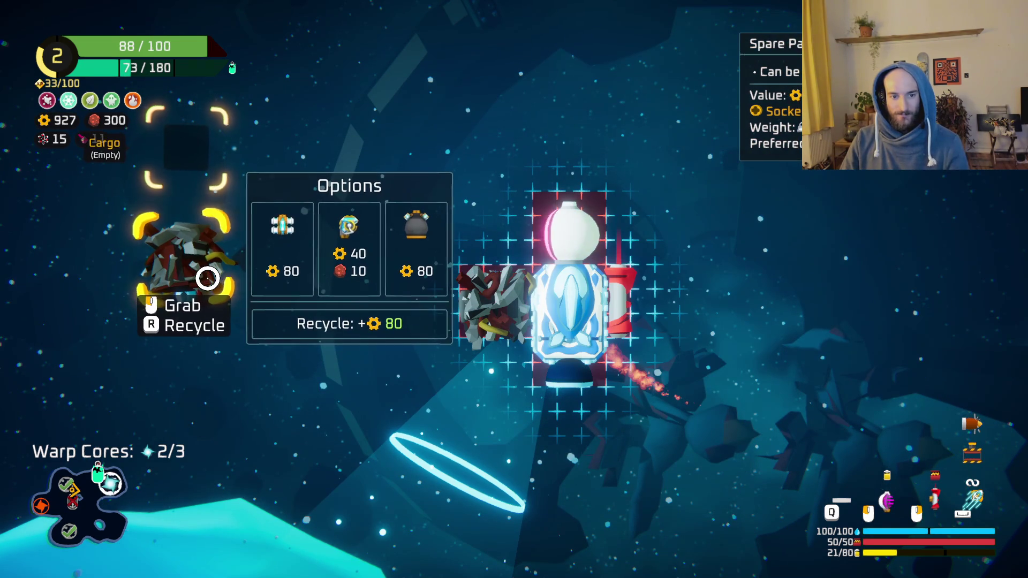
pyautogui.press('Tab')
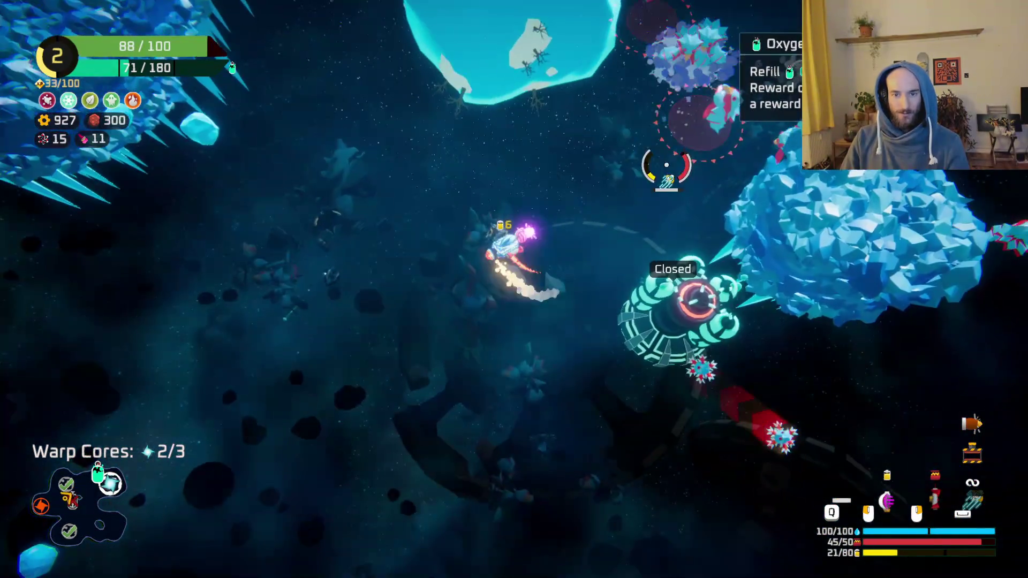
# - Fire at the enemies among the asteroids and near the ice planet while steering past it
pyautogui.moveTo(667, 165)
pyautogui.mouseDown()
pyautogui.moveTo(643, 252)
pyautogui.moveTo(680, 271)
pyautogui.moveTo(654, 266)
pyautogui.moveTo(697, 264)
pyautogui.mouseUp()
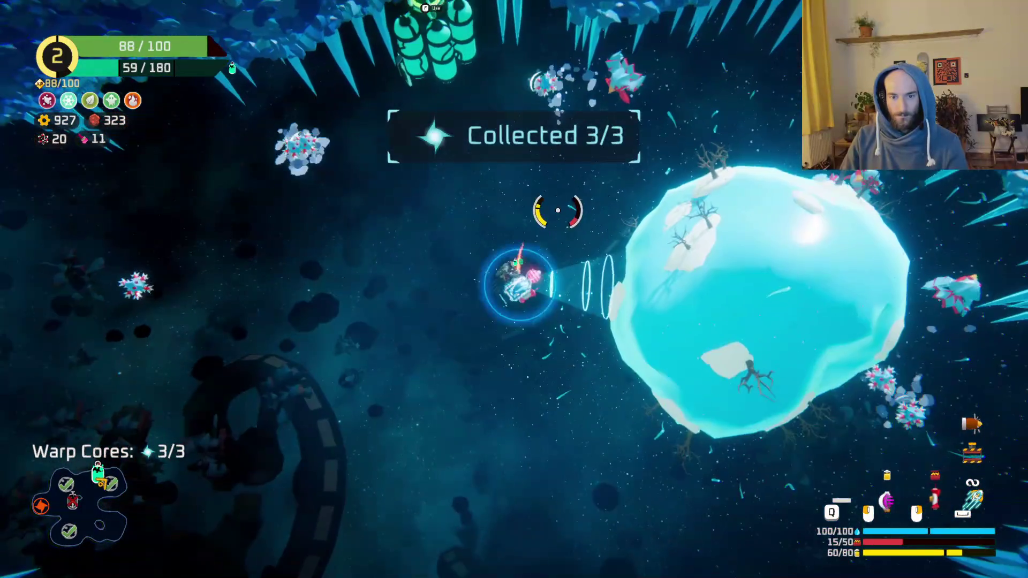
pyautogui.click(558, 210)
pyautogui.press('s')
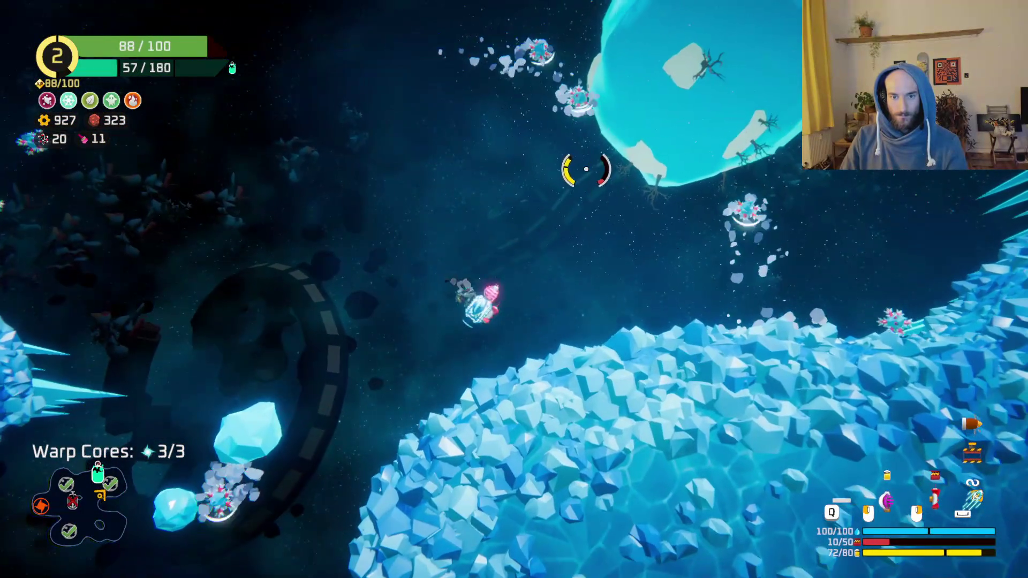
pyautogui.click(586, 169)
# - Refill oxygen at the oxygen station and claim the 110-gear reward
pyautogui.press('w')
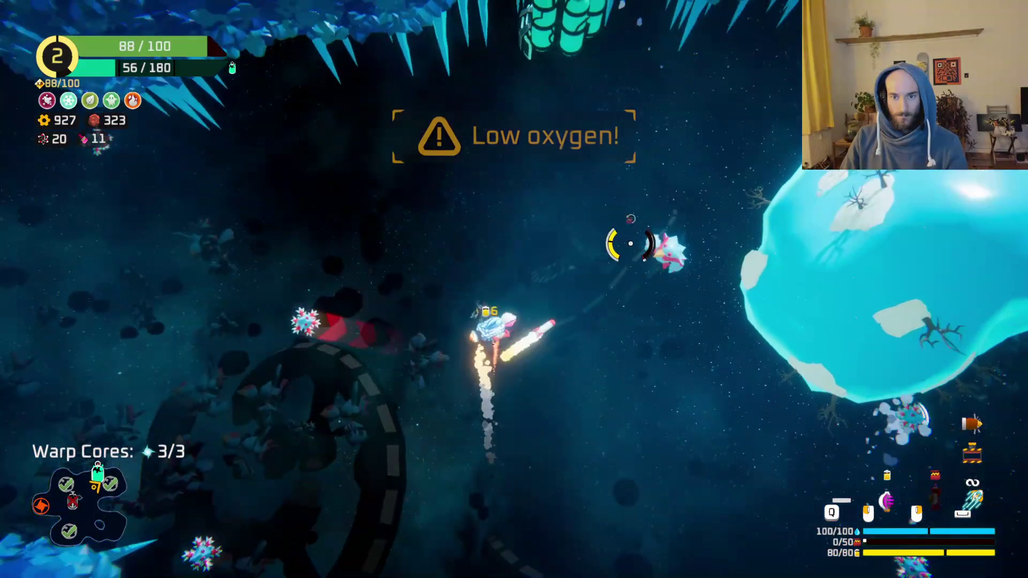
pyautogui.press('w')
pyautogui.press('e')
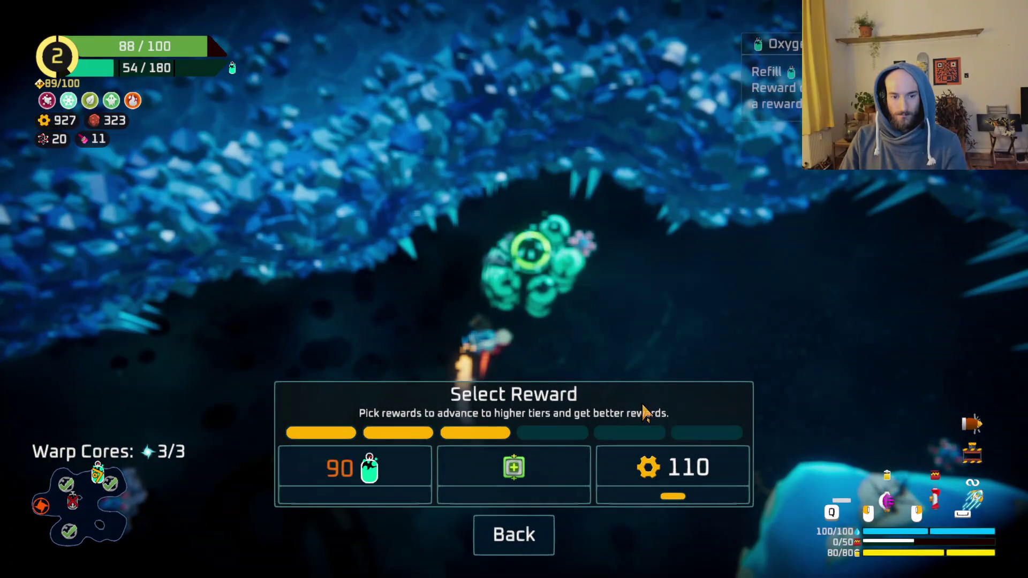
pyautogui.click(676, 493)
# - Clear the enemies in the new area and fly into the red warp portal
pyautogui.press('s')
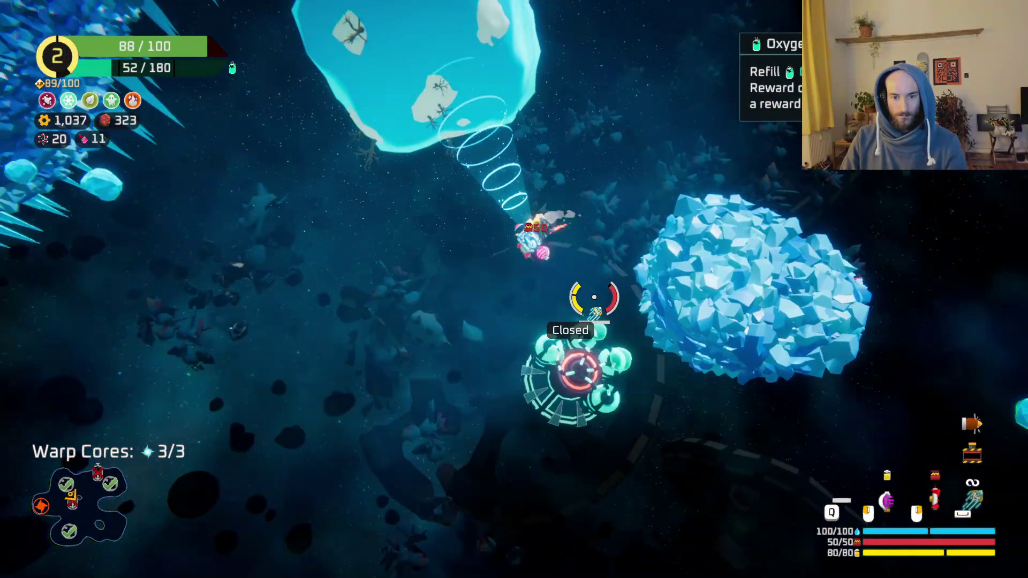
pyautogui.click(593, 294)
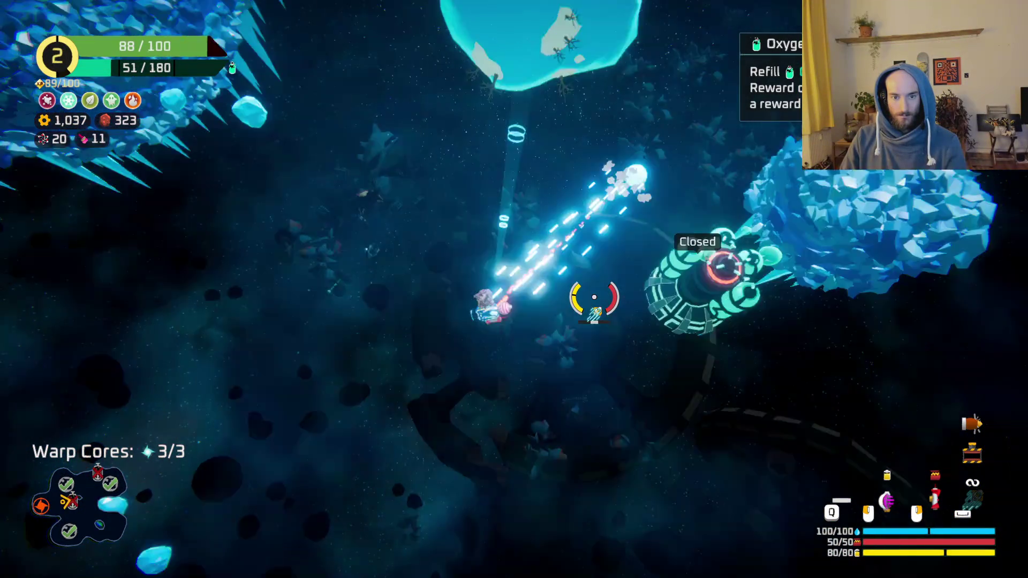
pyautogui.press('a')
pyautogui.click(594, 298)
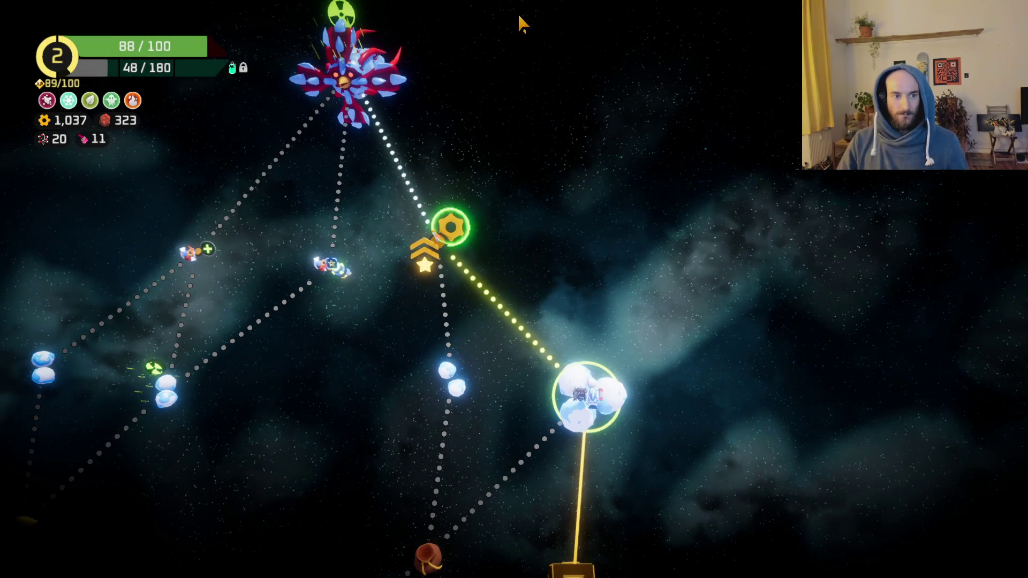
# - Travel to the shop node on the sector map
pyautogui.click(460, 238)
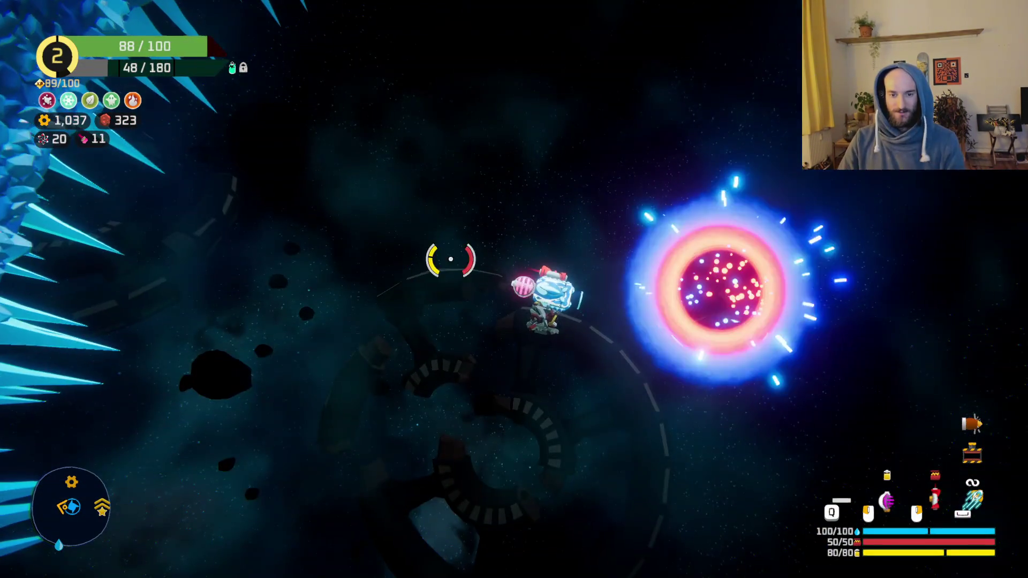
# - Fly up to the Ion Cannon for sale to inspect it, then back down
pyautogui.press('w')
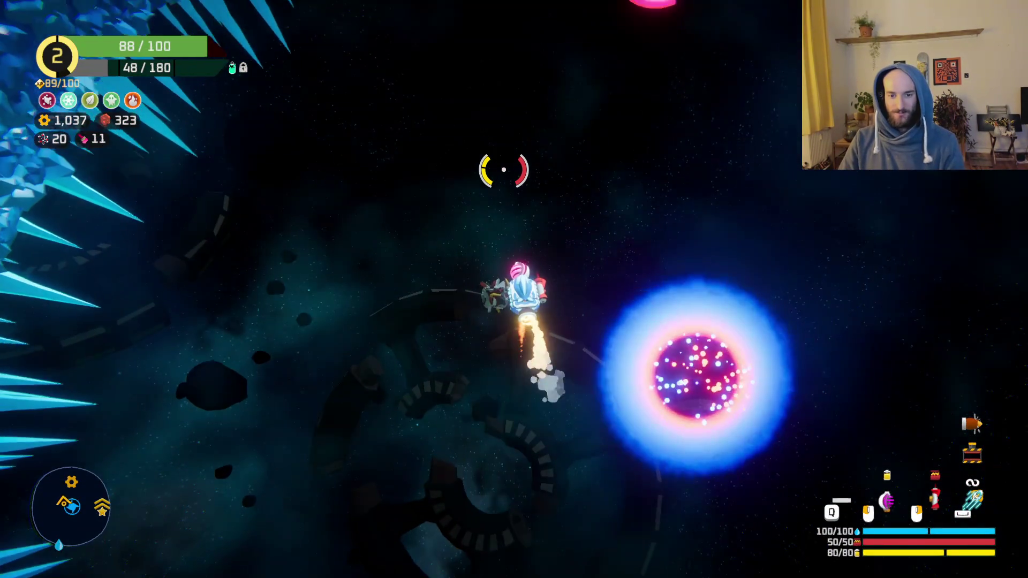
pyautogui.press('w')
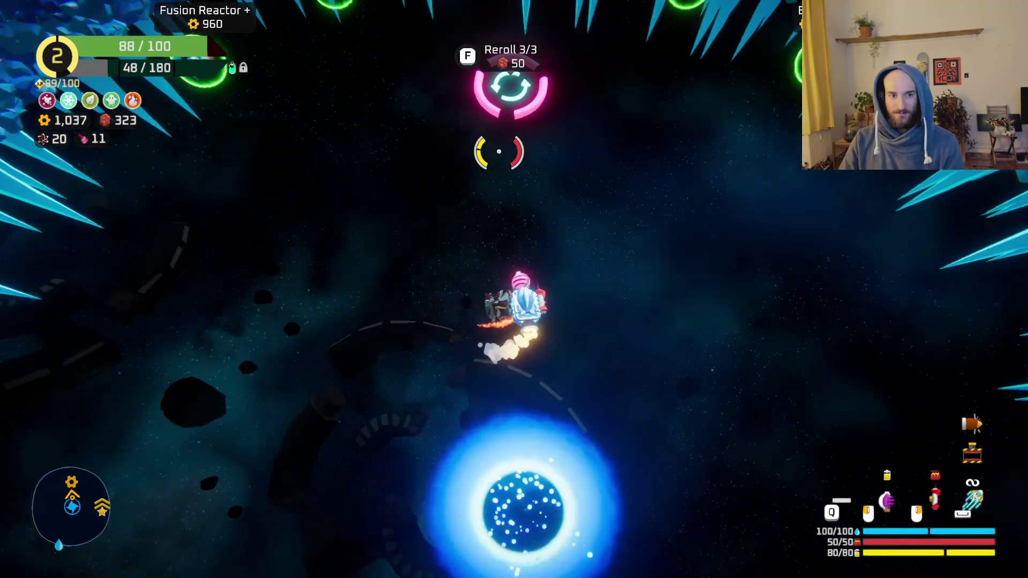
pyautogui.press('w')
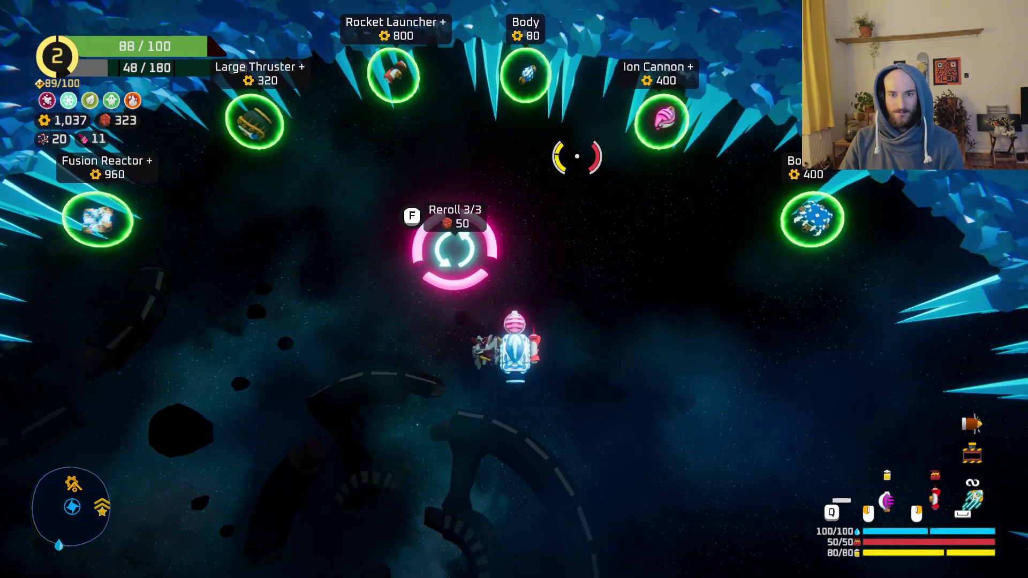
pyautogui.press('w')
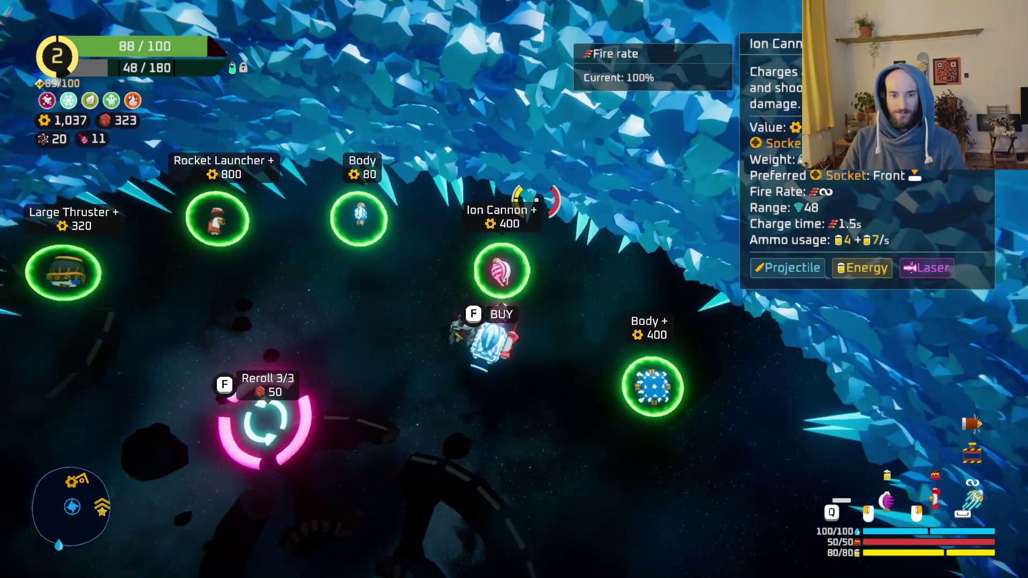
pyautogui.press('s')
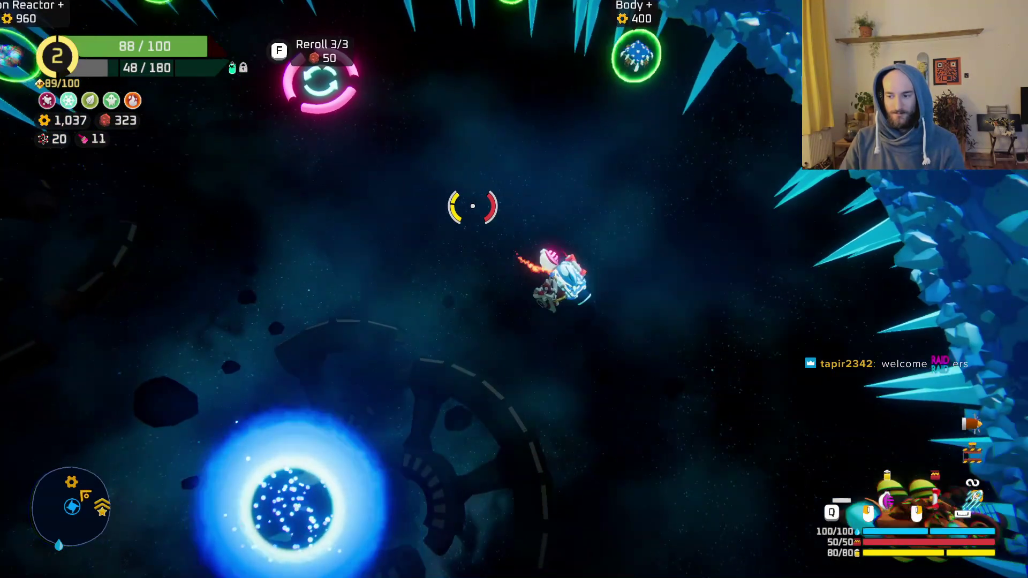
# - Turn the spare parts into an 80-gear Dual Thruster and attach it to the ship
pyautogui.press('Tab')
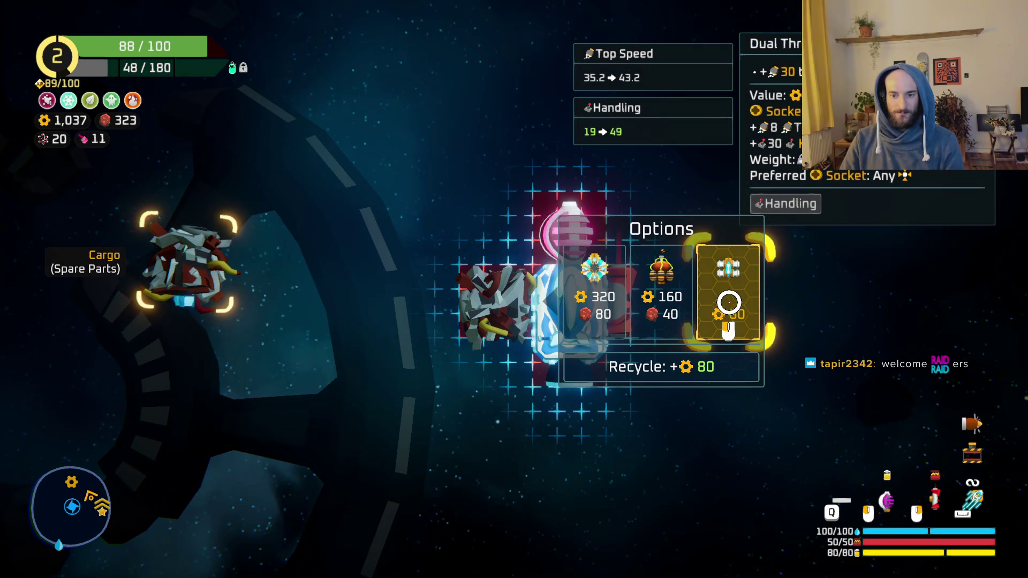
pyautogui.click(725, 306)
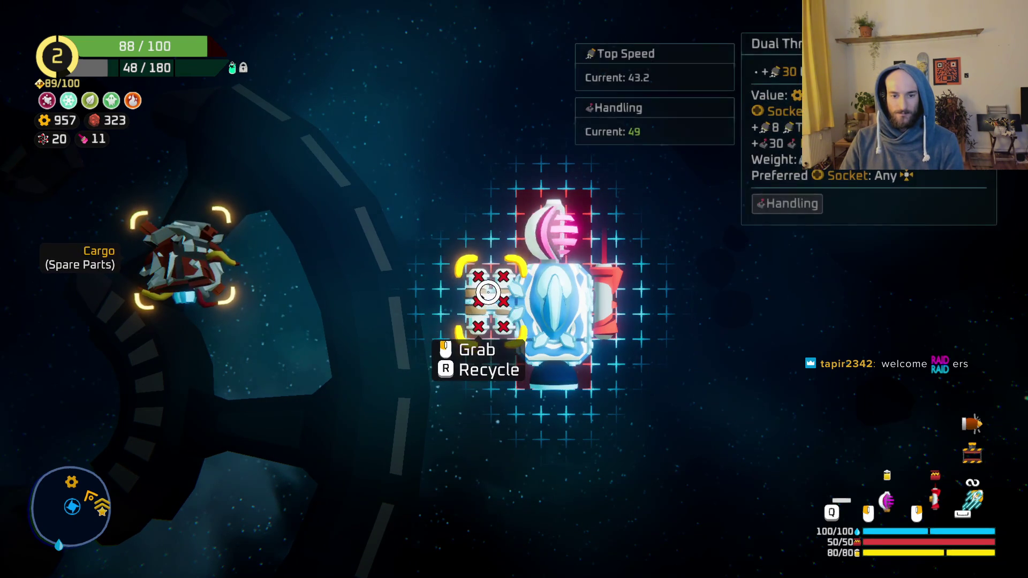
pyautogui.click(490, 311)
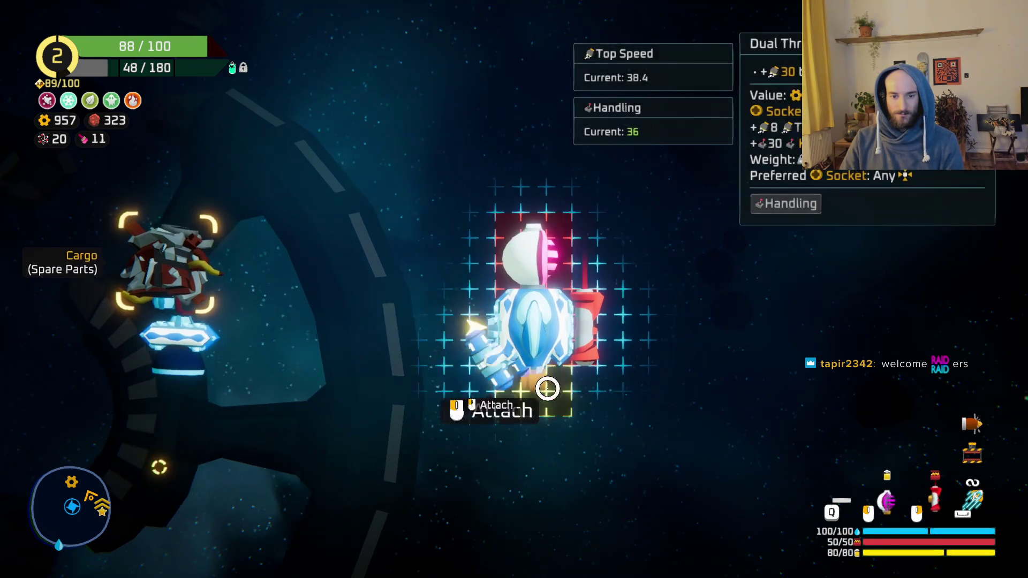
pyautogui.click(452, 325)
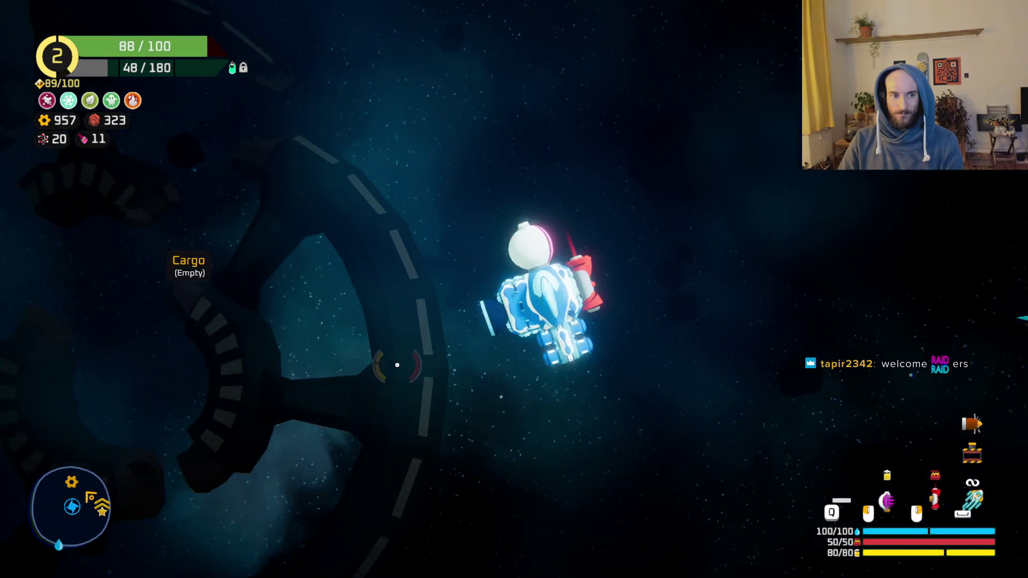
# - Buy the Extended Thruster upgrade for the thruster at the upgrade station
pyautogui.press('e')
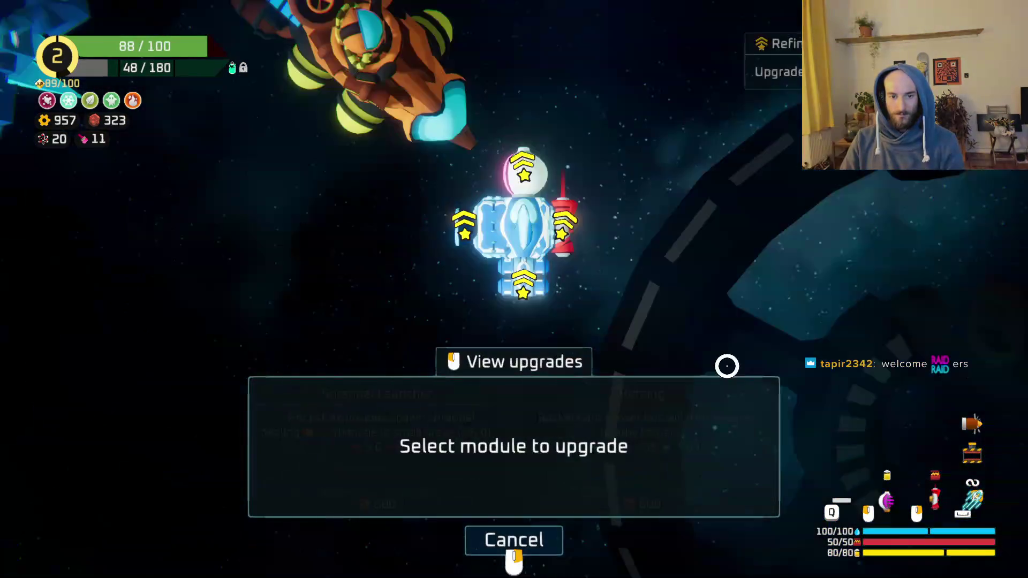
pyautogui.click(522, 265)
pyautogui.click(423, 439)
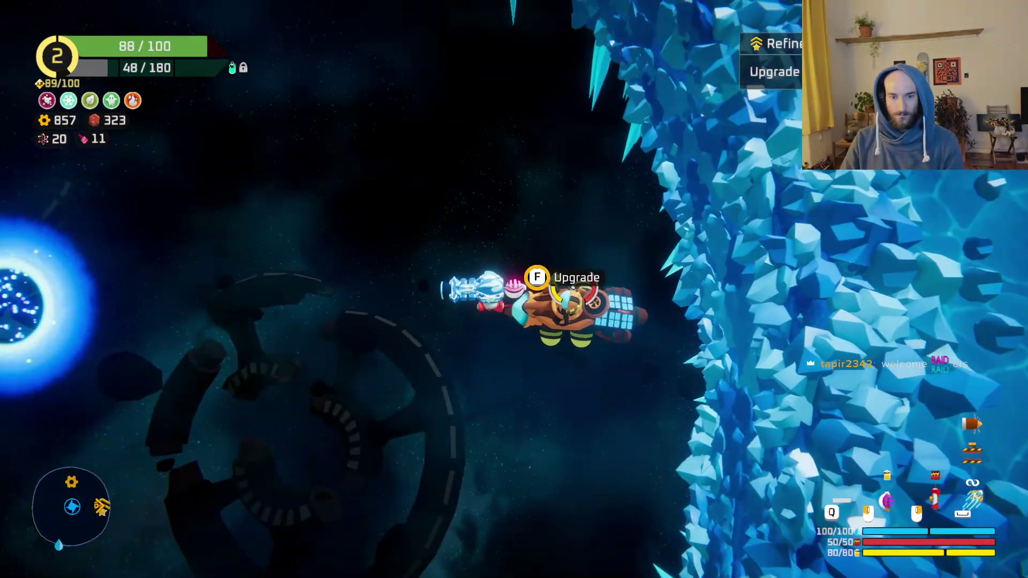
# - Browse the other module upgrades at the station without buying any
pyautogui.press('f')
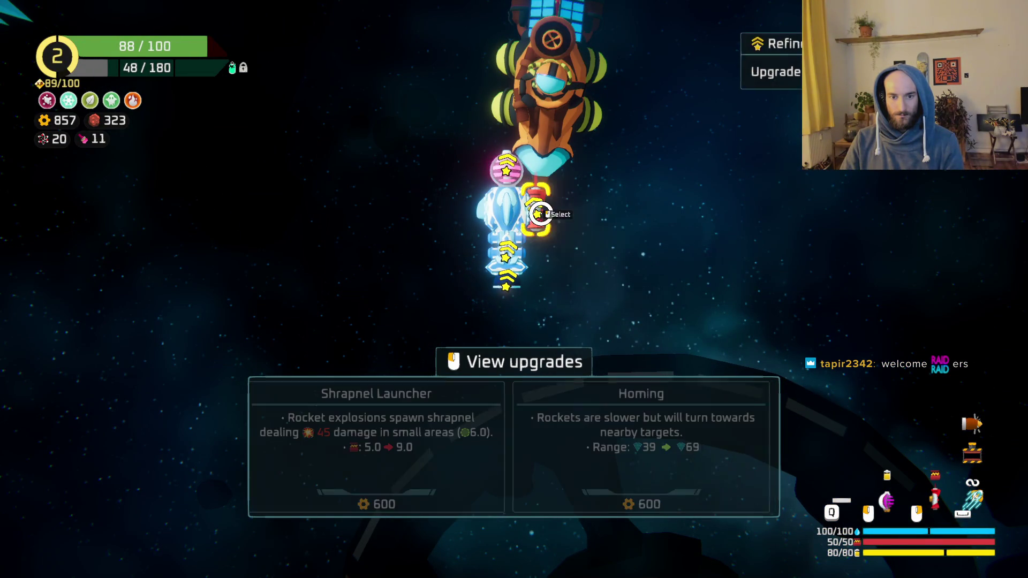
pyautogui.moveTo(537, 212)
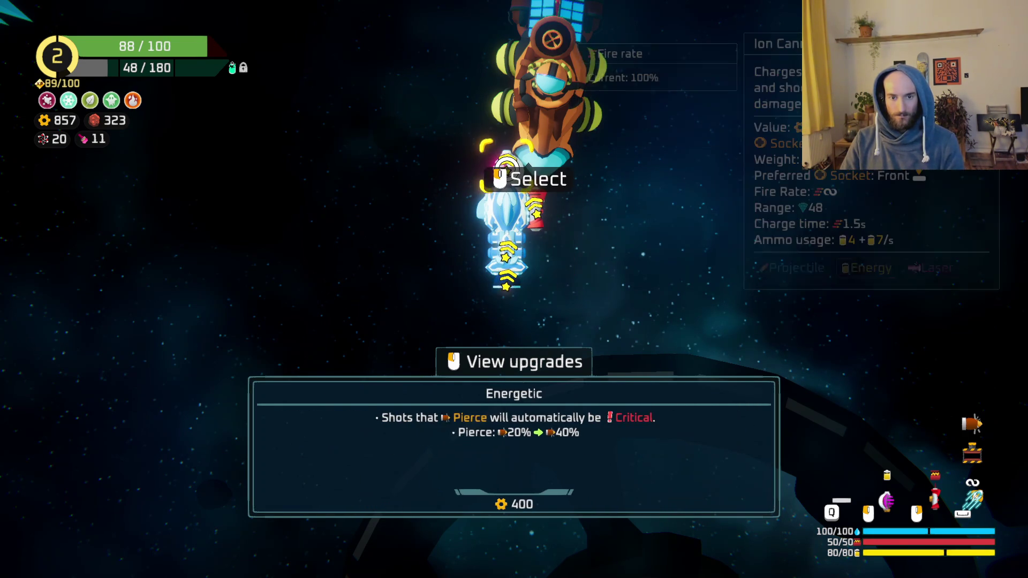
pyautogui.press('Escape')
# - Fly past the reroll spot to the Ion Cannon+ listed for 400
pyautogui.press('w')
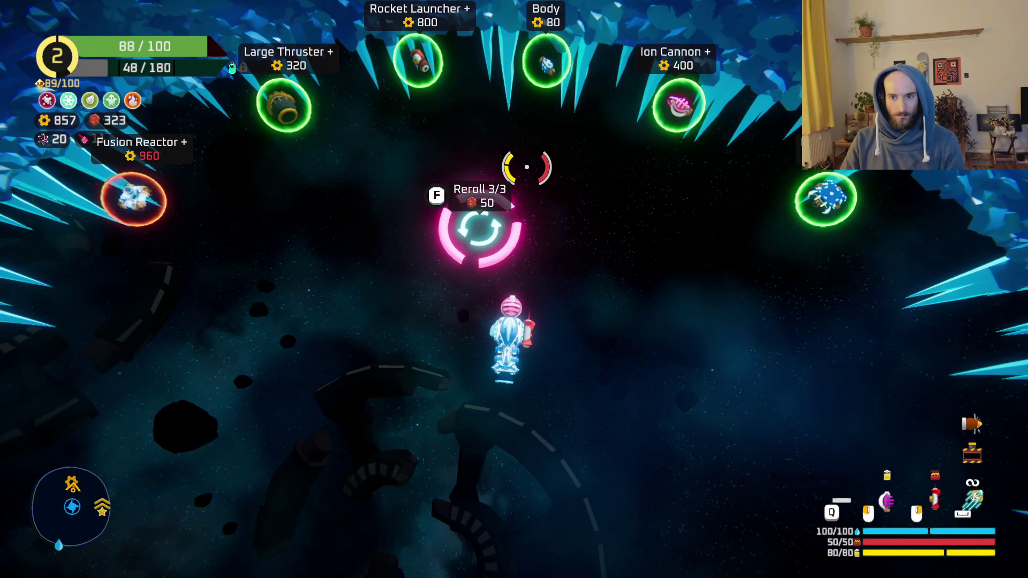
pyautogui.press('w')
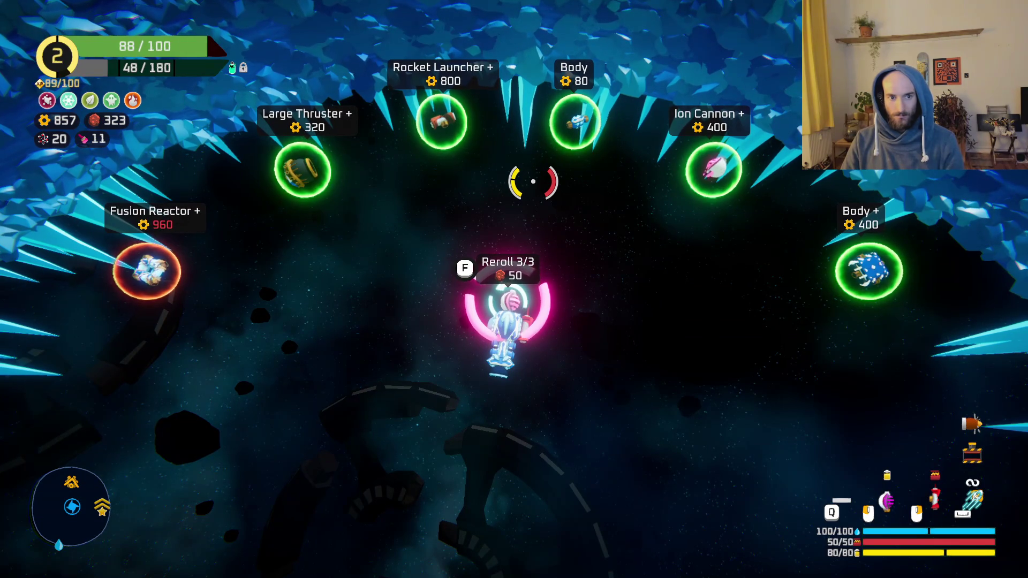
pyautogui.press('d')
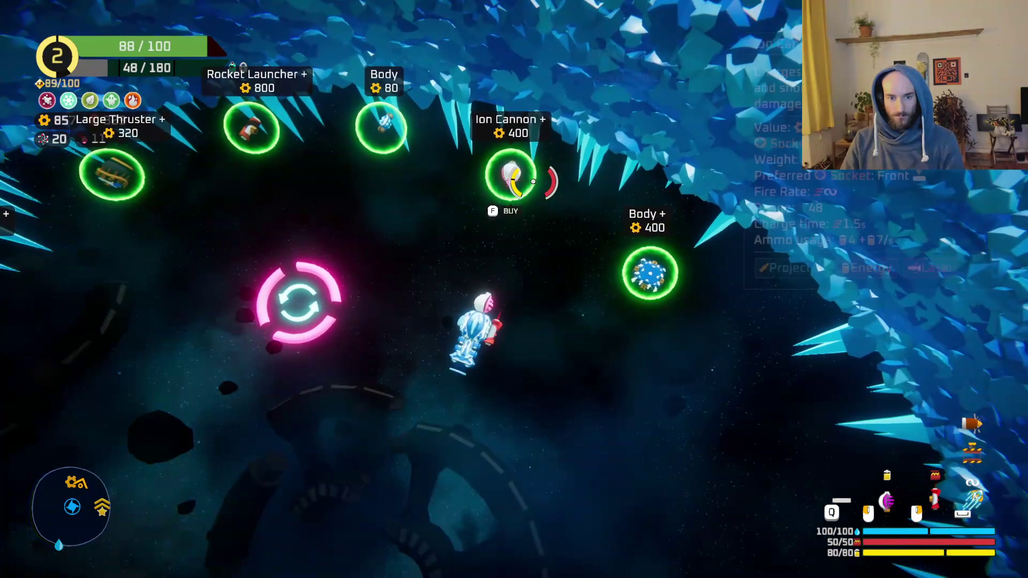